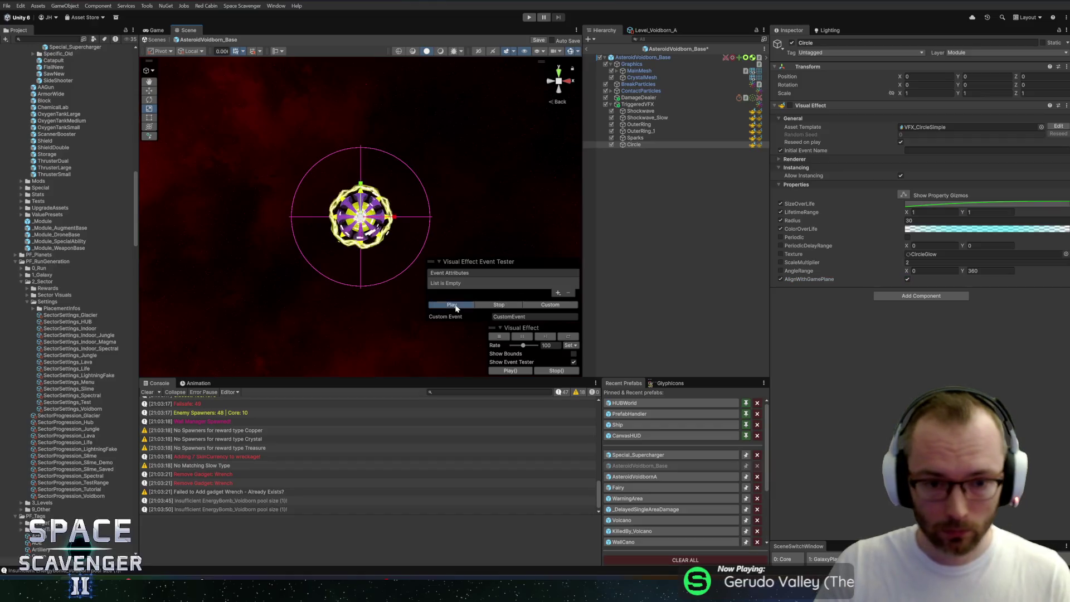
Untick AlignWithGamePlane on the Circle effect, set AngleRange Y to 0, and replay the preview
{"action": "left_click", "coordinate": [907, 279]}
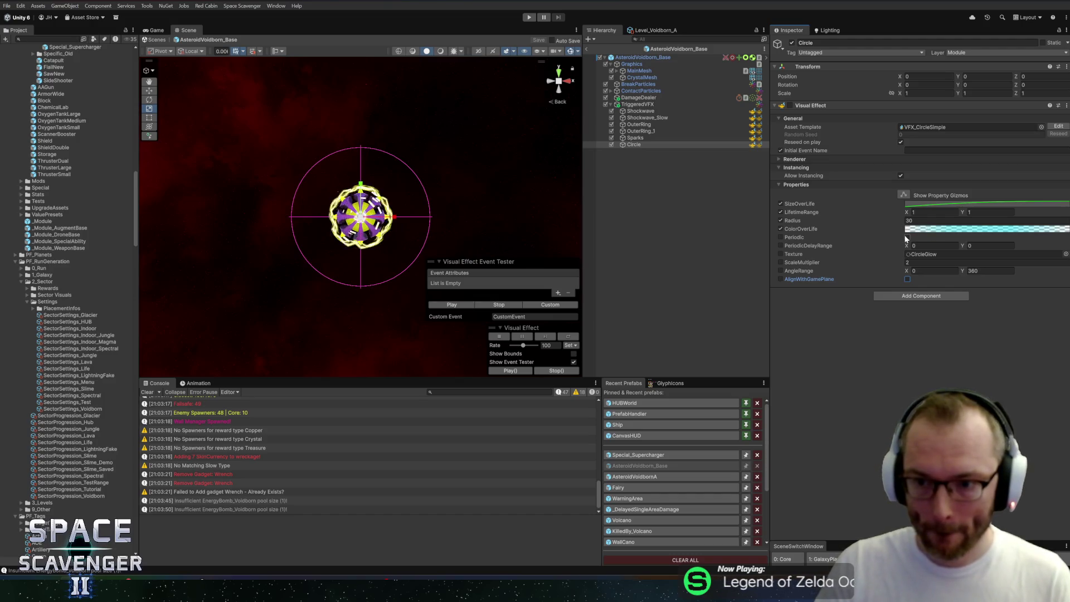
{"action": "left_click", "coordinate": [913, 246]}
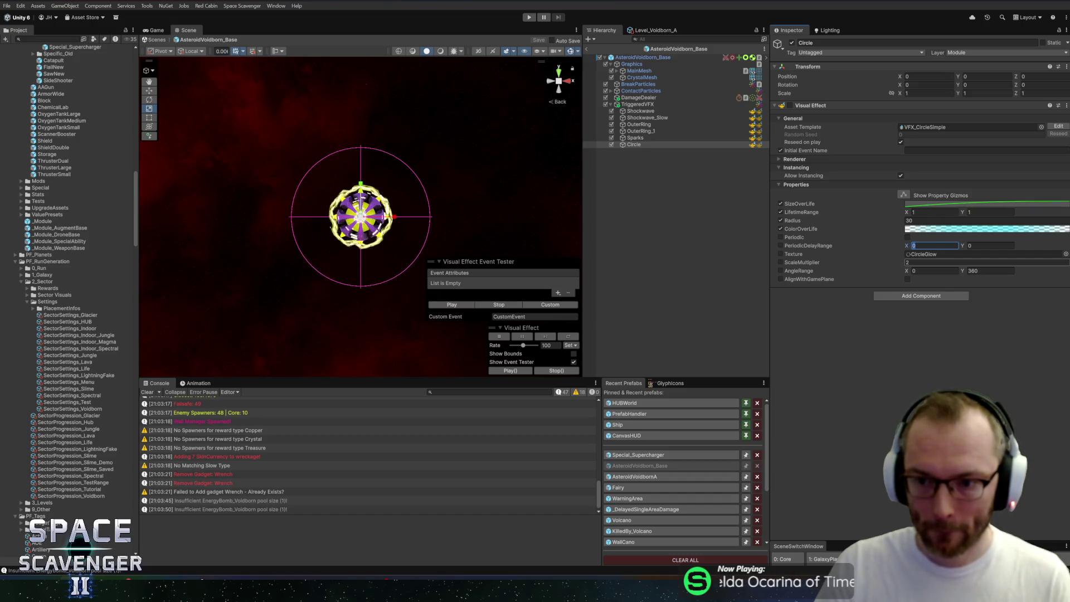
{"action": "left_click", "coordinate": [925, 263]}
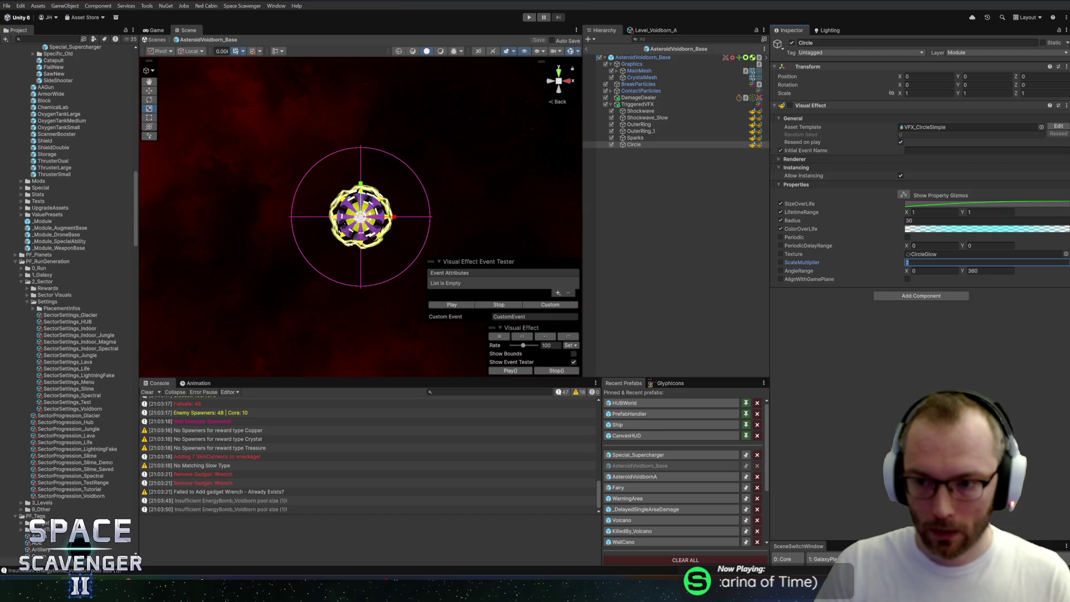
{"action": "left_click", "coordinate": [990, 270]}
{"action": "type", "text": "0"}
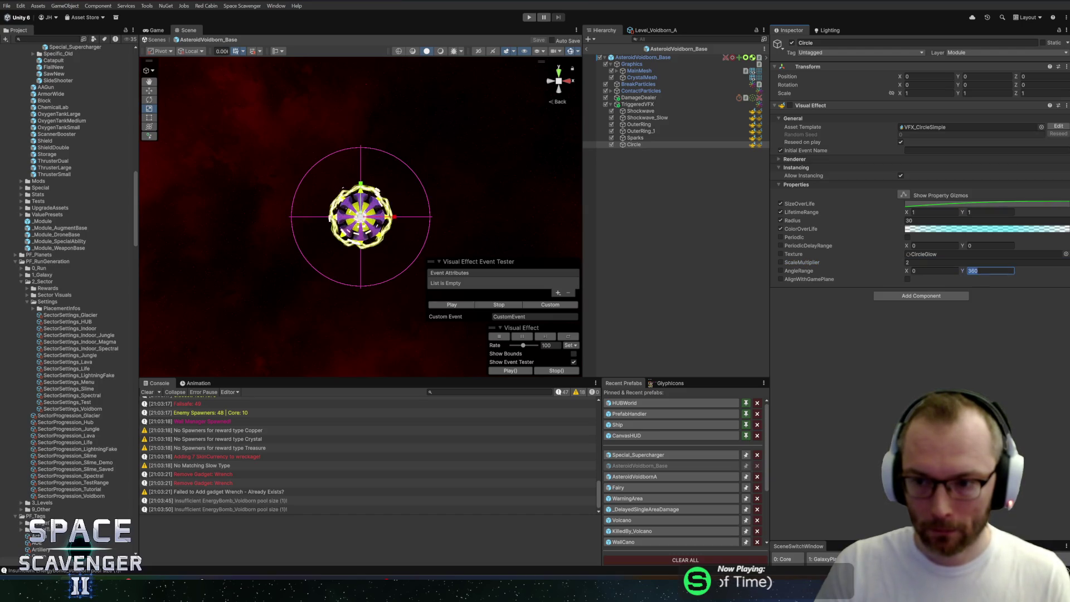
{"action": "left_click", "coordinate": [444, 305]}
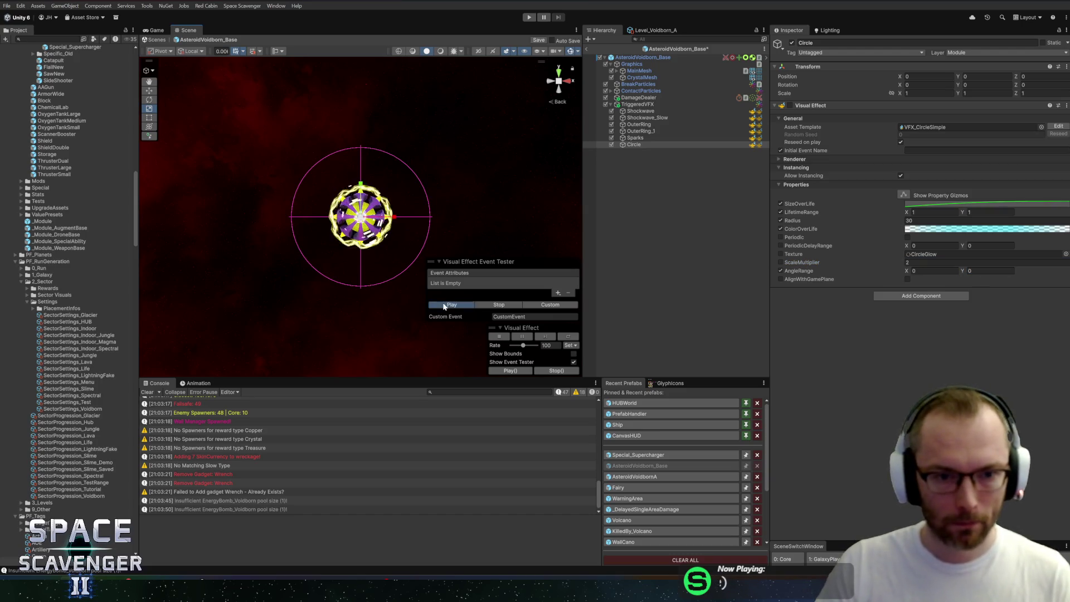
Deactivate OuterRing and OuterRing_1 and save the prefab
{"action": "left_click", "coordinate": [639, 125]}
{"action": "left_click", "coordinate": [646, 132], "text": "shift"}
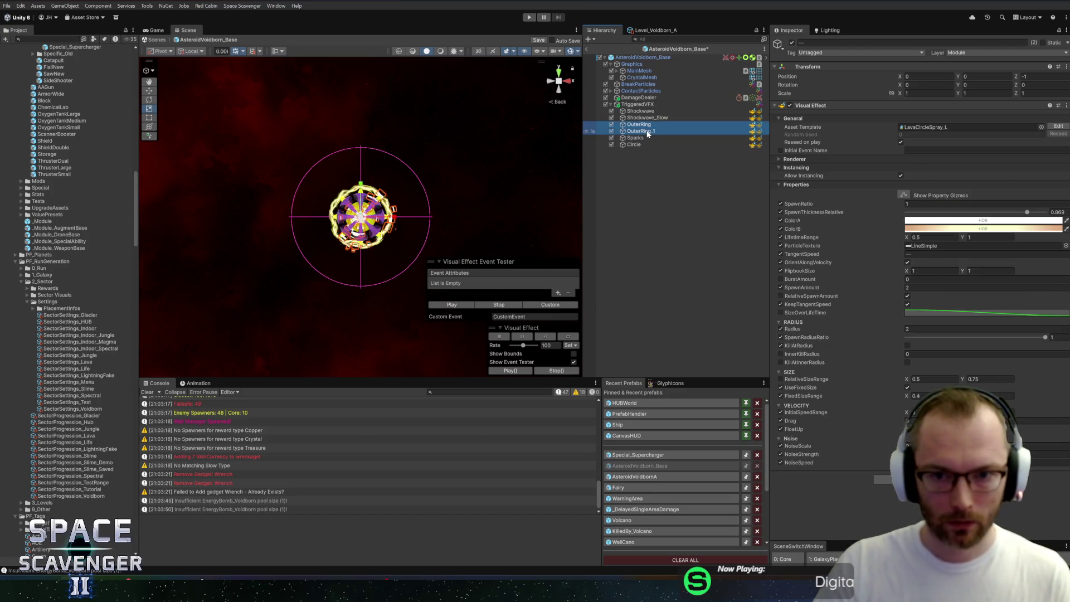
{"action": "left_click", "coordinate": [791, 43]}
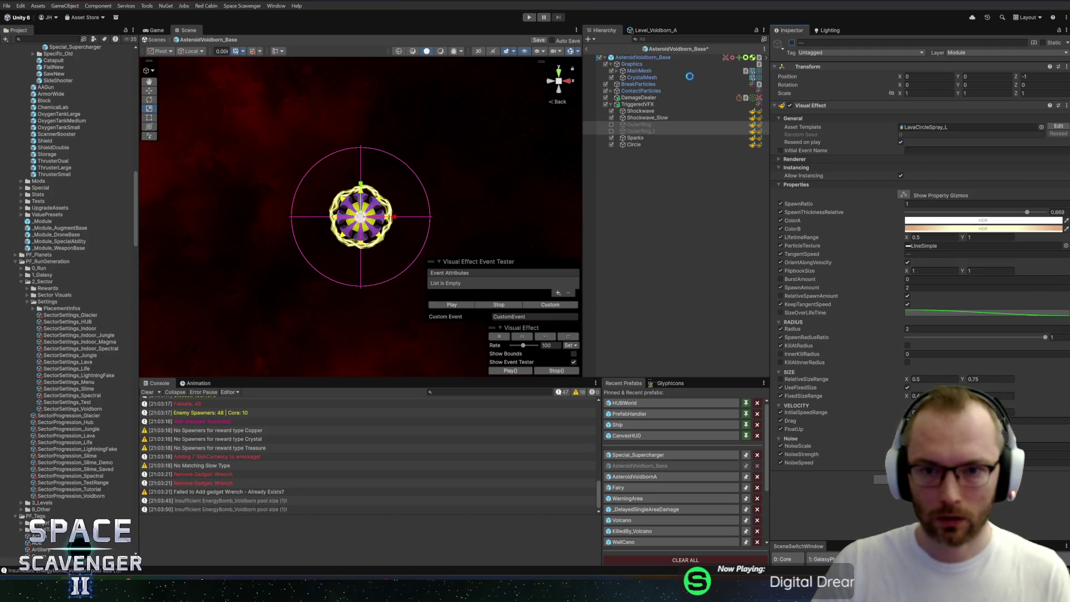
{"action": "key", "text": "ctrl+s"}
{"action": "key", "text": "alt+Tab"}
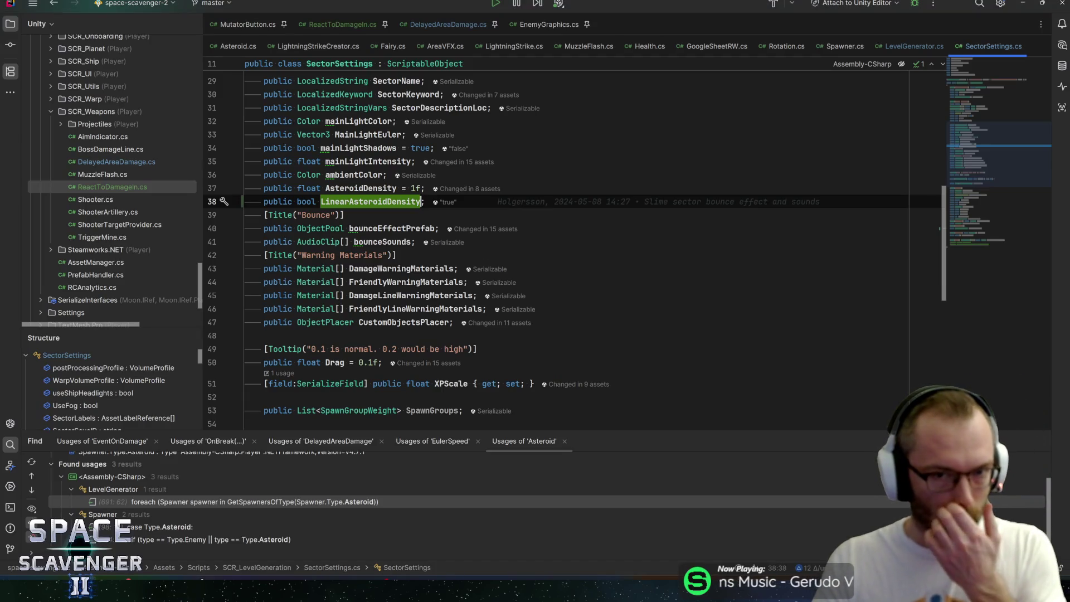
In ReactToDamageIn.cs, declare '[SerializeField] private EffectGroup triggerEffects;' and jump to the EffectGroup definition
{"action": "left_click", "coordinate": [348, 24]}
{"action": "scroll", "coordinate": [976, 191], "scroll_direction": "up", "scroll_amount": 10}
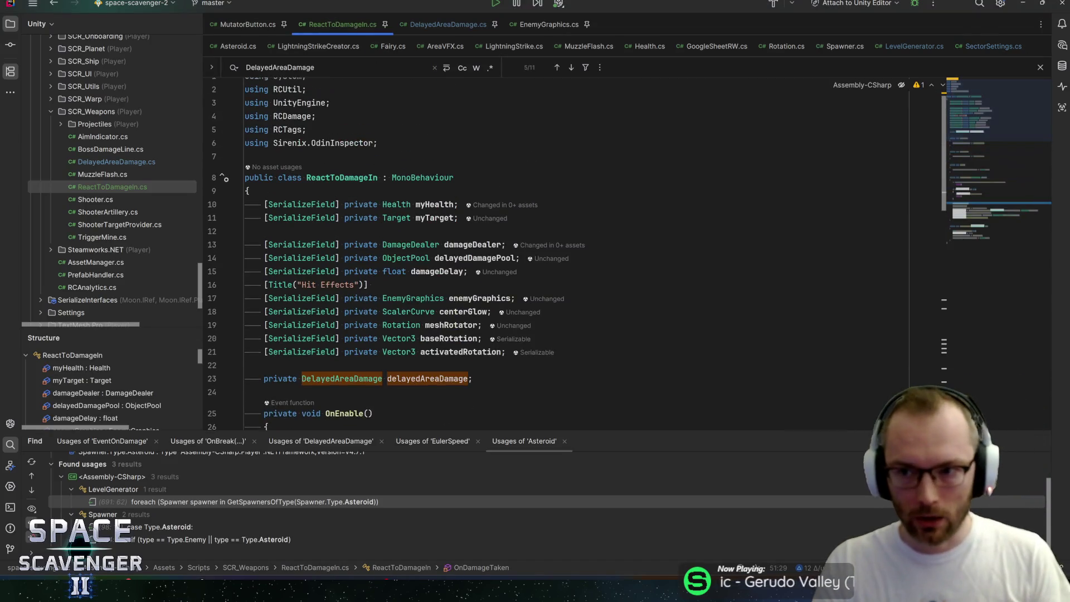
{"action": "key", "text": "Down"}
{"action": "key", "text": "Down"}
{"action": "key", "text": "Down"}
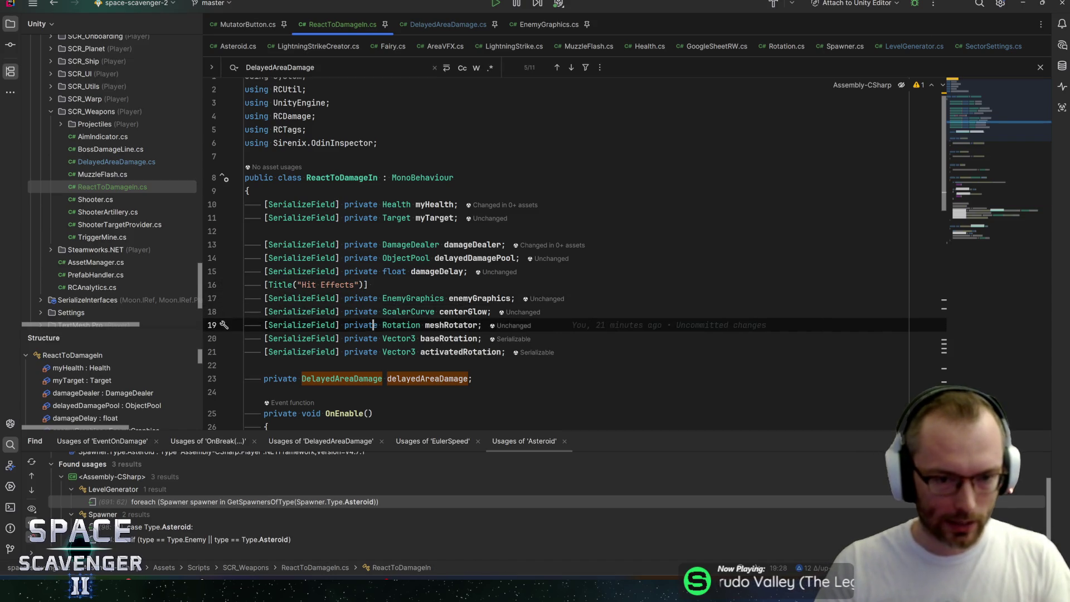
{"action": "key", "text": "End"}
{"action": "key", "text": "Return"}
{"action": "type", "text": "[SerializeField] private "}
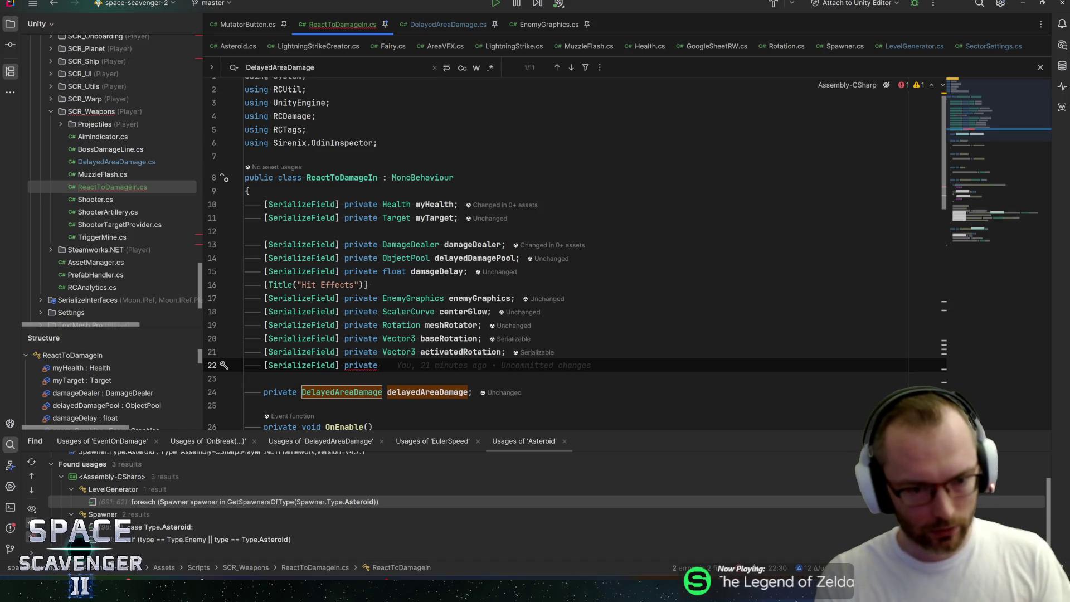
{"action": "type", "text": "Effectghr"}
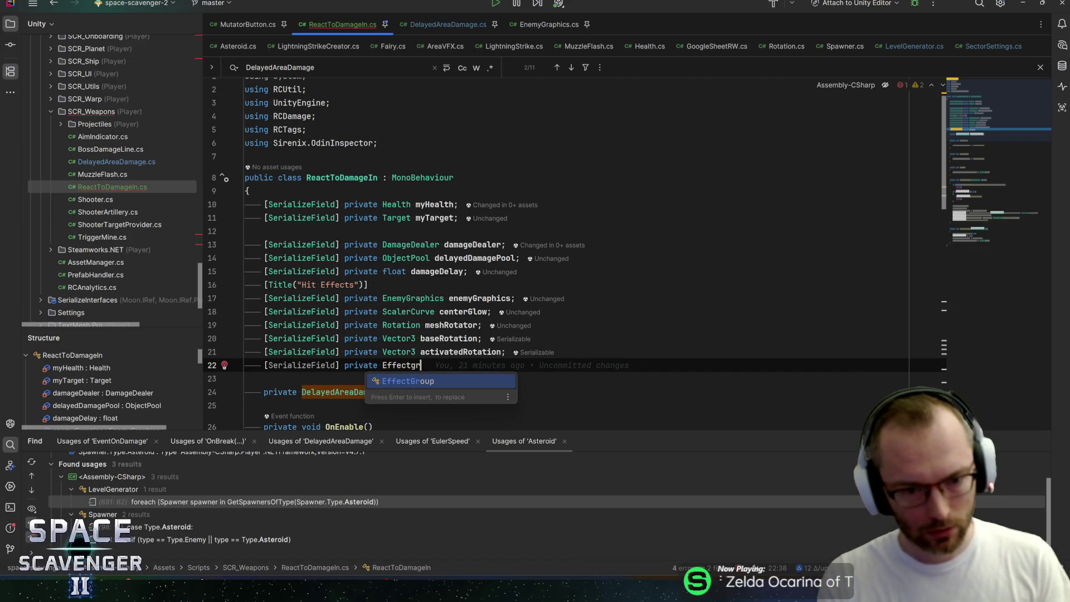
{"action": "type", "text": "r"}
{"action": "key", "text": "Return"}
{"action": "type", "text": "effects"}
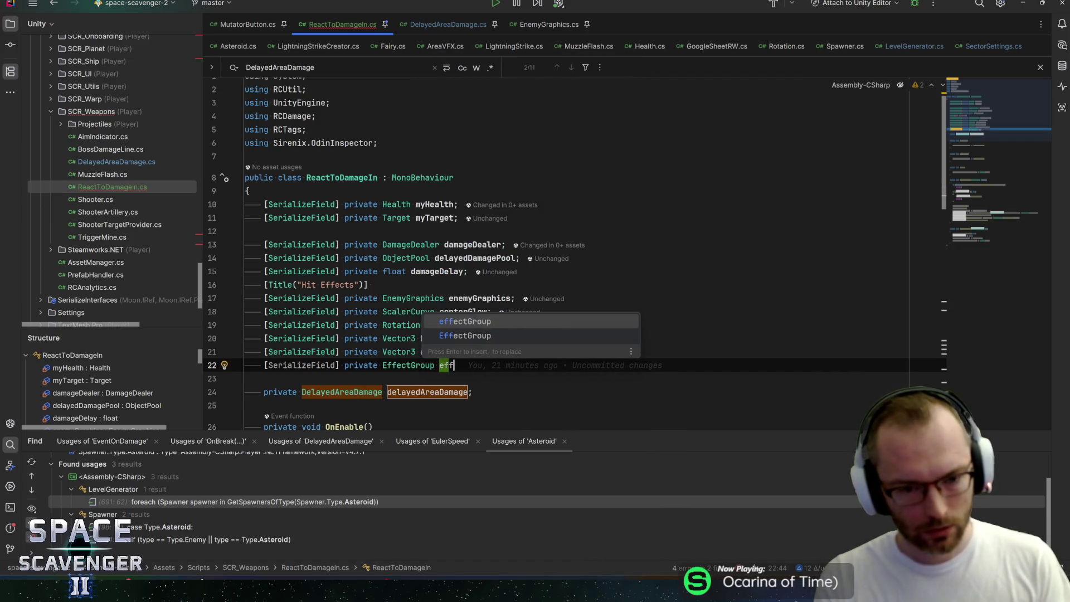
{"action": "key", "text": "ctrl+shift+Left"}
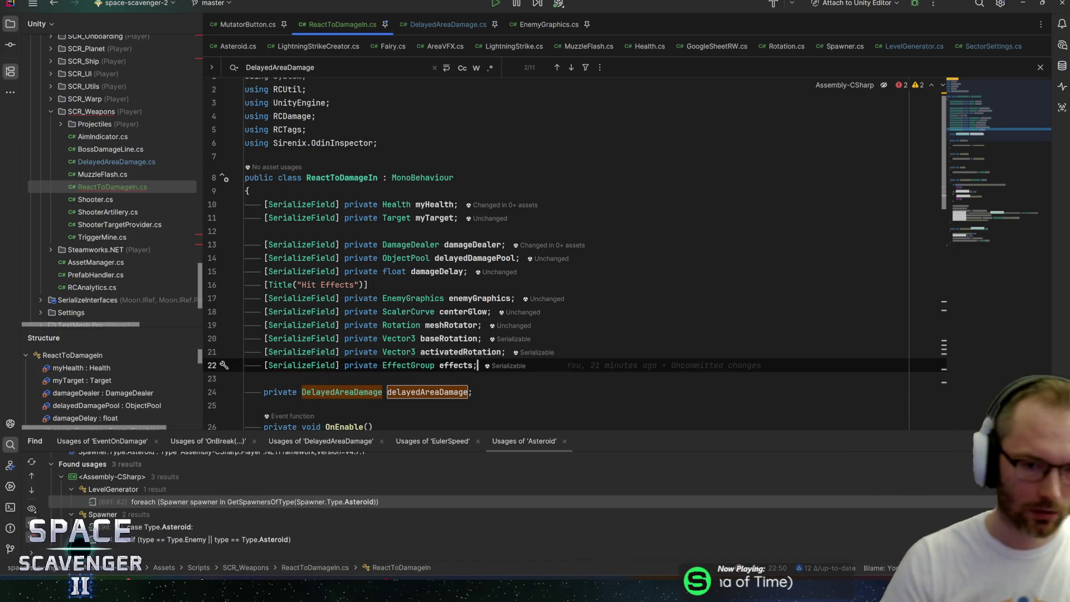
{"action": "type", "text": "triggerE"}
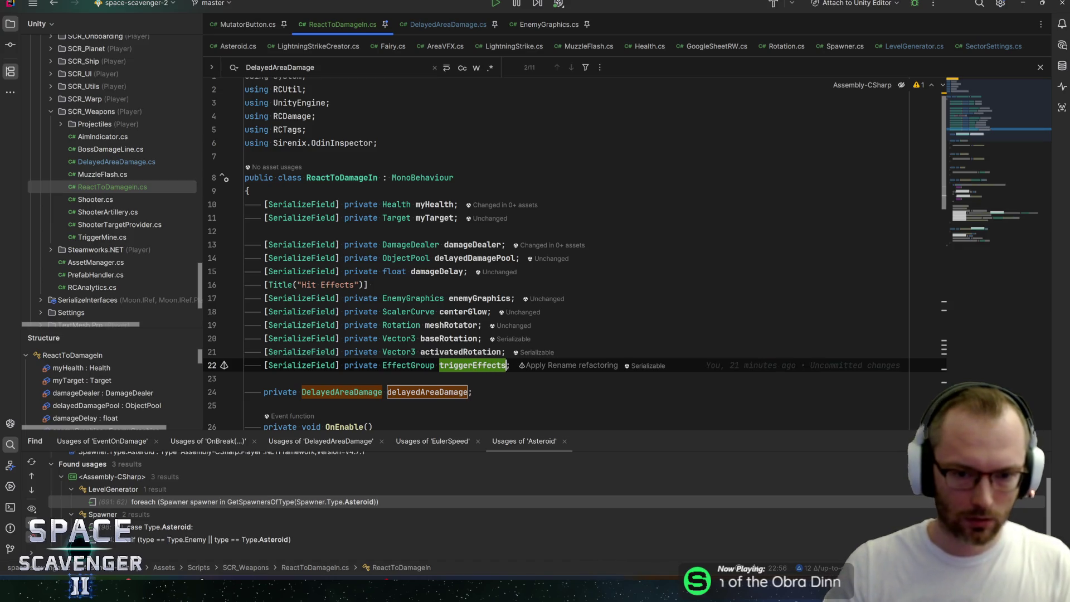
{"action": "key", "text": "ctrl+shift+b"}
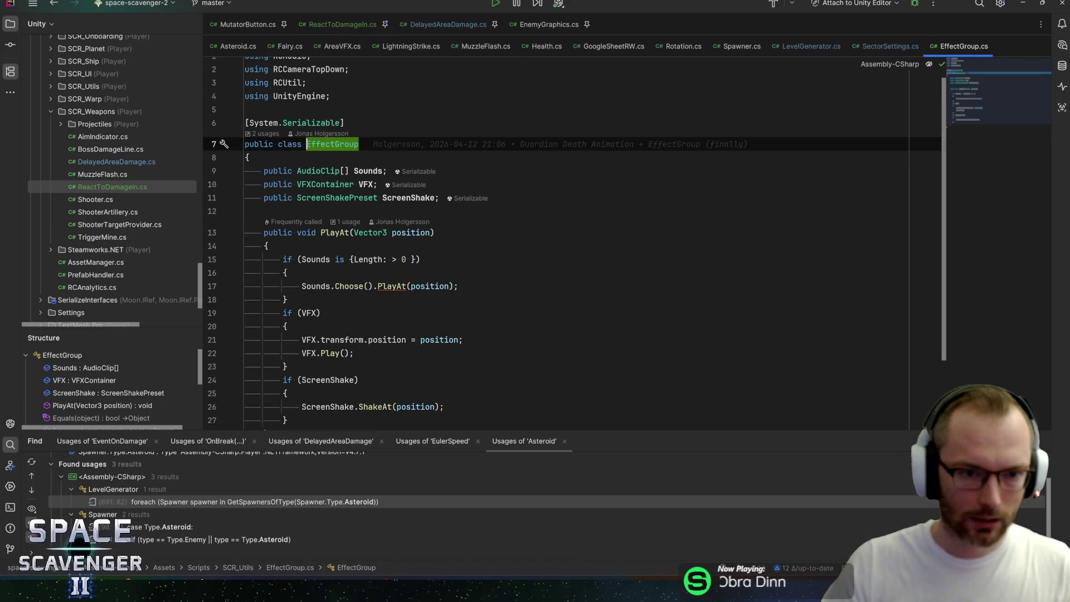
Review EffectGroup's Sounds, VFX and ScreenShake fields, then navigate back to ReactToDamageIn.cs
{"action": "left_click", "coordinate": [357, 171]}
{"action": "left_click", "coordinate": [366, 184]}
{"action": "left_click", "coordinate": [407, 198]}
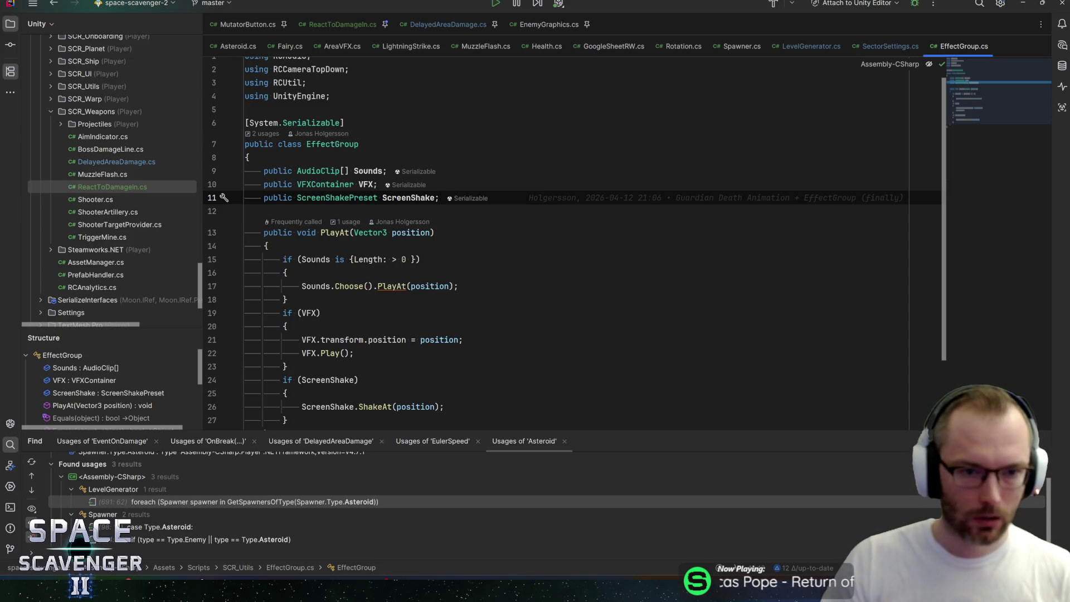
{"action": "scroll", "coordinate": [557, 223], "scroll_direction": "down", "scroll_amount": 2}
{"action": "scroll", "coordinate": [558, 223], "scroll_direction": "up", "scroll_amount": 1}
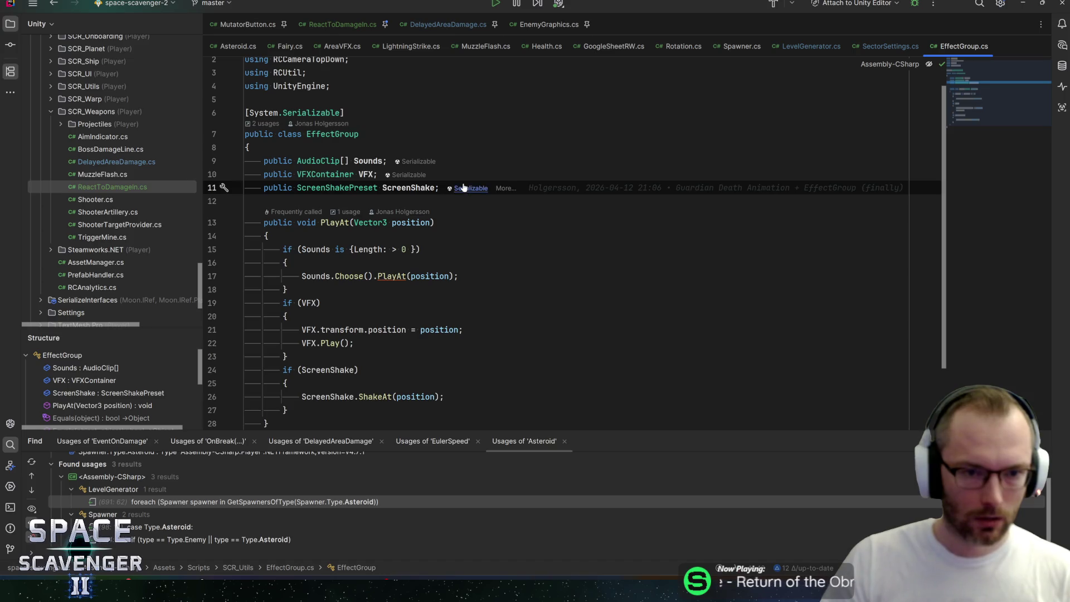
{"action": "scroll", "coordinate": [463, 188], "scroll_direction": "down", "scroll_amount": 1}
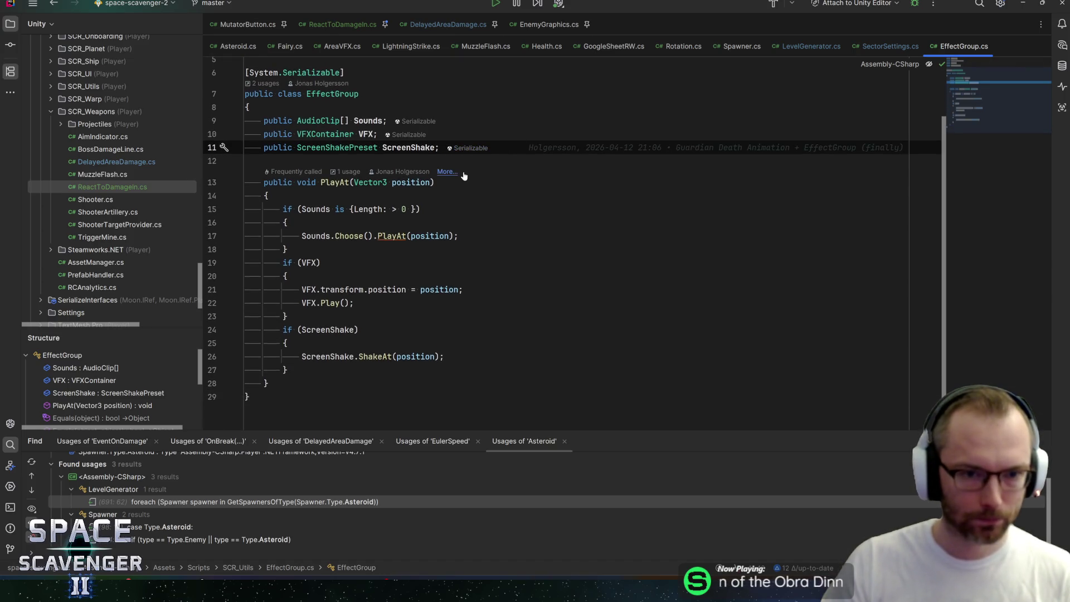
{"action": "key", "text": "alt+Up"}
{"action": "key", "text": "ctrl+Home"}
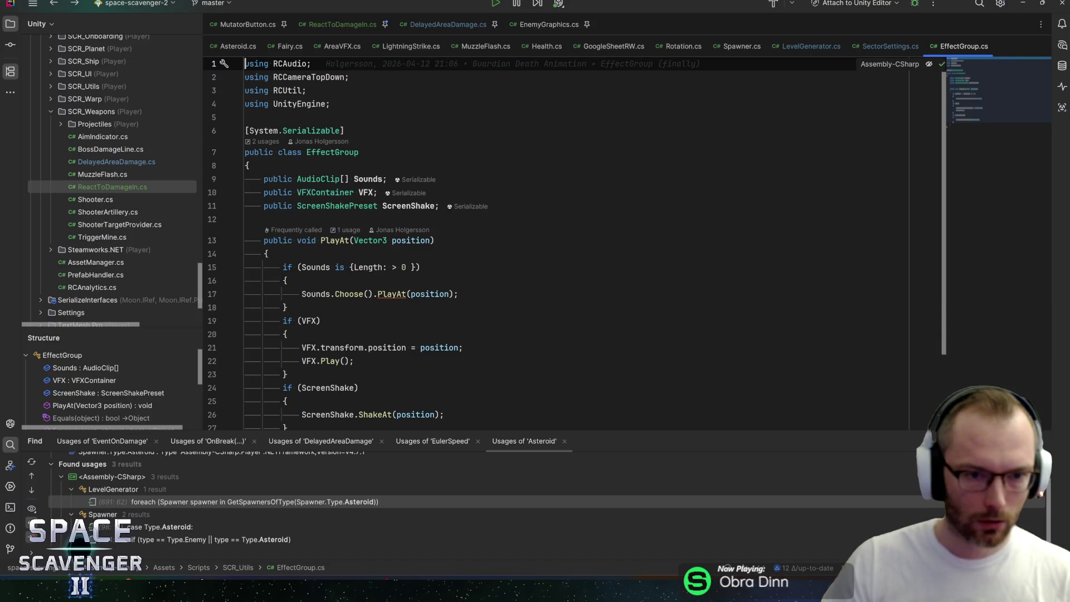
{"action": "key", "text": "alt+Down"}
{"action": "key", "text": "alt+Down"}
{"action": "key", "text": "alt+Up"}
{"action": "key", "text": "ctrl+alt+Left"}
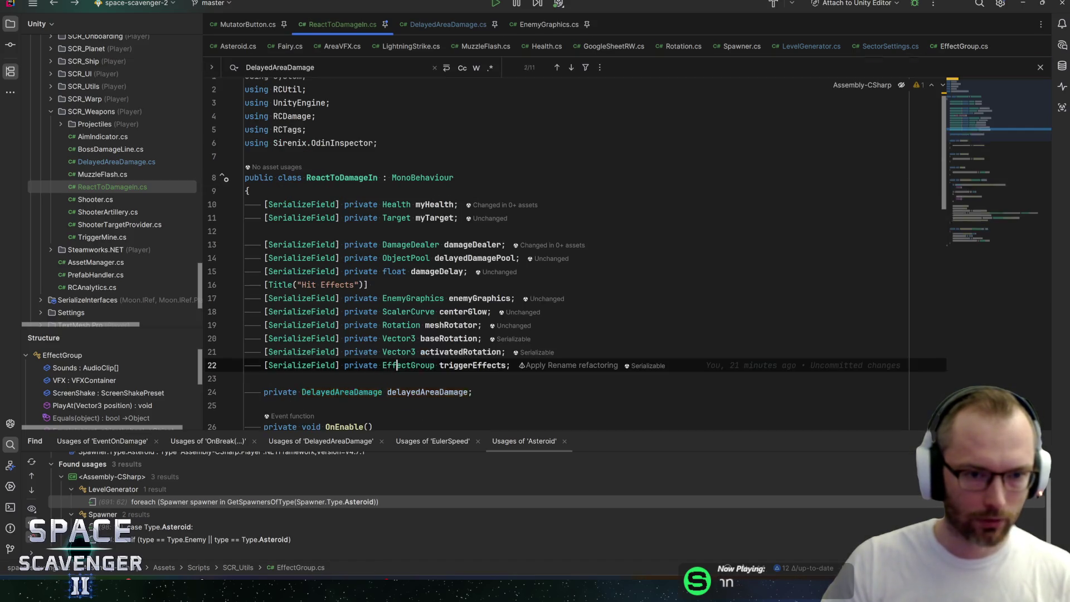
Add 'triggerEffects.PlayAt(transform.position)' after line 54 in OnDamageTaken and return to Unity
{"action": "left_click", "coordinate": [469, 366]}
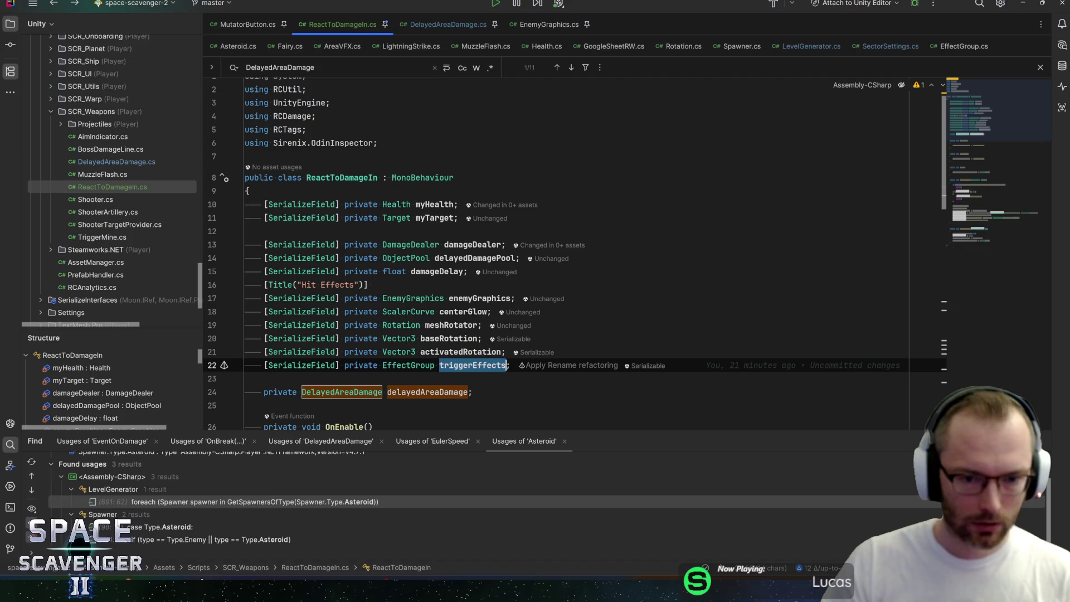
{"action": "scroll", "coordinate": [557, 251], "scroll_direction": "down", "scroll_amount": 15}
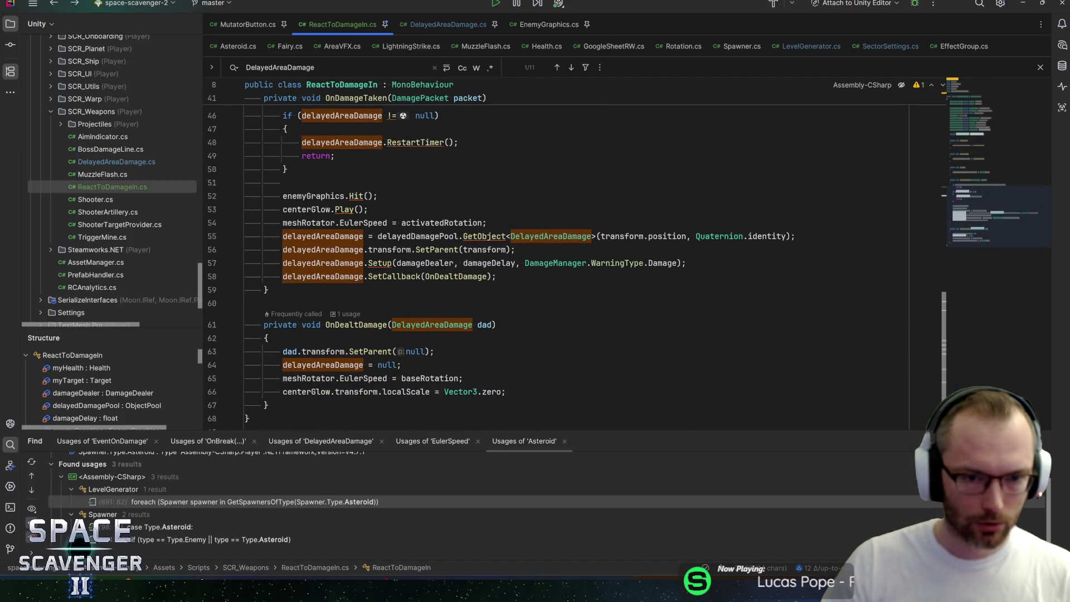
{"action": "left_click", "coordinate": [487, 222]}
{"action": "key", "text": "Return"}
{"action": "type", "text": "triggerEffects.PlayAt(t"}
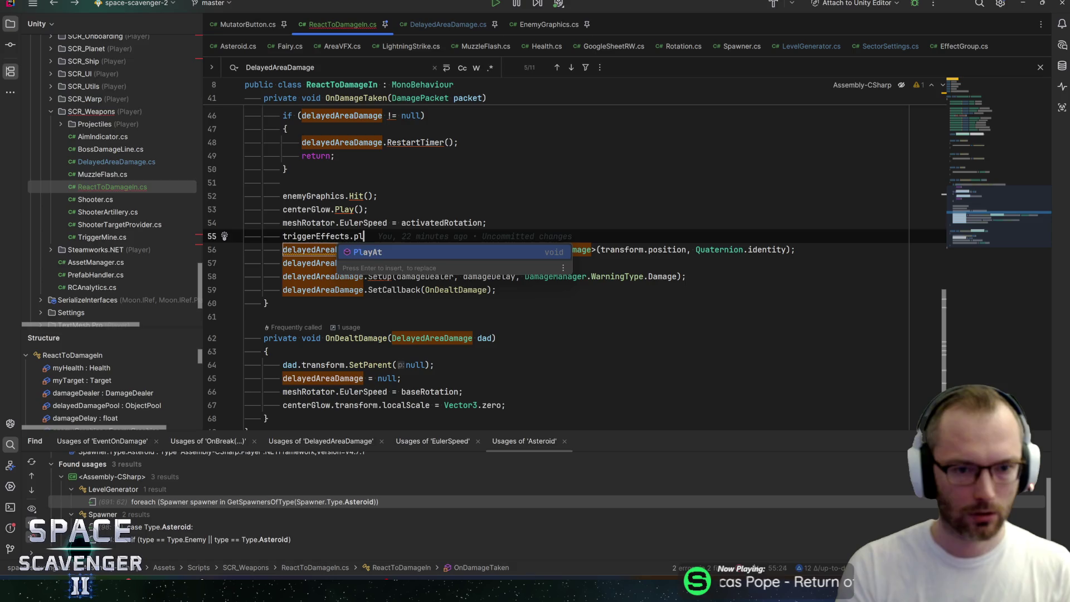
{"action": "type", "text": "ransform.position);"}
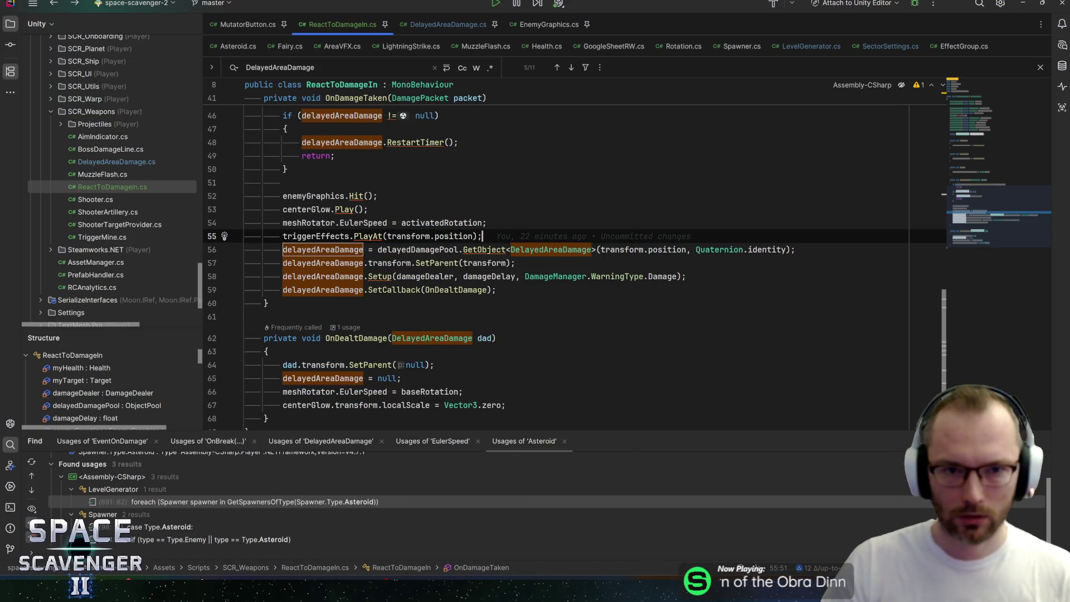
{"action": "key", "text": "alt+Tab"}
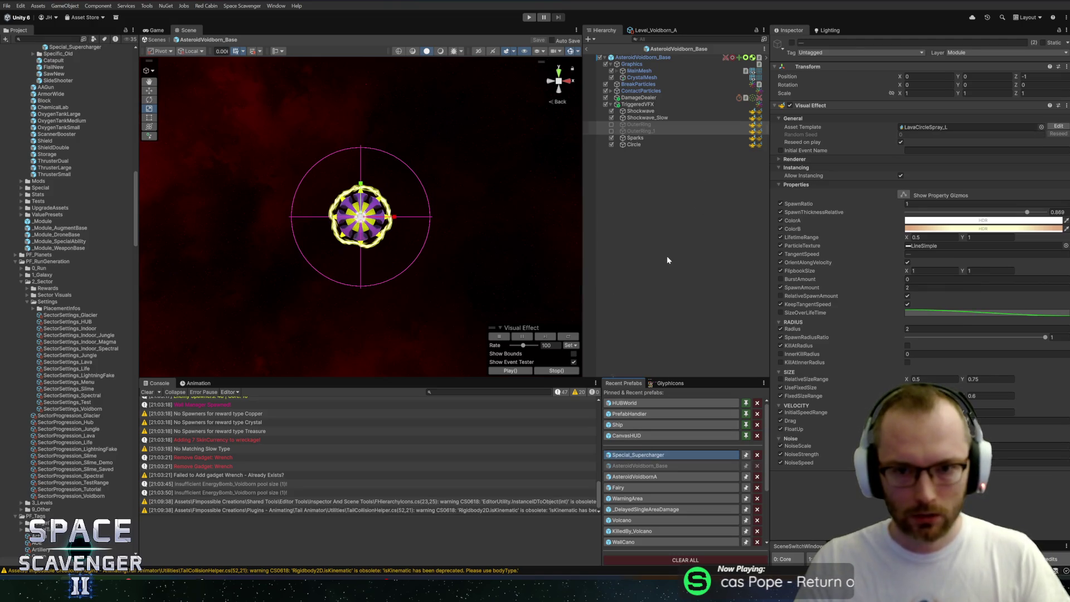
Assign the TriggeredVFX object to the Trigger Effects VFX field of React To Damage In
{"action": "scroll", "coordinate": [864, 360], "scroll_direction": "down", "scroll_amount": 5}
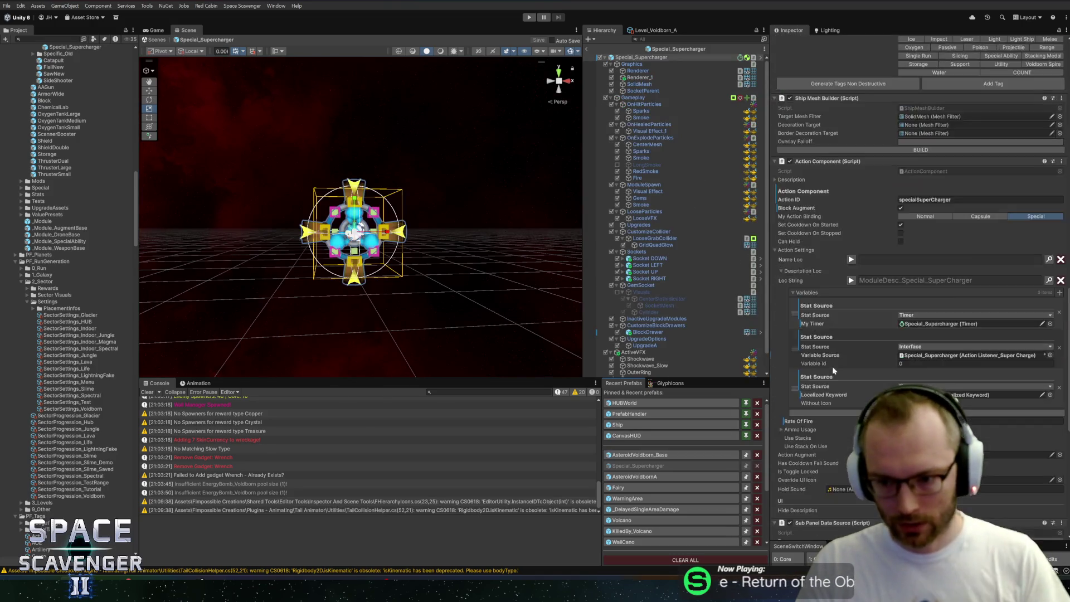
{"action": "scroll", "coordinate": [835, 369], "scroll_direction": "down", "scroll_amount": 10}
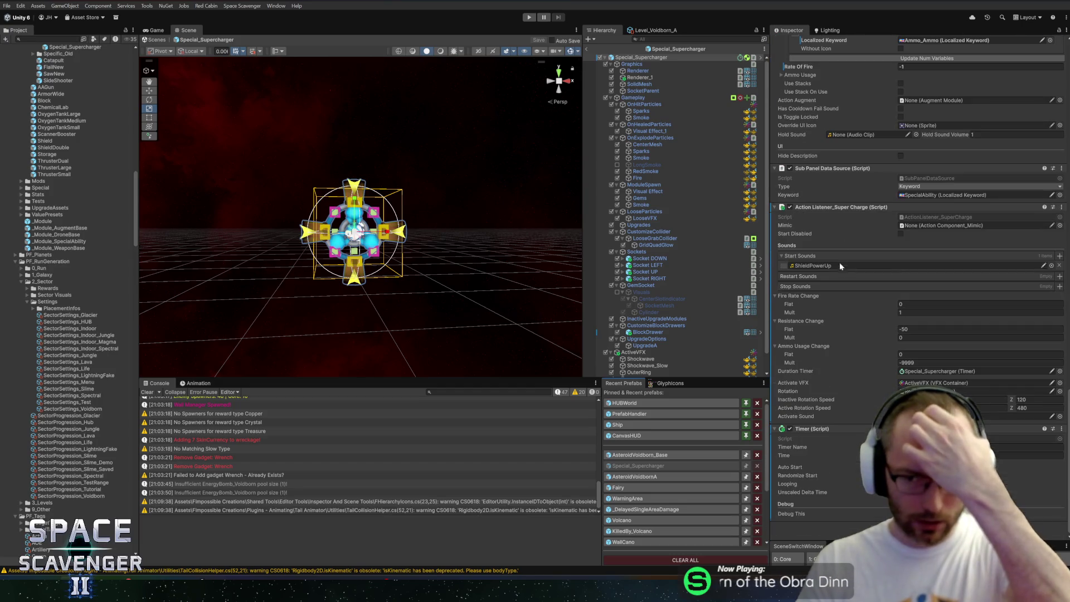
{"action": "left_click", "coordinate": [650, 456]}
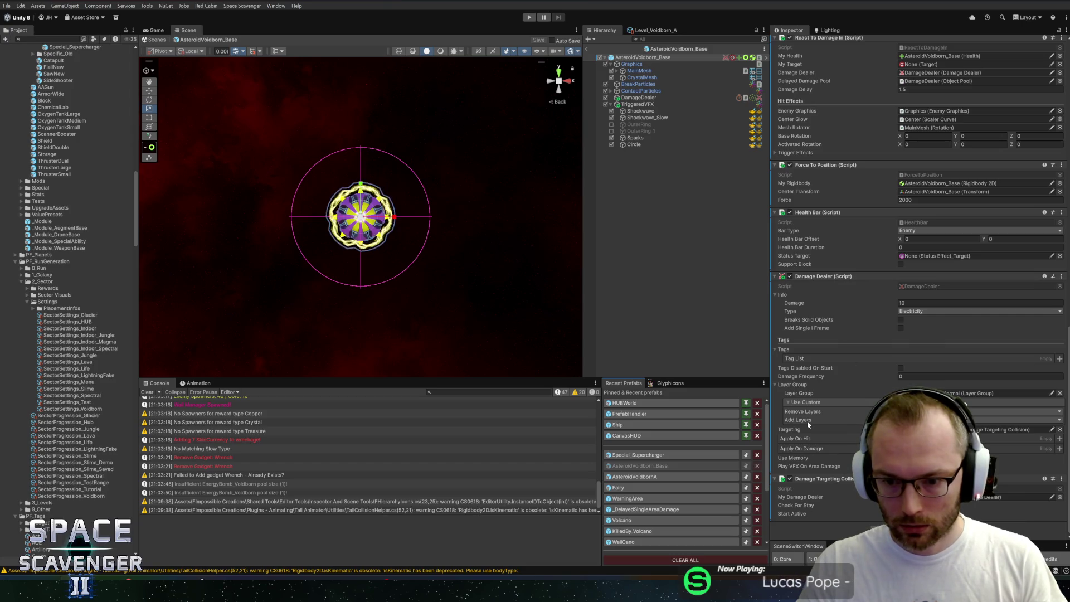
{"action": "scroll", "coordinate": [813, 337], "scroll_direction": "up", "scroll_amount": 5}
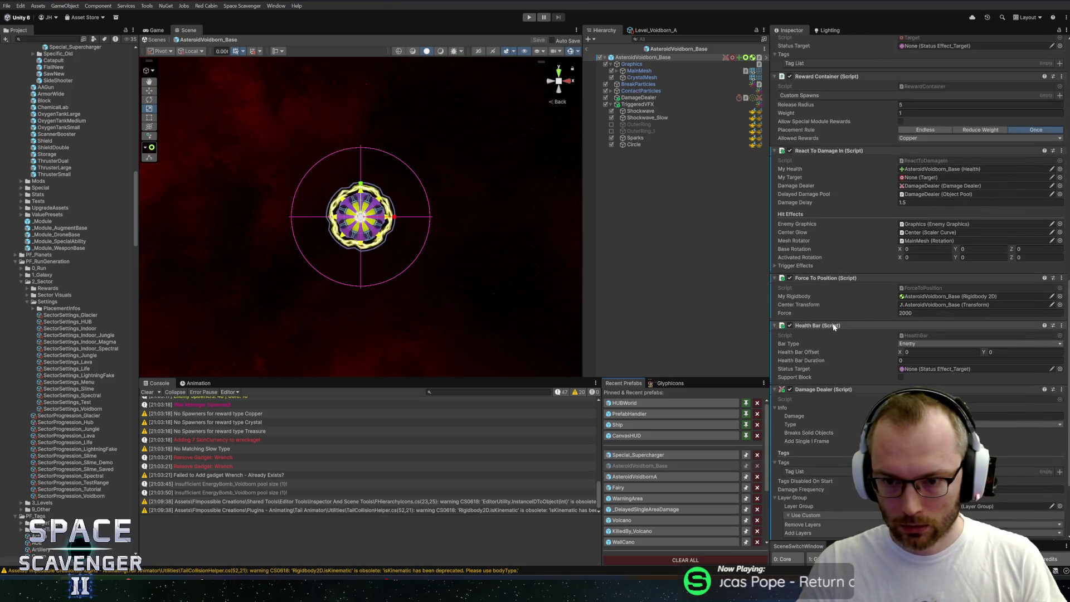
{"action": "left_click", "coordinate": [796, 311]}
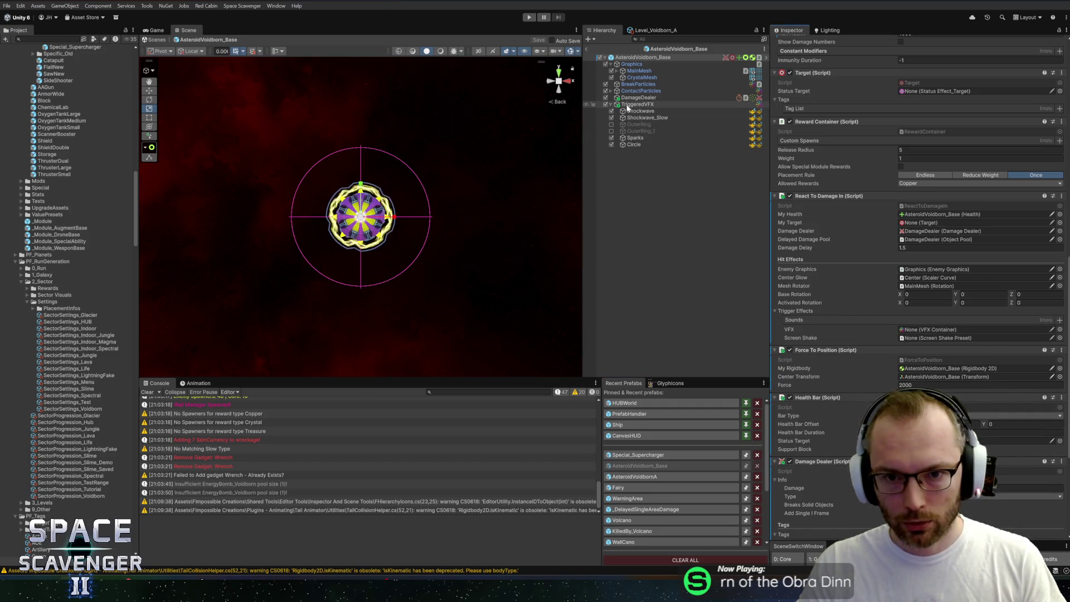
{"action": "left_click_drag", "start_coordinate": [628, 107], "coordinate": [918, 332]}
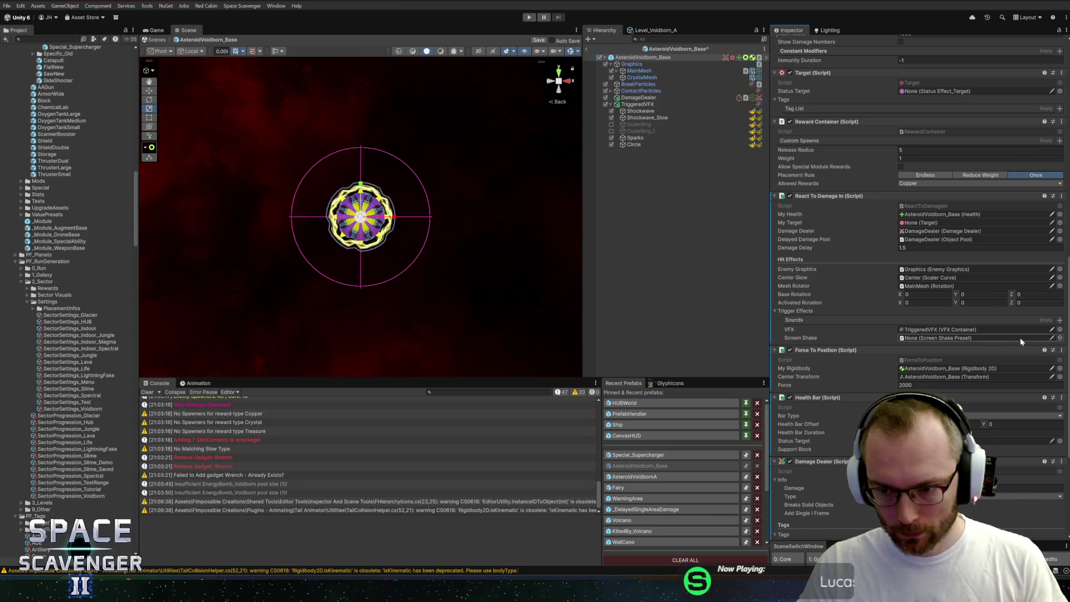
Audition the 'power' clips and add Futuristic Power Up 04 as the trigger sound, then enter Play mode
{"action": "left_click", "coordinate": [1060, 320]}
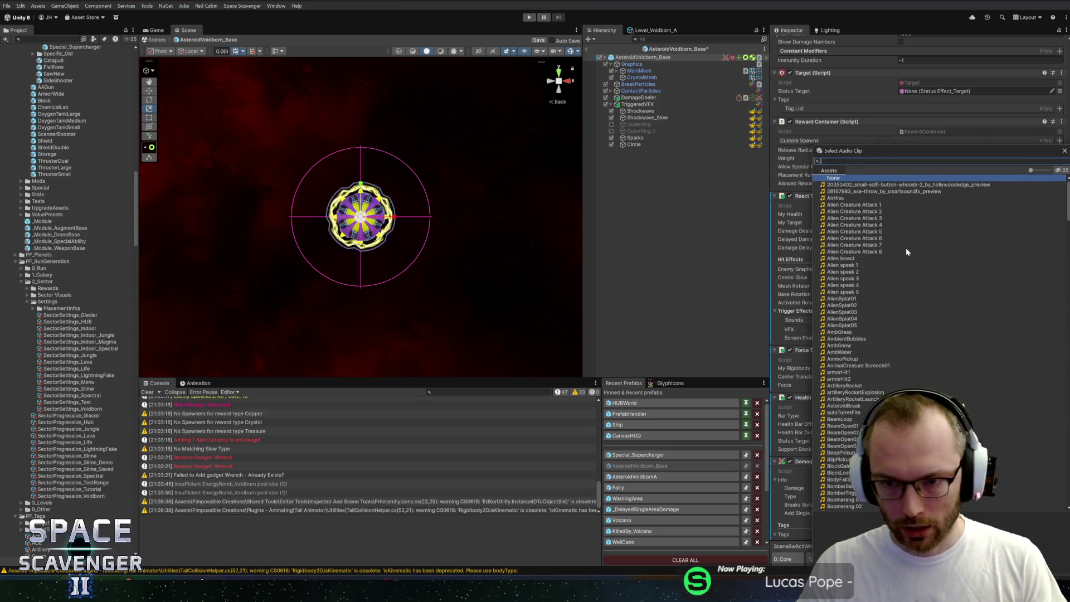
{"action": "type", "text": "power"}
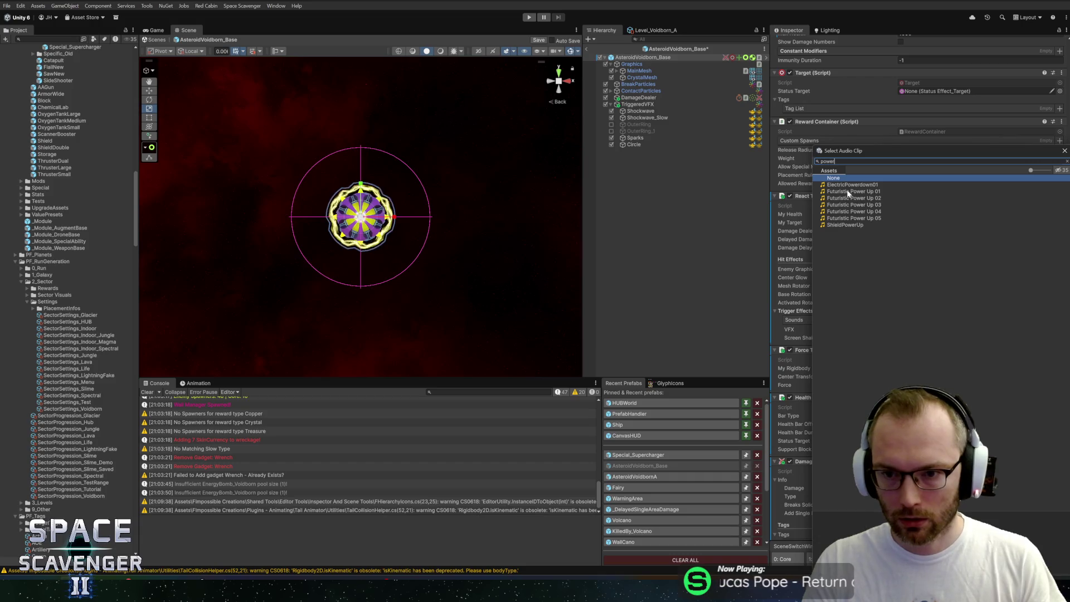
{"action": "left_click", "coordinate": [849, 192]}
{"action": "left_click", "coordinate": [851, 199]}
{"action": "left_click", "coordinate": [848, 206]}
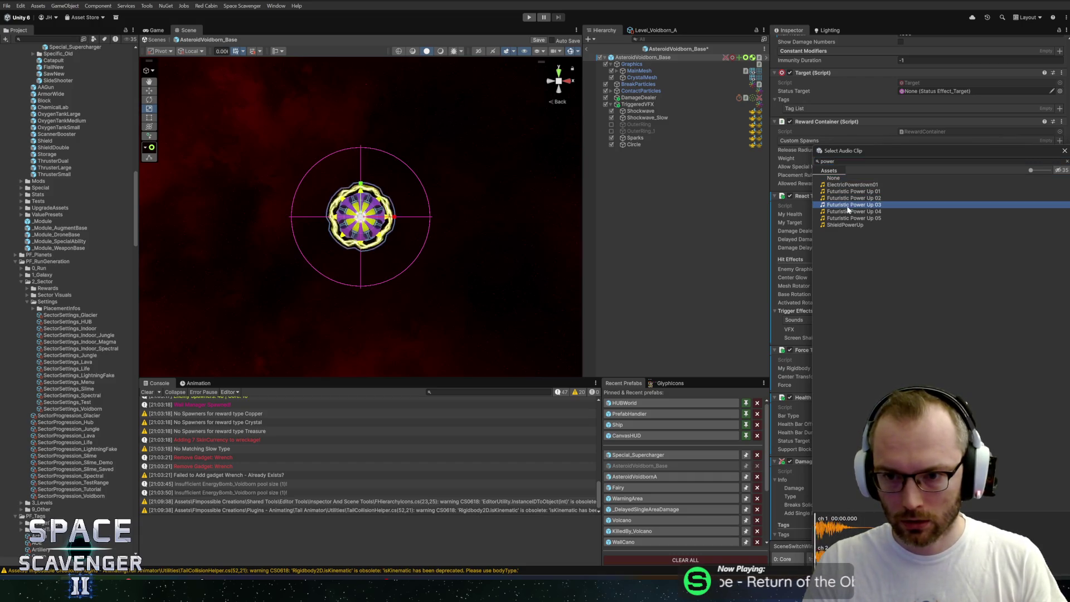
{"action": "left_click", "coordinate": [849, 212]}
{"action": "left_click", "coordinate": [847, 219]}
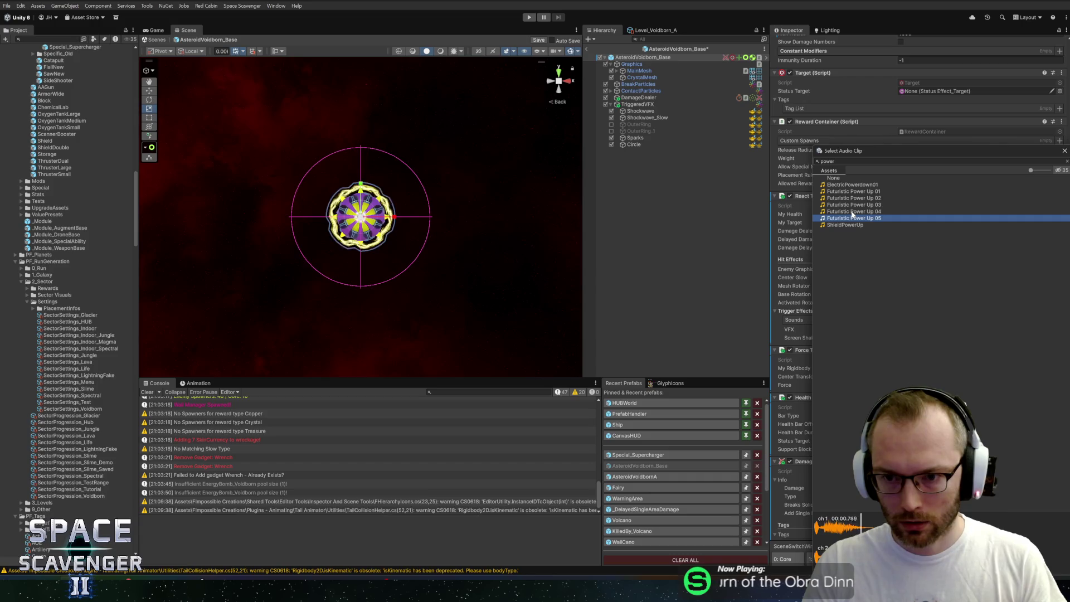
{"action": "left_click", "coordinate": [851, 212]}
{"action": "left_click", "coordinate": [844, 219]}
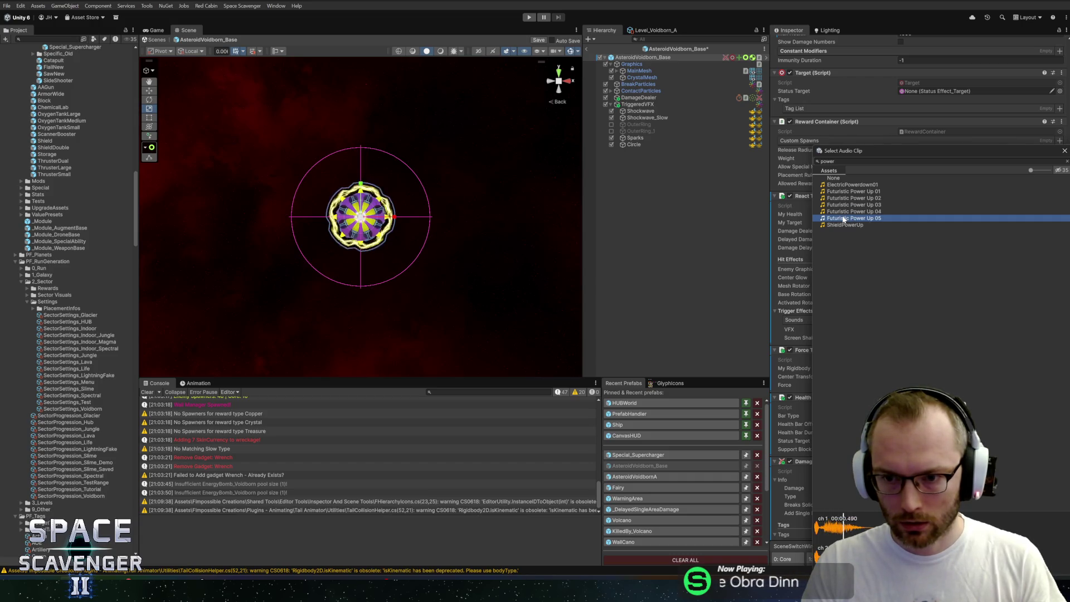
{"action": "left_click", "coordinate": [849, 212]}
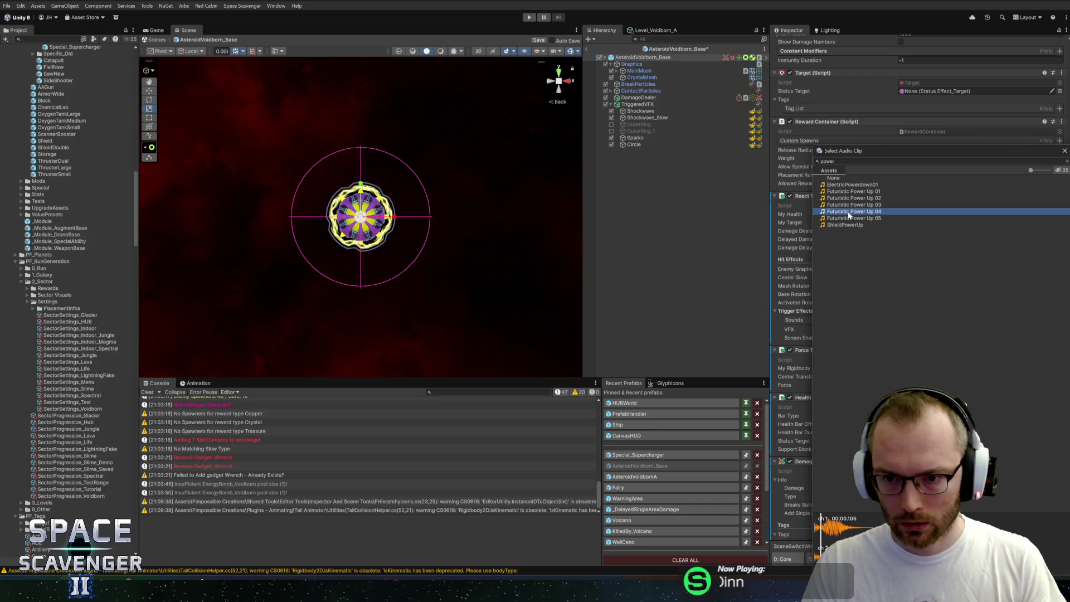
{"action": "double_click", "coordinate": [849, 212]}
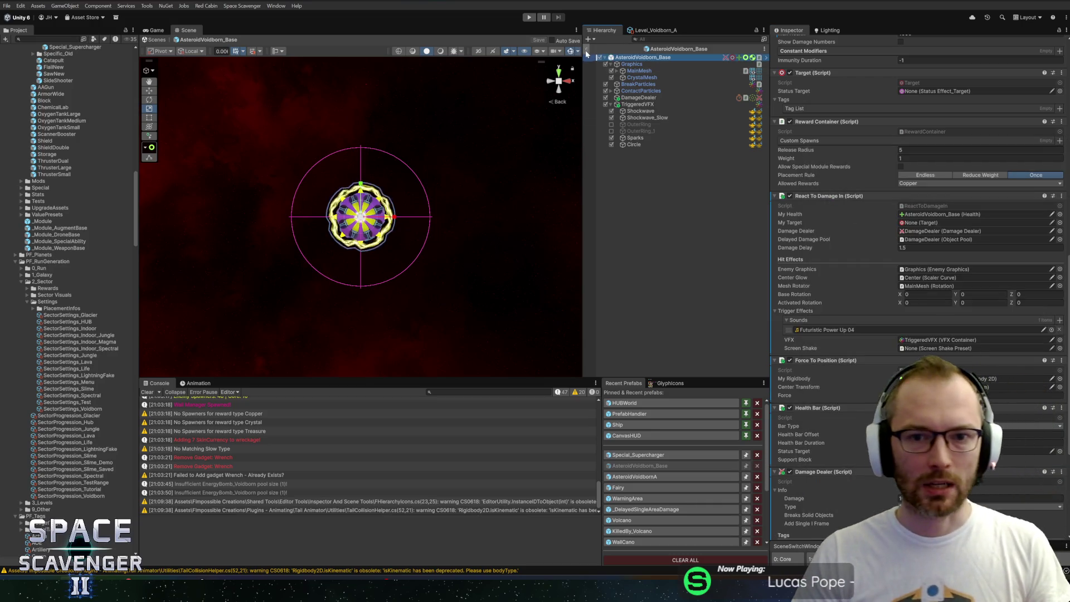
{"action": "left_click", "coordinate": [529, 17]}
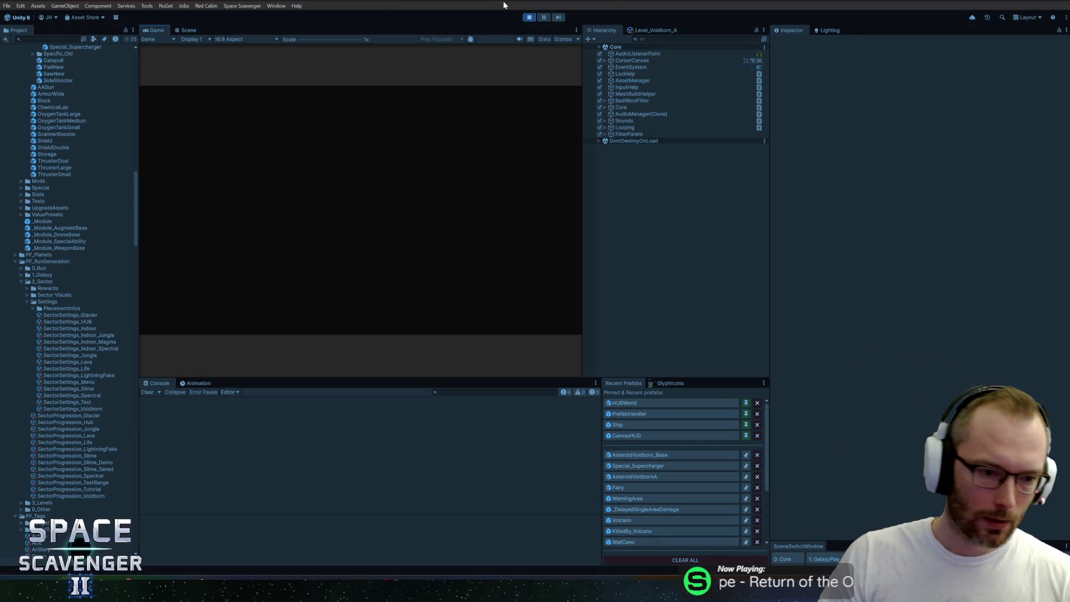
Maximize the Game view and playtest the Voidborn asteroids' circle effect on damage
{"action": "double_click", "coordinate": [159, 32]}
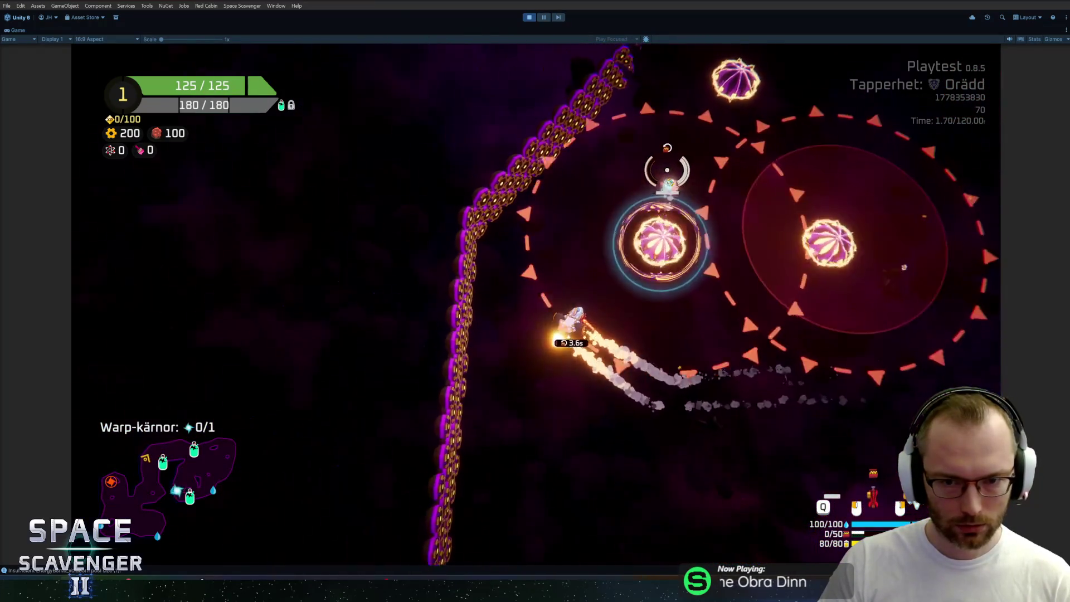
Exit Play mode, reopen AsteroidVoidborn_Base, re-enable AlignWithGamePlane on Circle, and open its ColorOverLife gradient
{"action": "key", "text": "ctrl+p"}
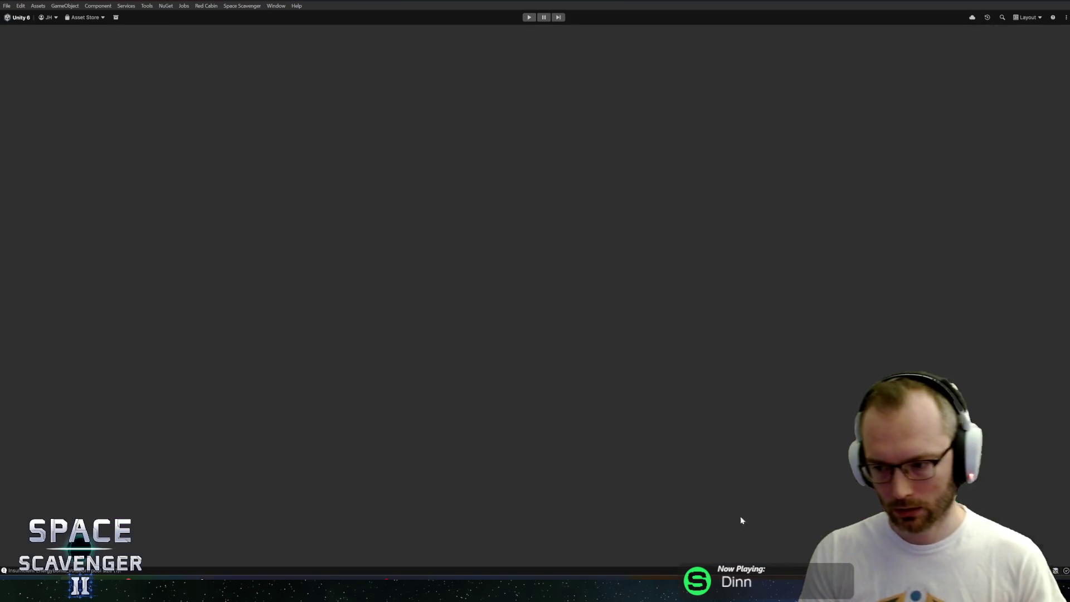
{"action": "left_click", "coordinate": [641, 455]}
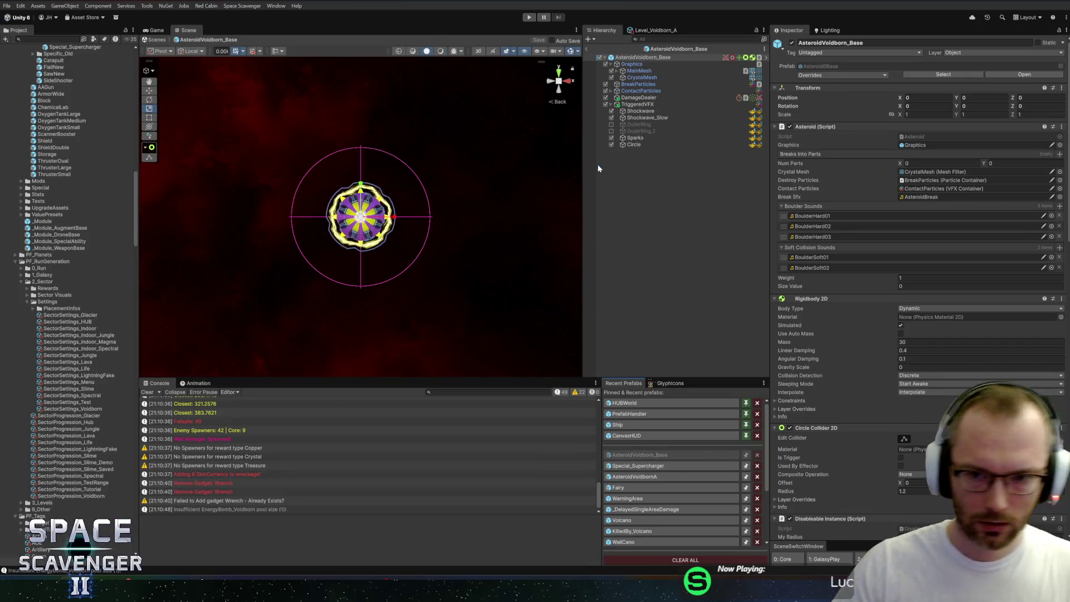
{"action": "left_click", "coordinate": [633, 145]}
{"action": "left_click", "coordinate": [451, 304]}
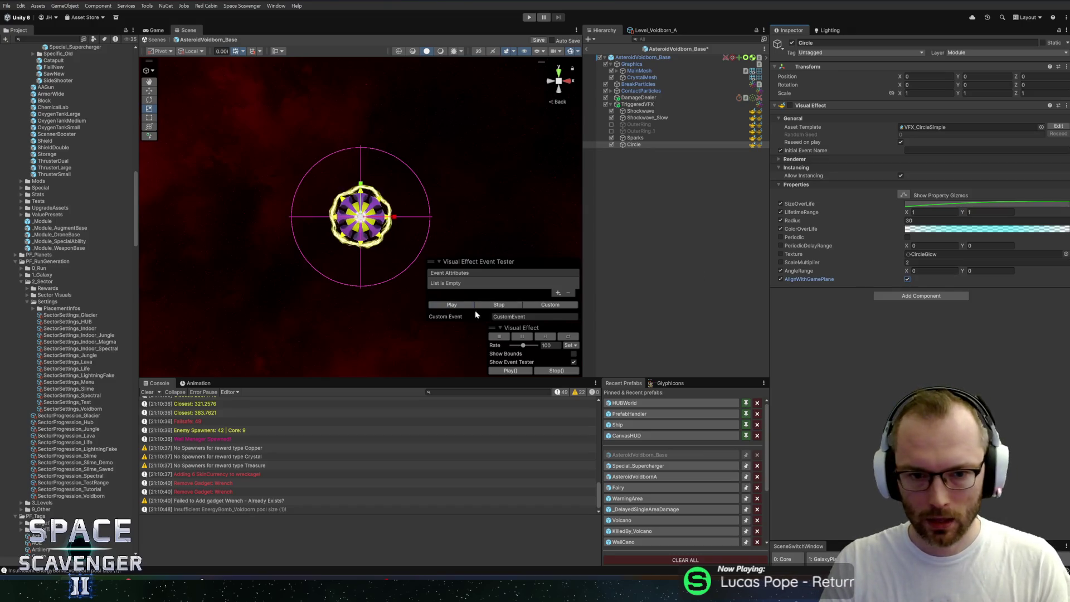
{"action": "left_click", "coordinate": [907, 279]}
{"action": "left_click", "coordinate": [914, 229]}
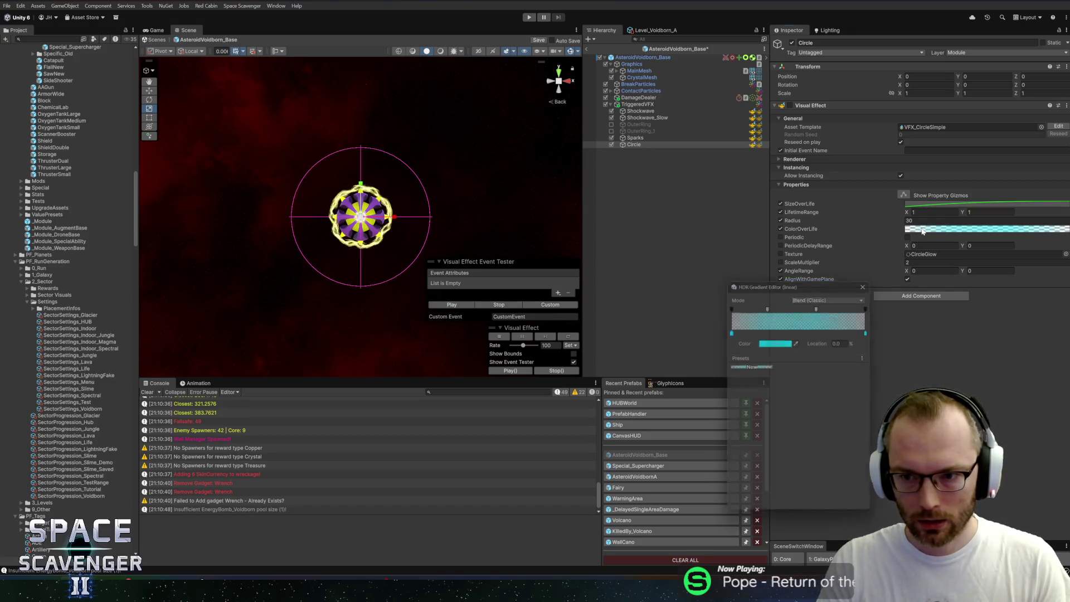
Recolour the ColorOverLife gradient keys yellow on the left and orange on the right
{"action": "left_click", "coordinate": [764, 341]}
{"action": "left_click", "coordinate": [791, 484]}
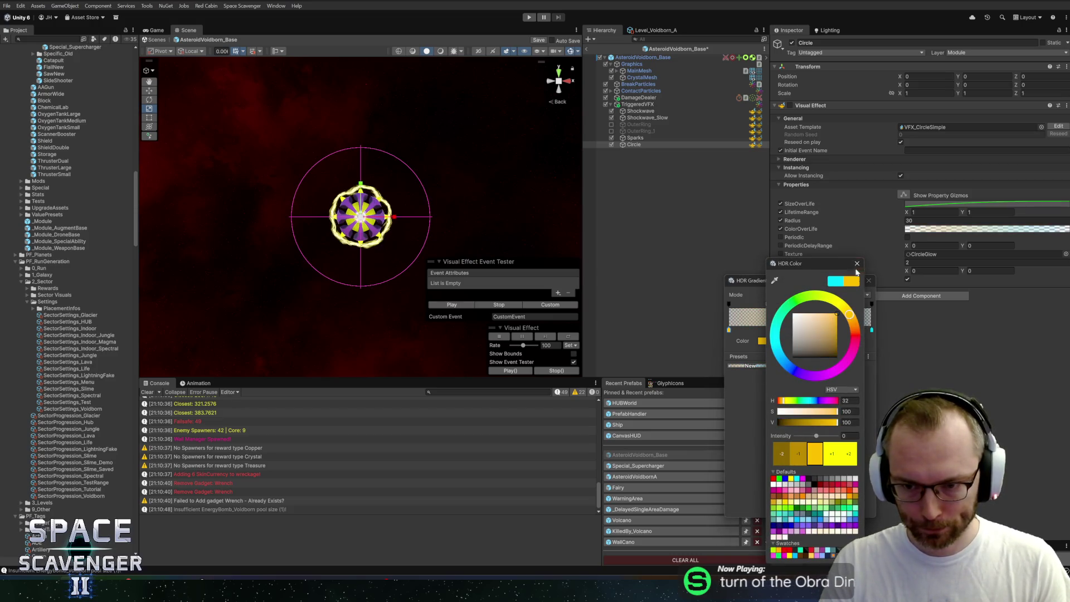
{"action": "left_click", "coordinate": [867, 327]}
{"action": "left_click", "coordinate": [870, 329]}
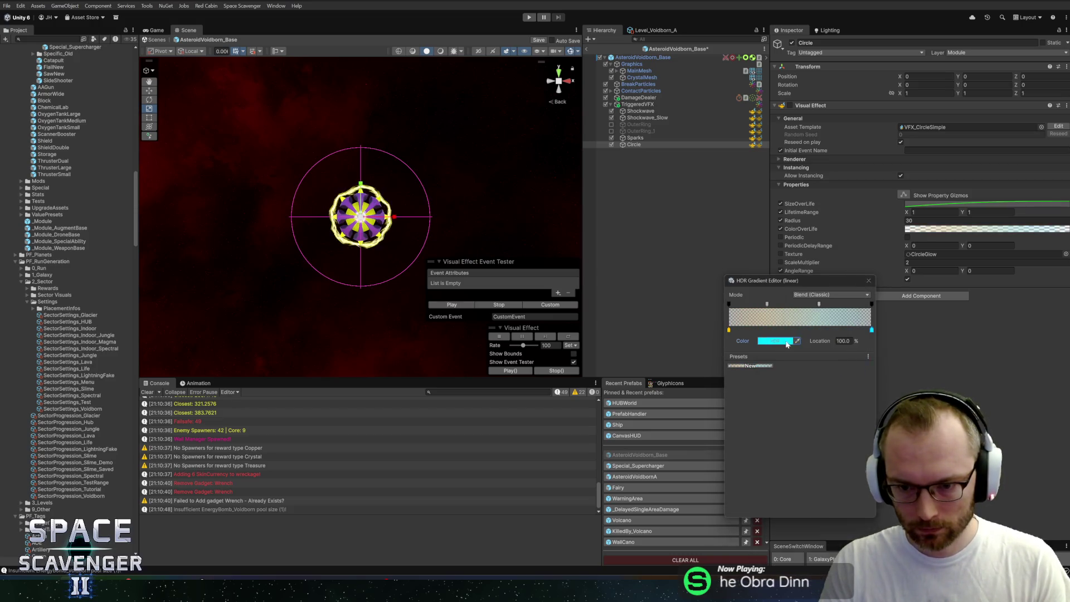
{"action": "double_click", "coordinate": [870, 329]}
{"action": "left_click", "coordinate": [799, 561]}
{"action": "left_click", "coordinate": [830, 279]}
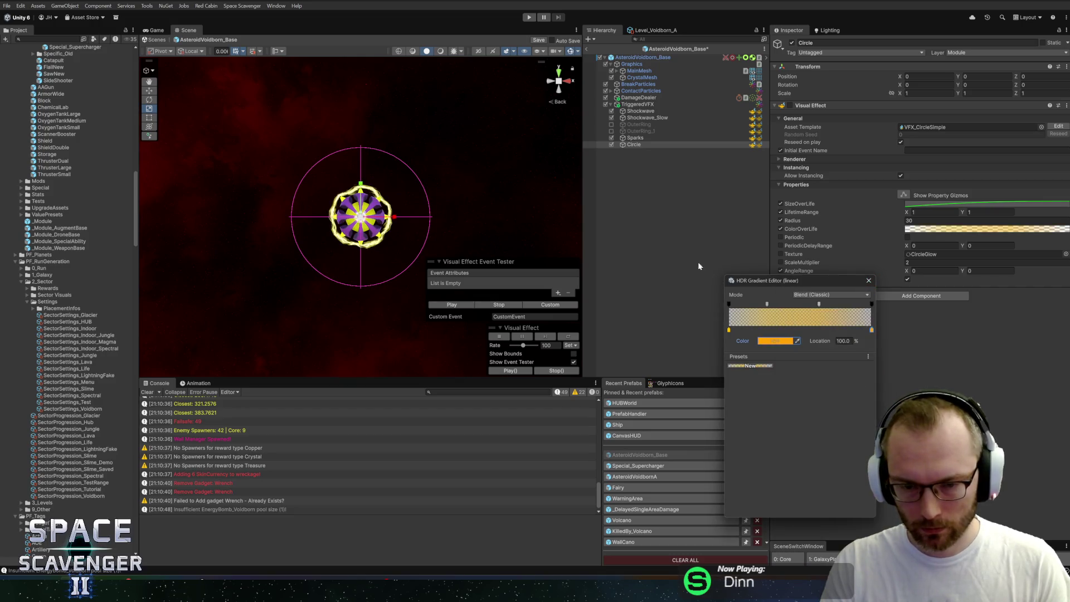
{"action": "left_click", "coordinate": [868, 281]}
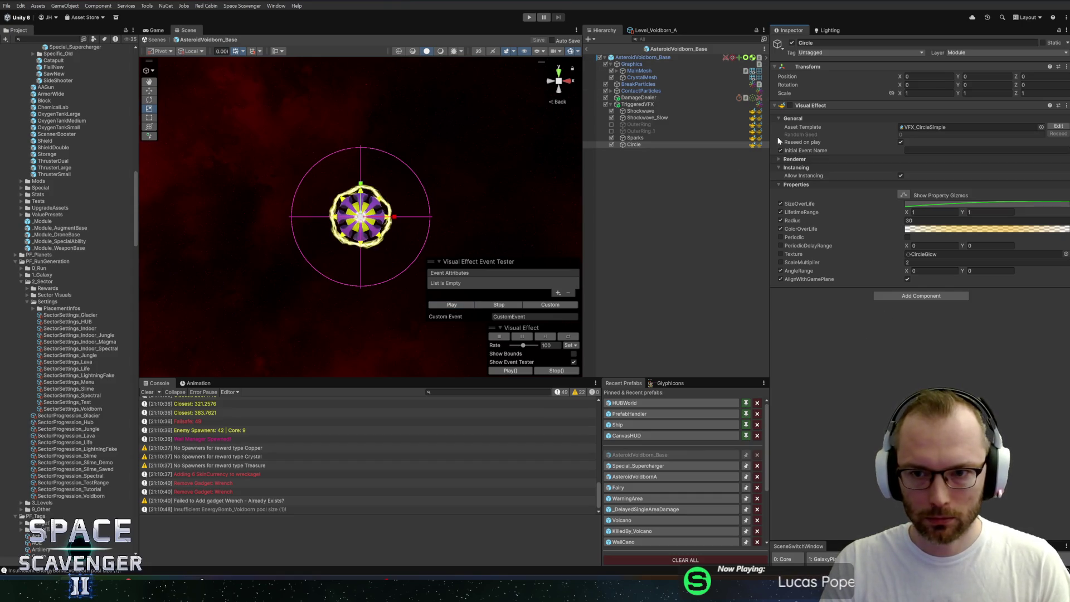
Replay the Circle effect preview to check the yellow rings with the 0.3 LifetimeRange
{"action": "left_click", "coordinate": [792, 106]}
{"action": "left_click", "coordinate": [790, 105]}
{"action": "left_click", "coordinate": [811, 105]}
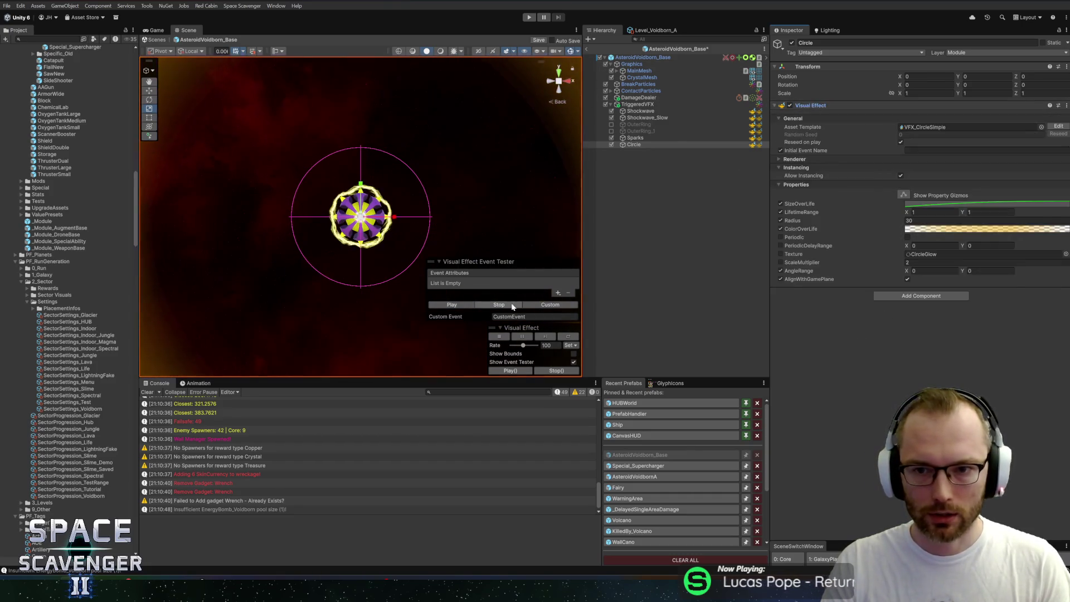
{"action": "left_click", "coordinate": [452, 305]}
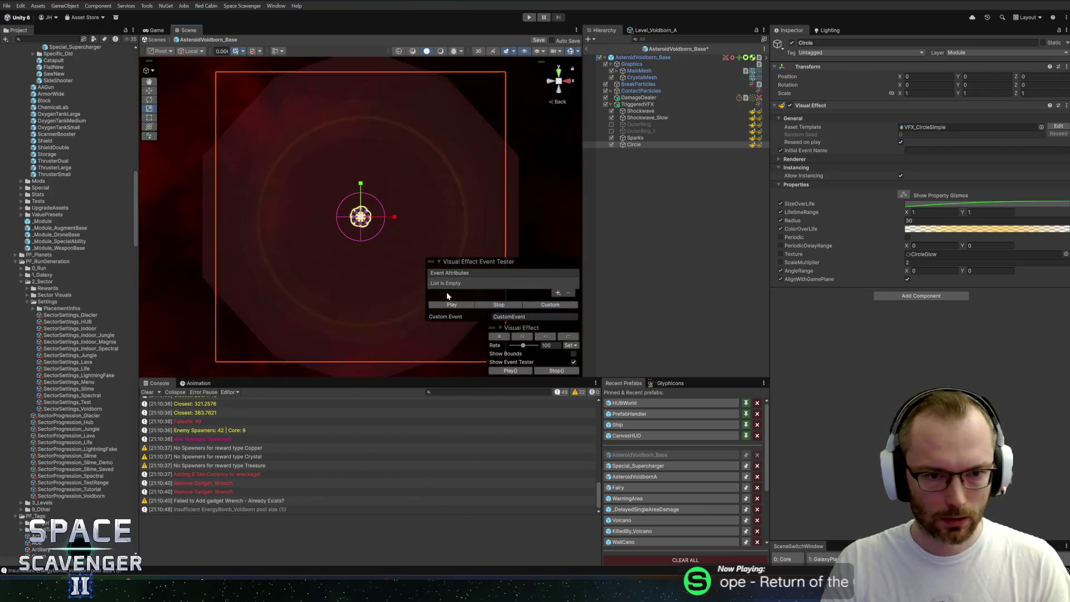
{"action": "left_click", "coordinate": [461, 307]}
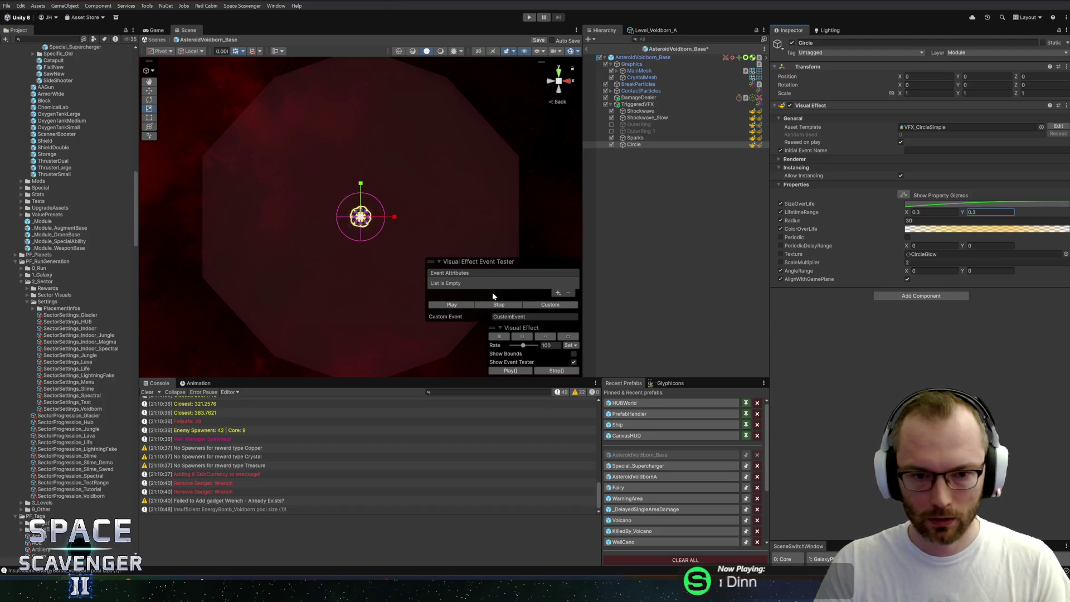
{"action": "left_click", "coordinate": [452, 305]}
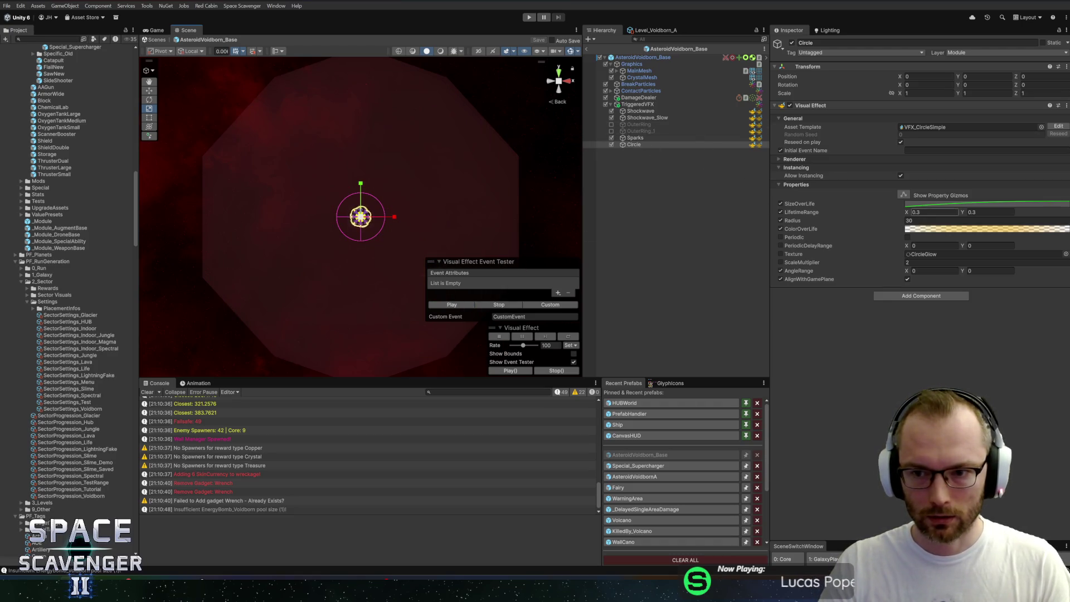
Playtest the yellow, shorter-lived asteroid circles in a maximized Game view, then stop Play mode
{"action": "key", "text": "ctrl+p"}
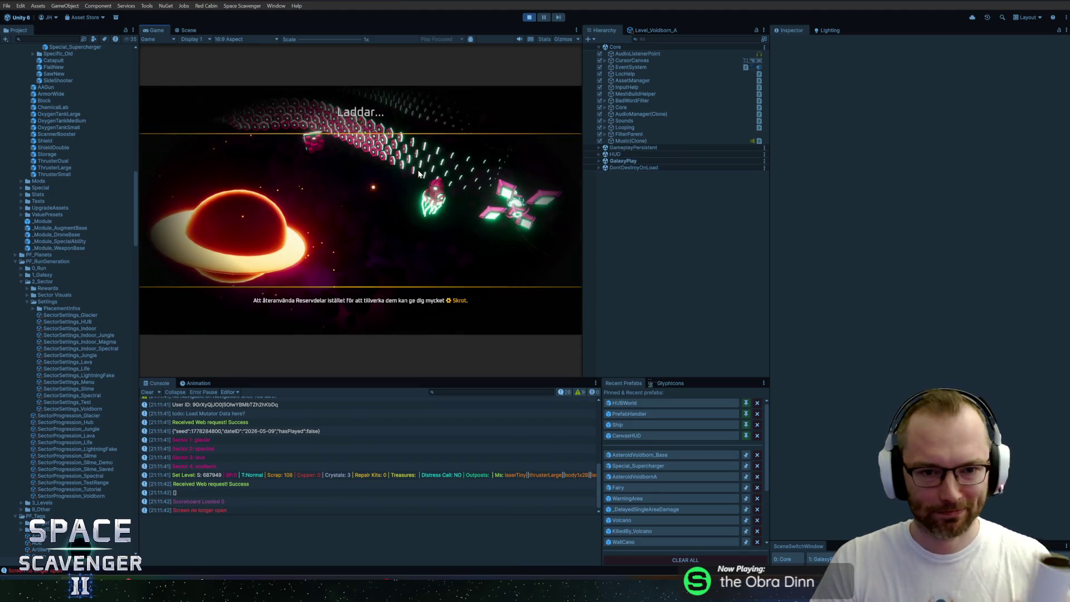
{"action": "double_click", "coordinate": [156, 30]}
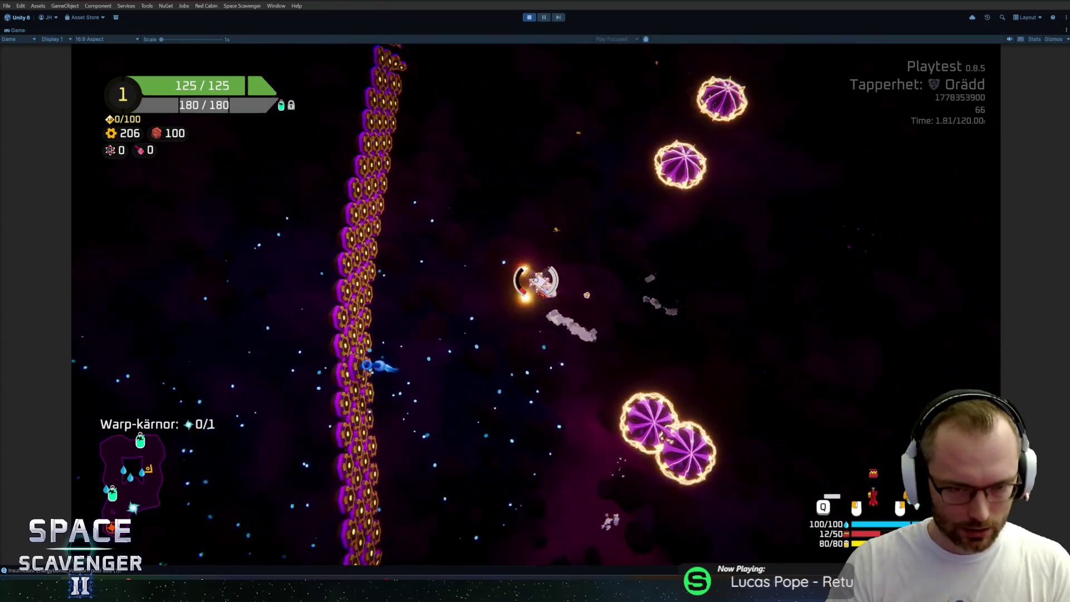
{"action": "key", "text": "ctrl+p"}
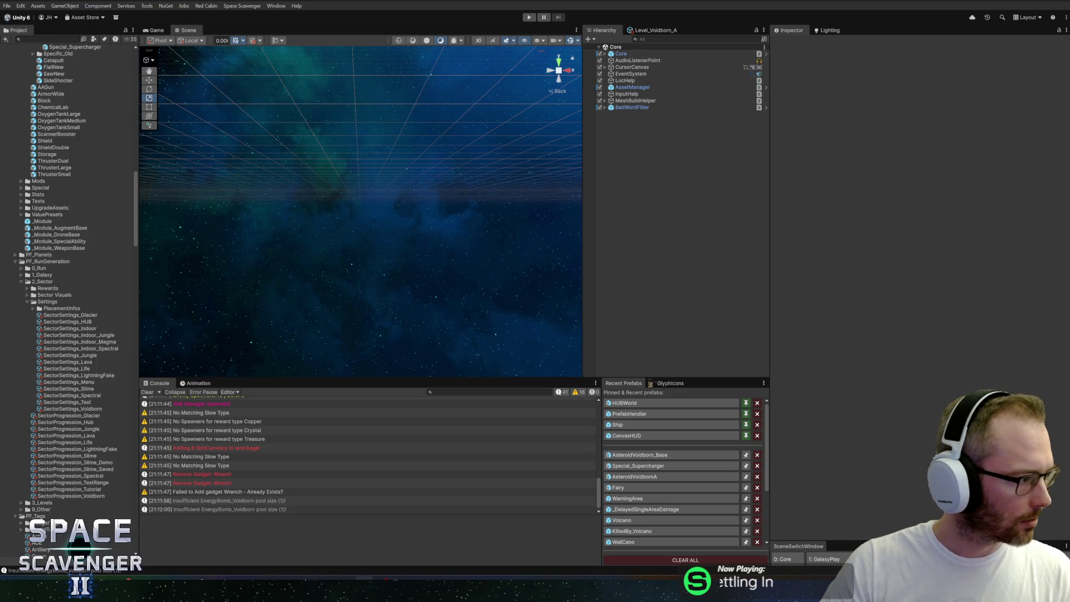
Start another playtest and warp into the purple nebula level
{"action": "left_click", "coordinate": [528, 19]}
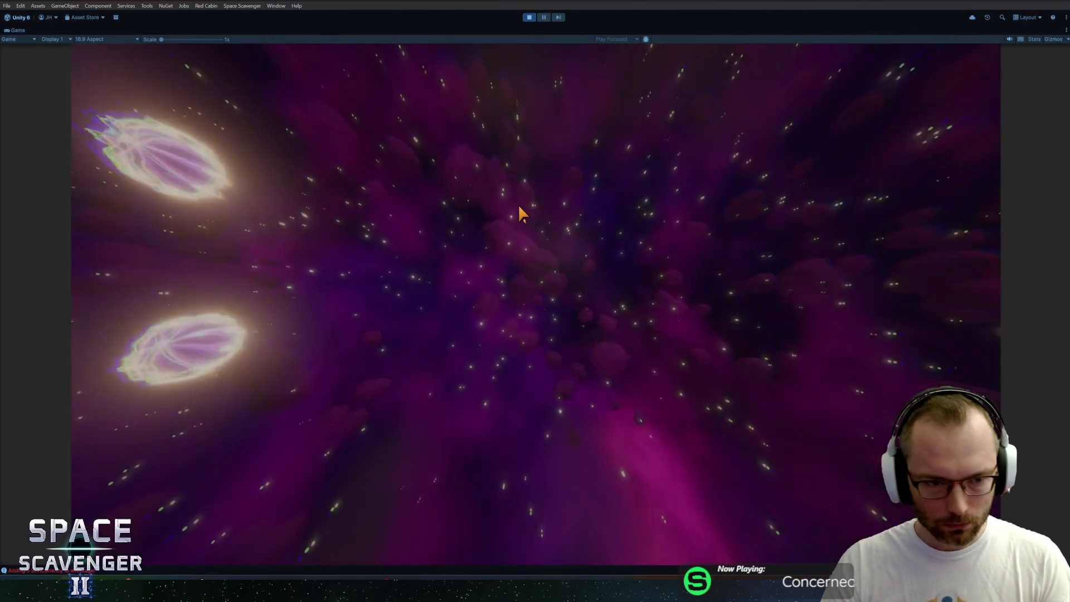
Spawn a rifle from the console, then run the #Upgrade cheat to grant credits
{"action": "key", "text": "grave"}
{"action": "type", "text": "spawn Rifle"}
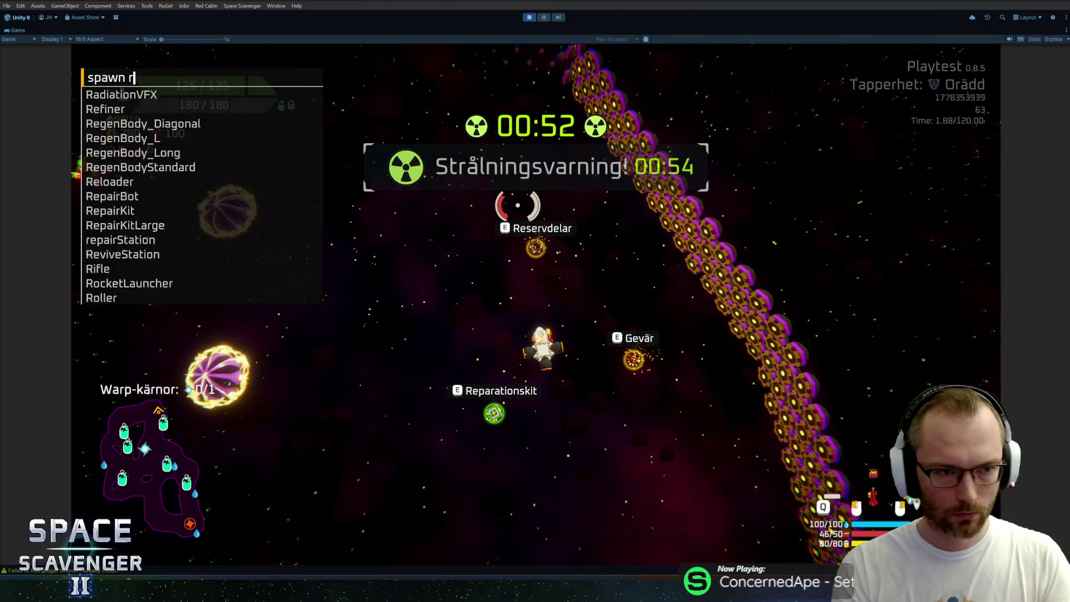
{"action": "key", "text": "Return"}
{"action": "key", "text": "grave"}
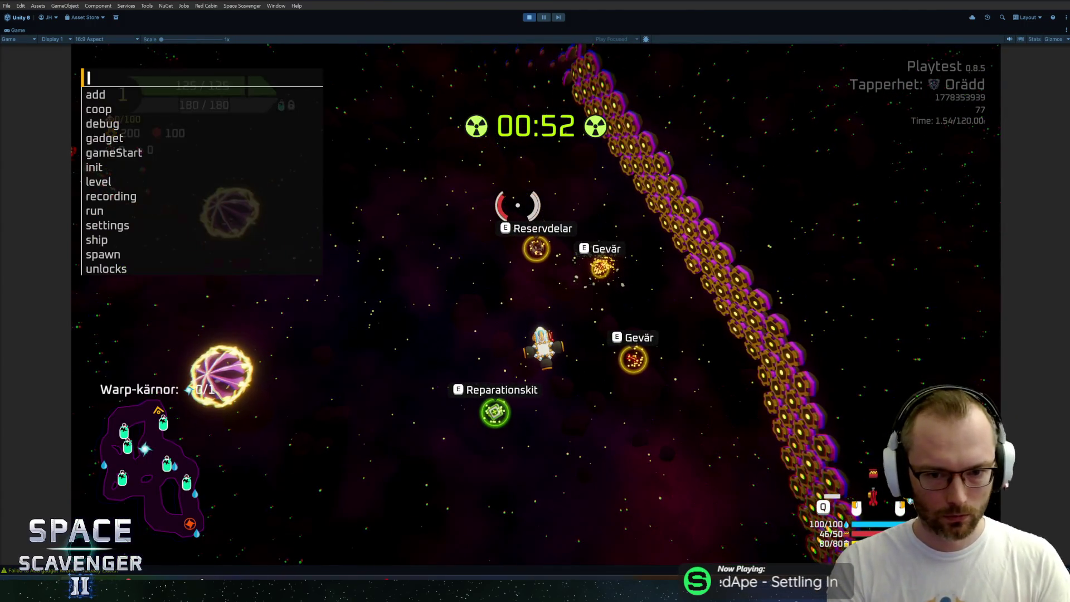
{"action": "type", "text": "spawn refiner"}
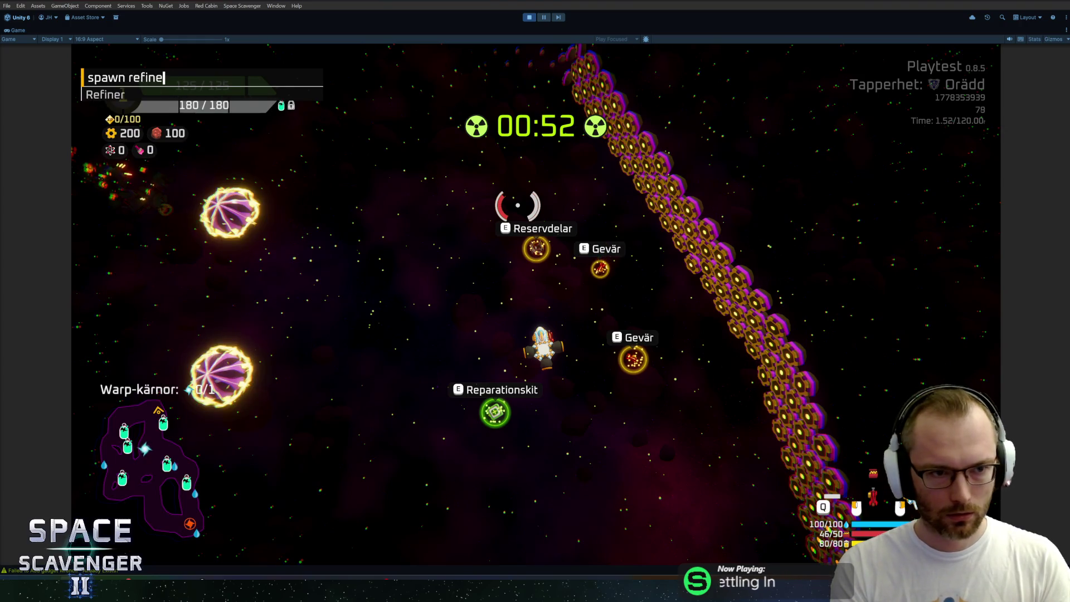
{"action": "key", "text": "BackSpace"}
{"action": "key", "text": "BackSpace"}
{"action": "key", "text": "BackSpace"}
{"action": "type", "text": "#Upgrade"}
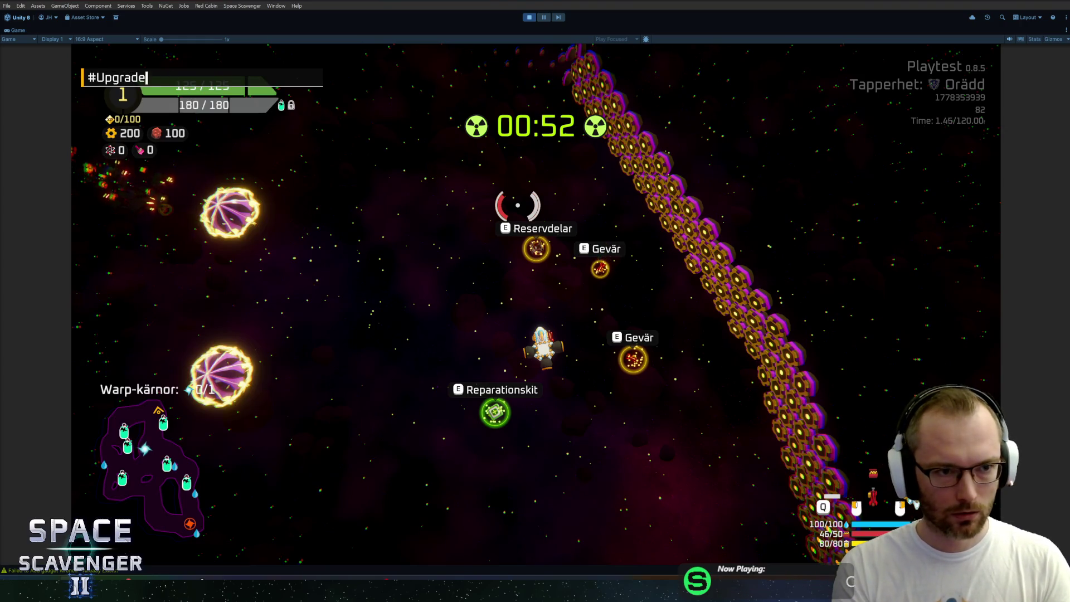
{"action": "key", "text": "Return"}
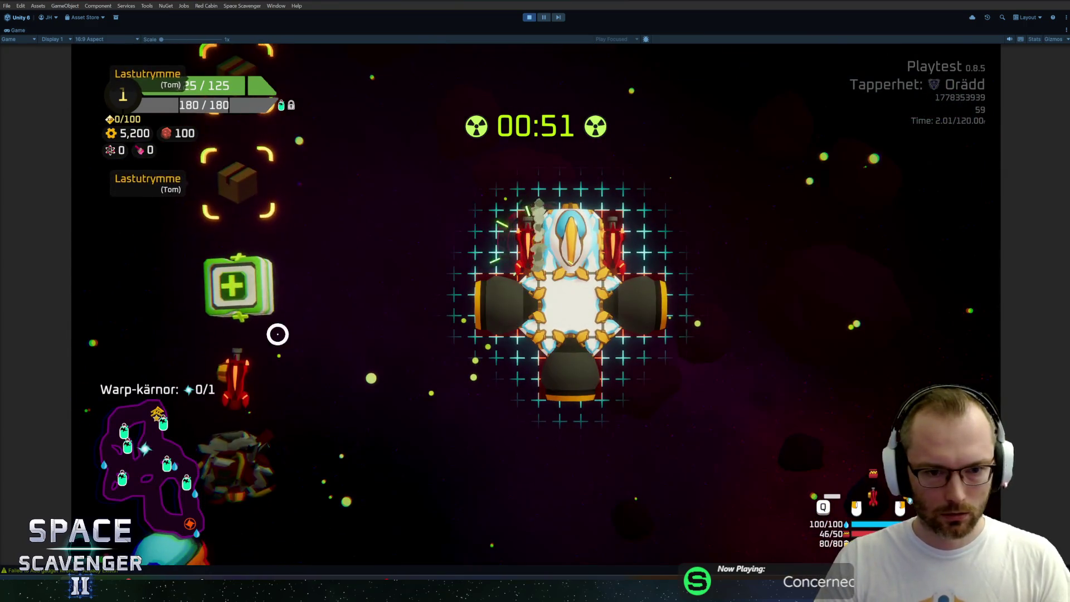
Store the Gevär back in cargo and close the ship upgrade grid
{"action": "left_click", "coordinate": [237, 374]}
{"action": "key", "text": "f"}
{"action": "mouse_move", "coordinate": [246, 285]}
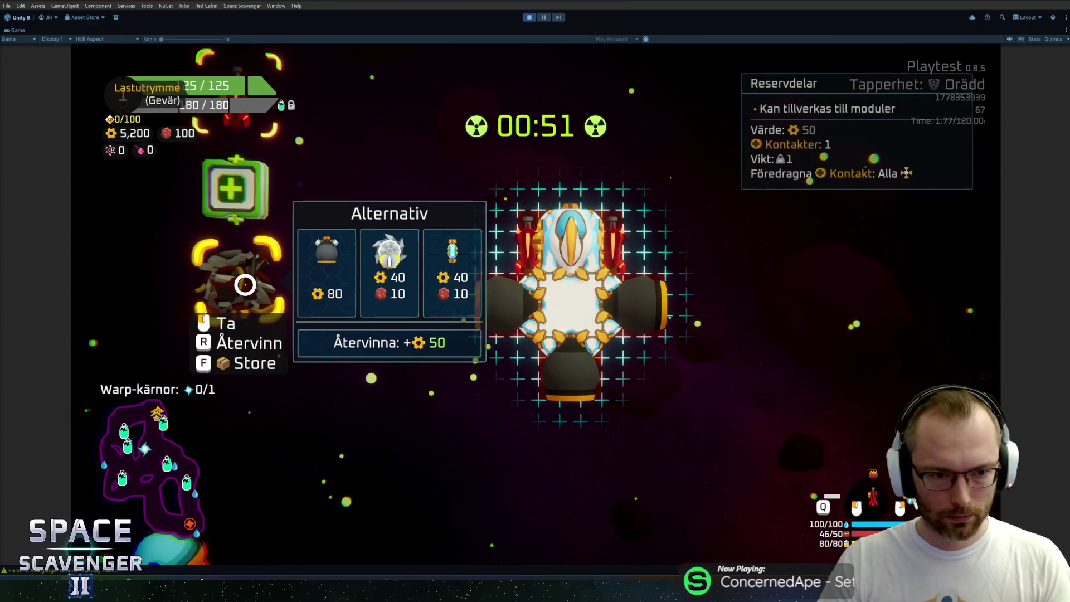
{"action": "mouse_move", "coordinate": [326, 272]}
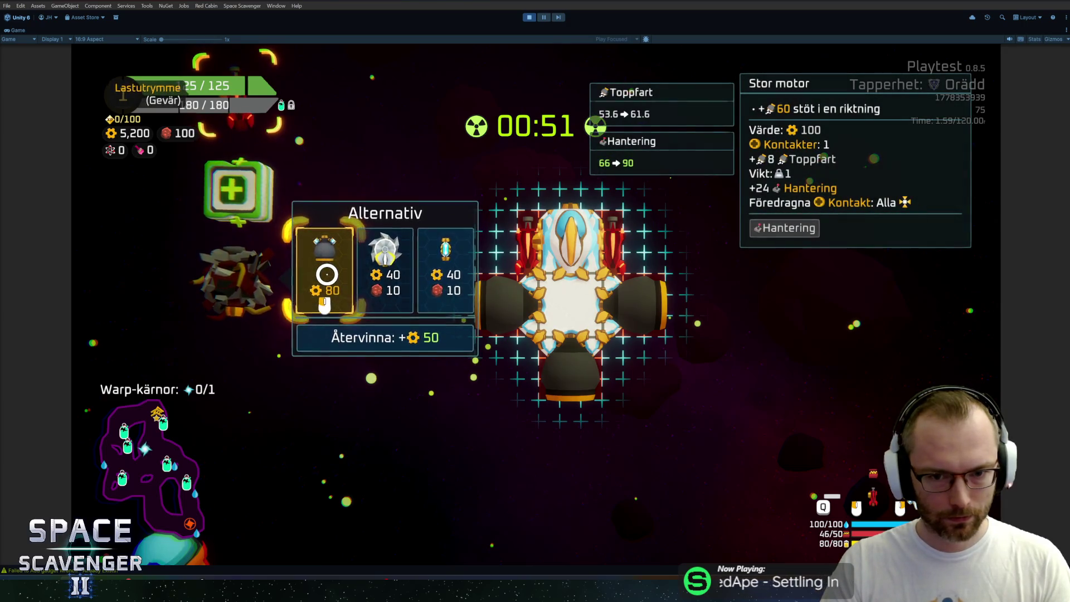
{"action": "key", "text": "Escape"}
At the Raffinerare, buy two Gatling fire-rate upgrades and Gimbal for two engine modules
{"action": "key", "text": "e"}
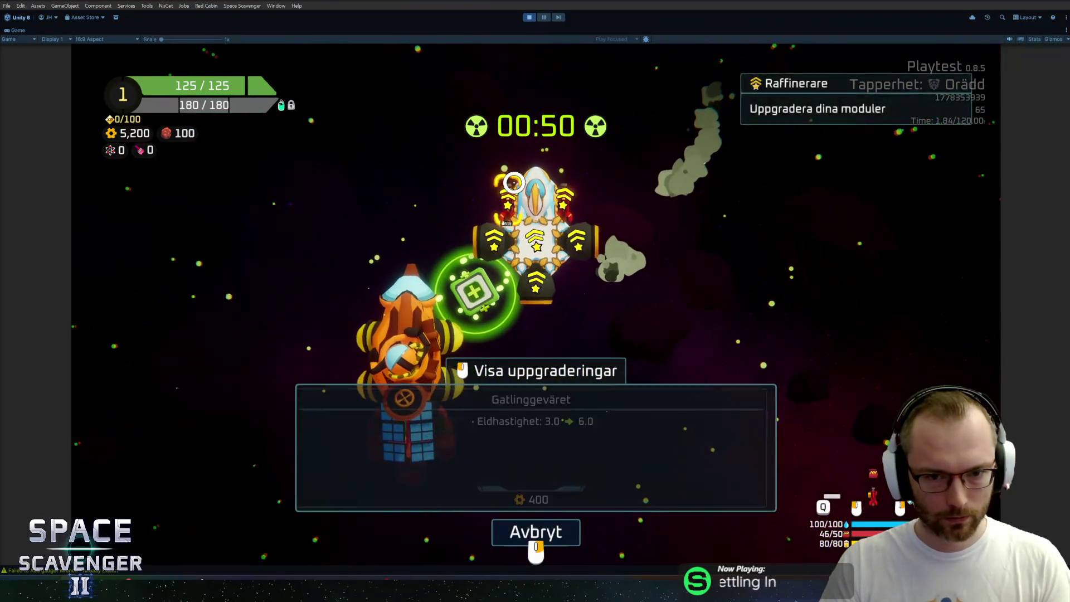
{"action": "left_click", "coordinate": [514, 182]}
{"action": "left_click", "coordinate": [535, 413]}
{"action": "left_click", "coordinate": [547, 297]}
{"action": "left_click", "coordinate": [535, 412]}
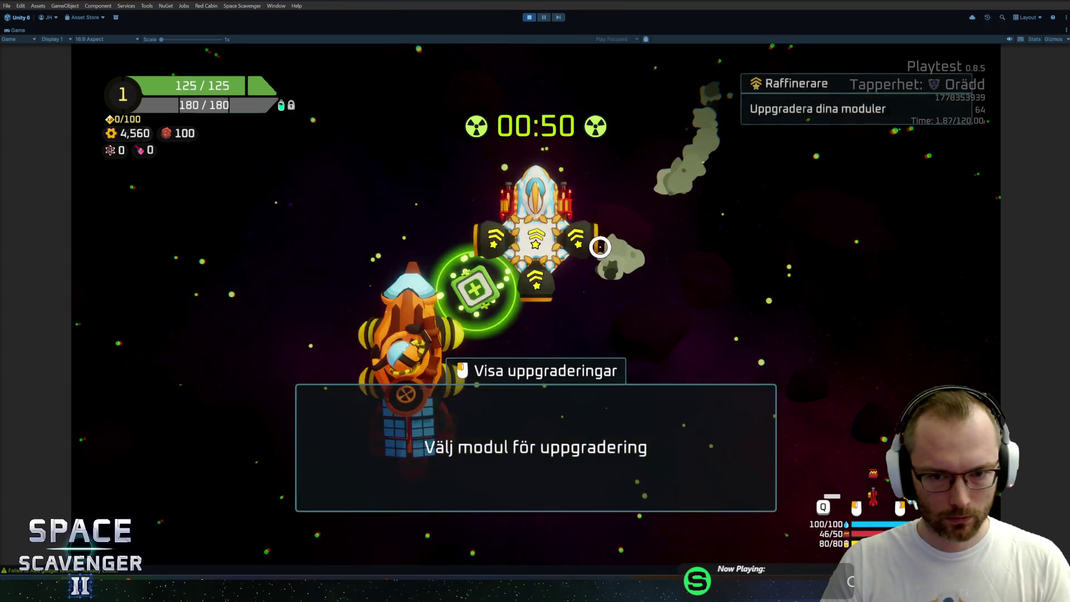
{"action": "left_click", "coordinate": [600, 247]}
{"action": "left_click", "coordinate": [514, 441]}
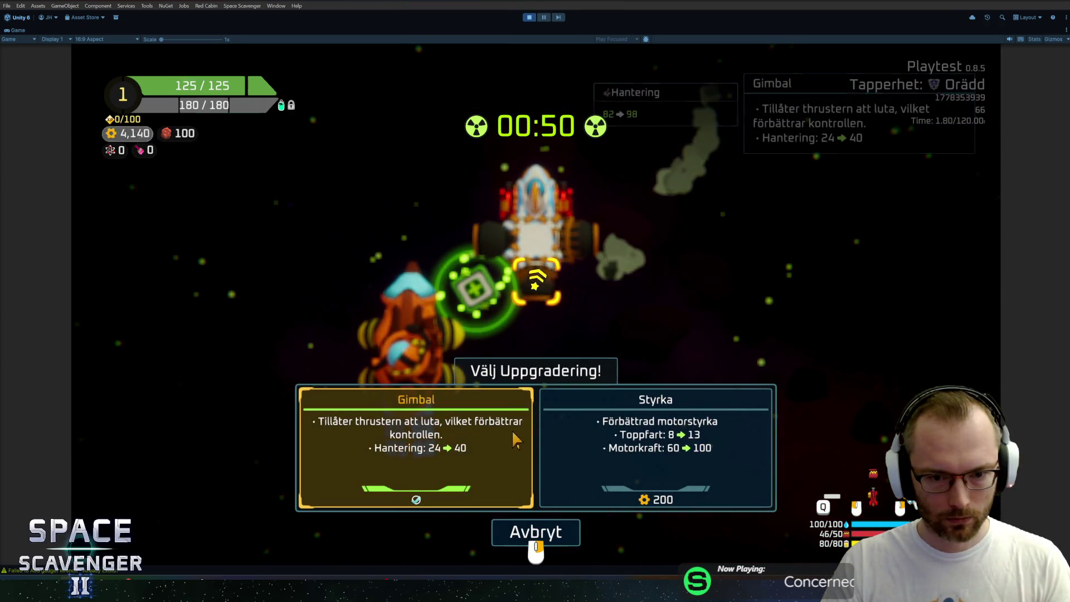
{"action": "left_click", "coordinate": [491, 269]}
{"action": "left_click", "coordinate": [474, 441]}
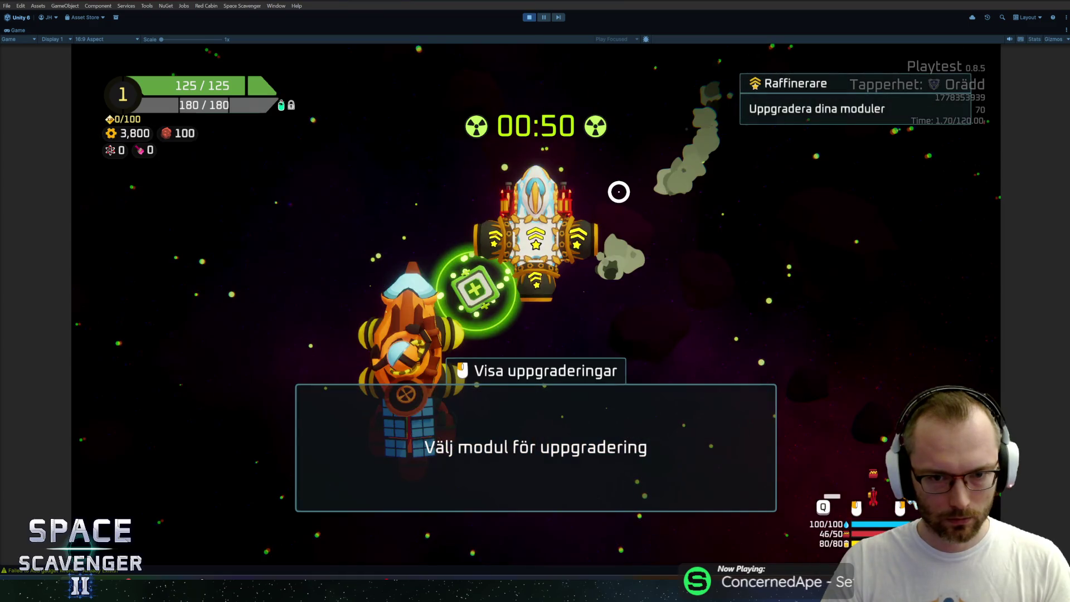
Spawn a BulletCrate with the console's spawn command
{"action": "key", "text": "grave"}
{"action": "type", "text": "spawn am"}
{"action": "key", "text": "BackSpace"}
{"action": "key", "text": "BackSpace"}
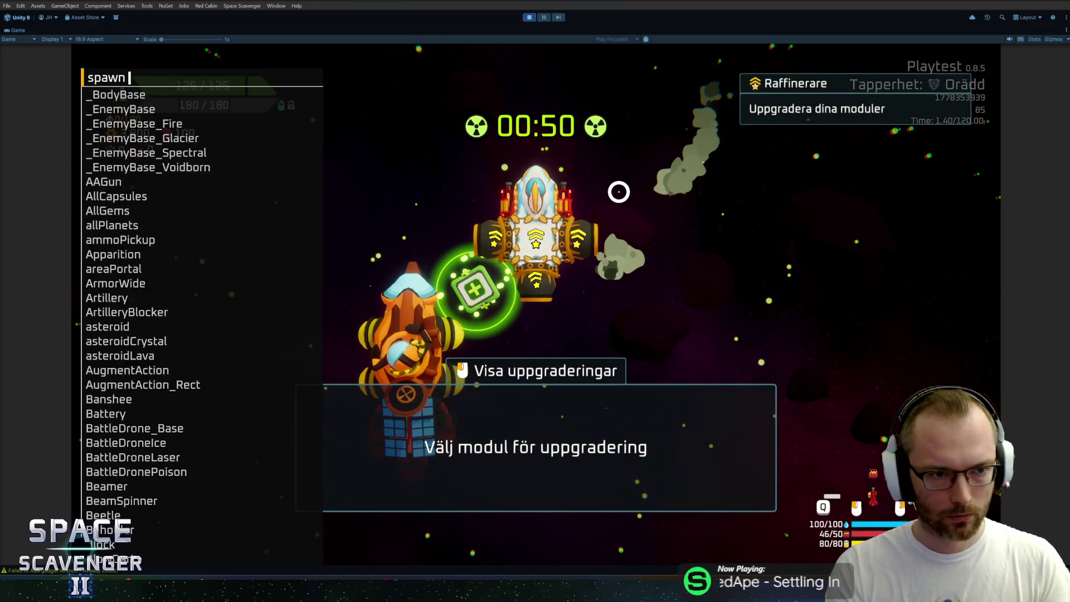
{"action": "type", "text": "bul"}
{"action": "key", "text": "Return"}
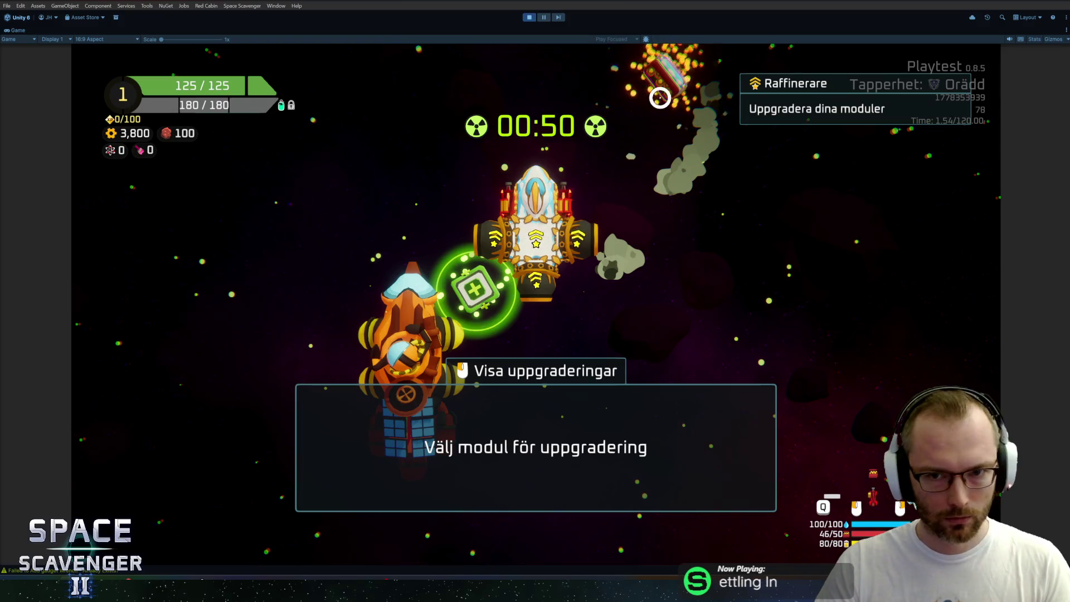
Buy the Förbättrad design upgrade, raising Kulor storage from 20 to 40
{"action": "key", "text": "Escape"}
{"action": "key", "text": "Escape"}
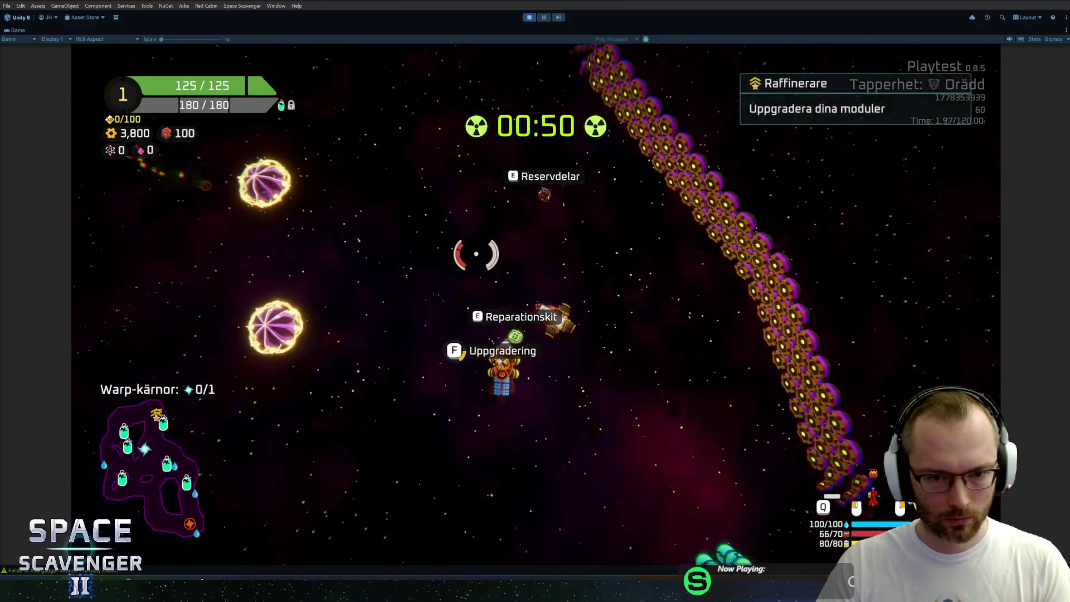
{"action": "key", "text": "f"}
{"action": "left_click", "coordinate": [508, 195]}
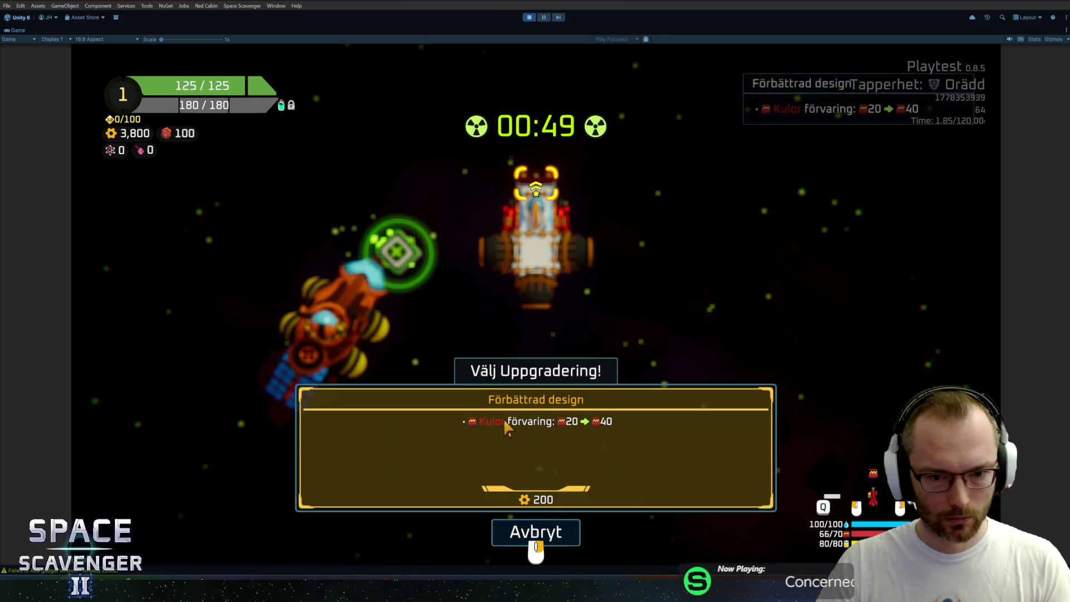
{"action": "left_click", "coordinate": [523, 429]}
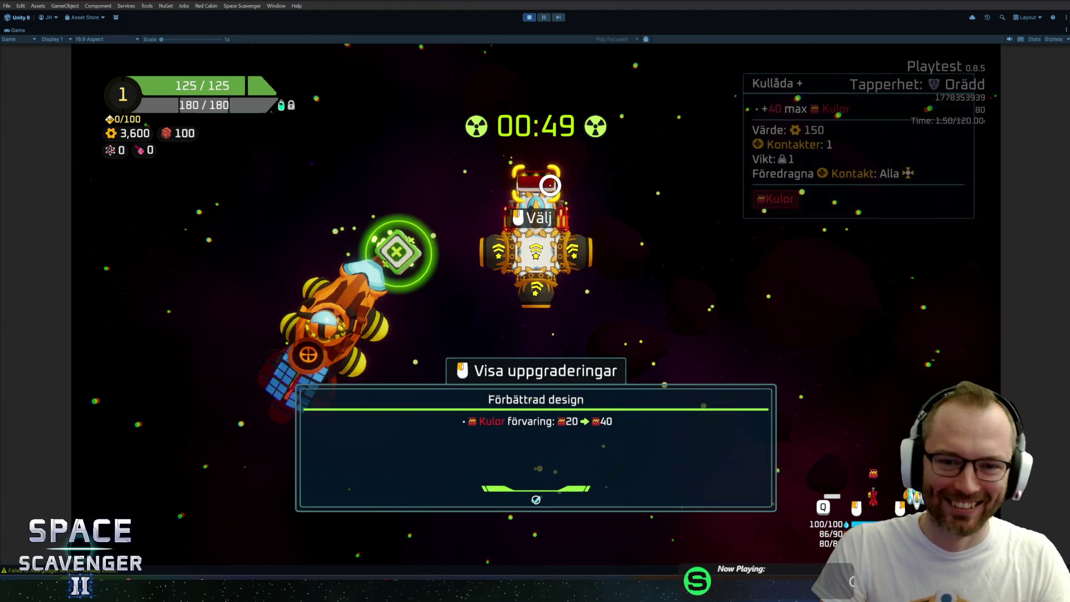
Return to flight, fight enemies, then type 'ship stats addMult rel' in the dev console
{"action": "key", "text": "Escape"}
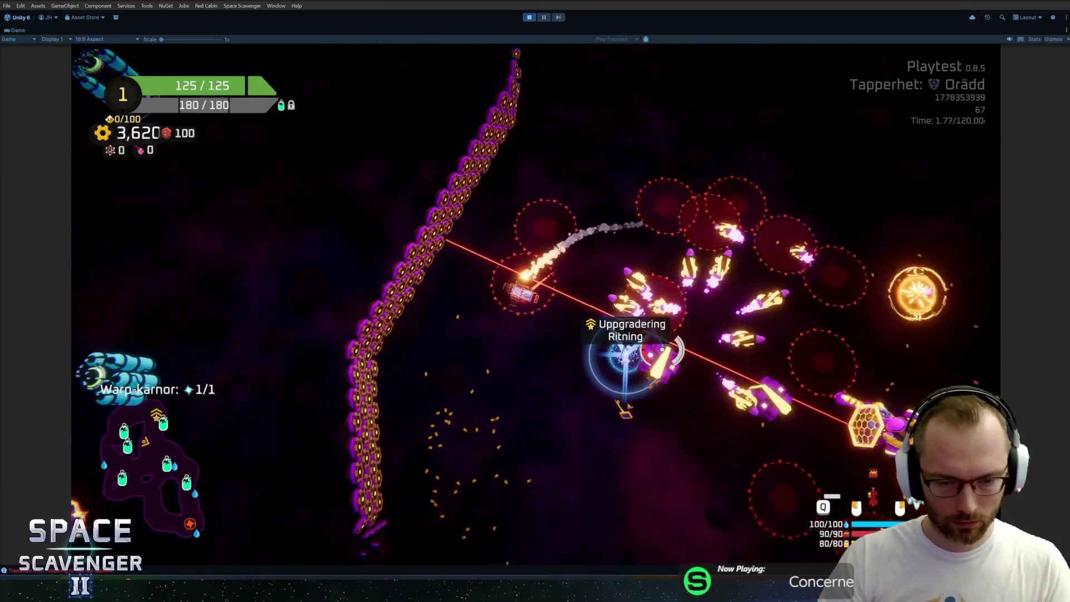
{"action": "key", "text": "grave"}
{"action": "type", "text": "ship stats addMult "}
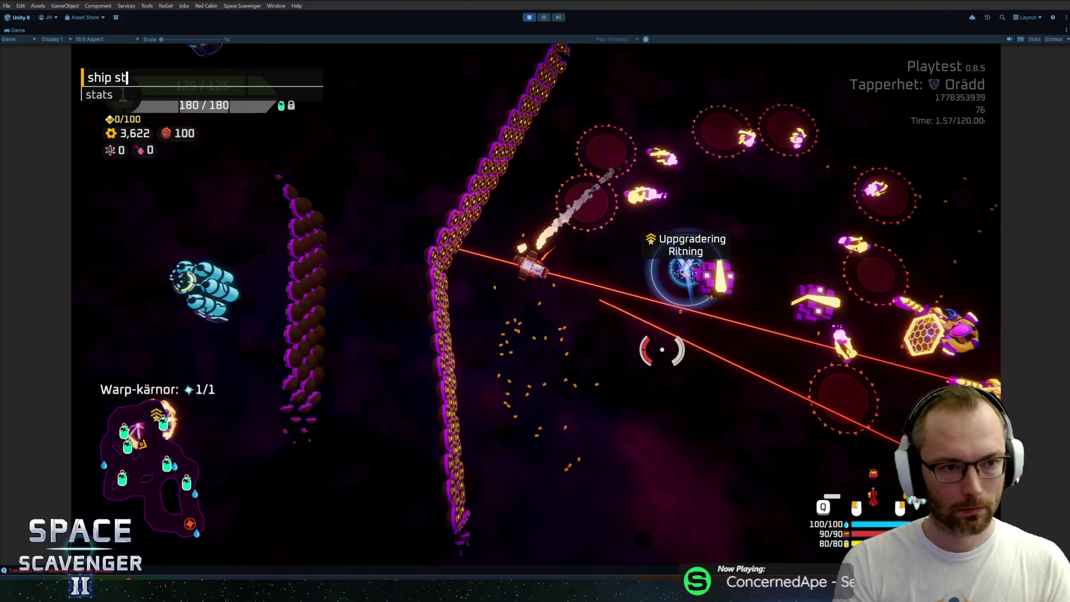
{"action": "type", "text": "rel"}
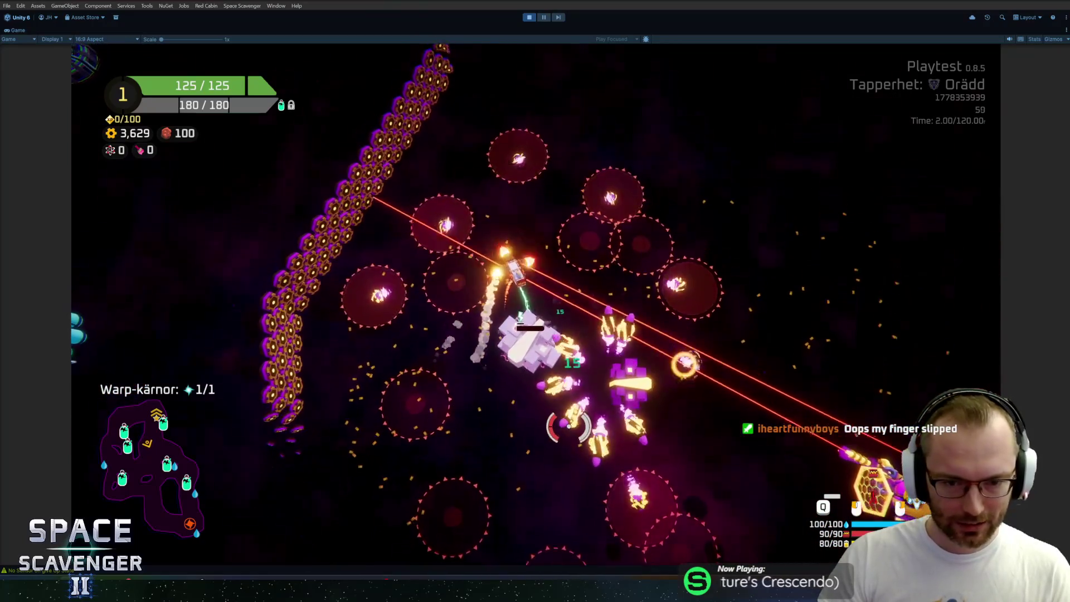
Pause the game, then resume it with Fortsätt
{"action": "key", "text": "Escape"}
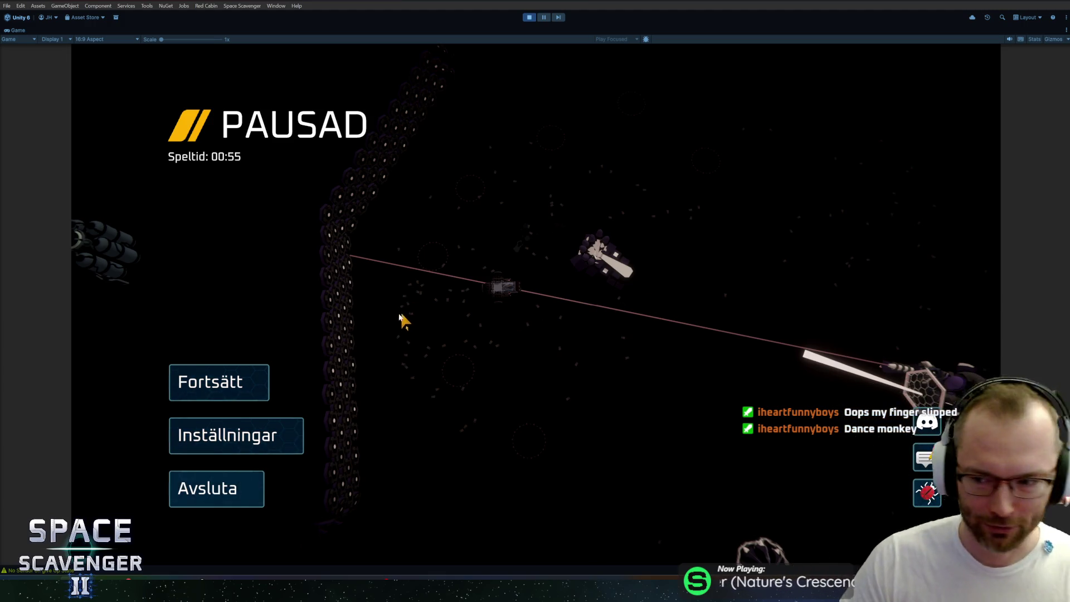
{"action": "left_click", "coordinate": [261, 369]}
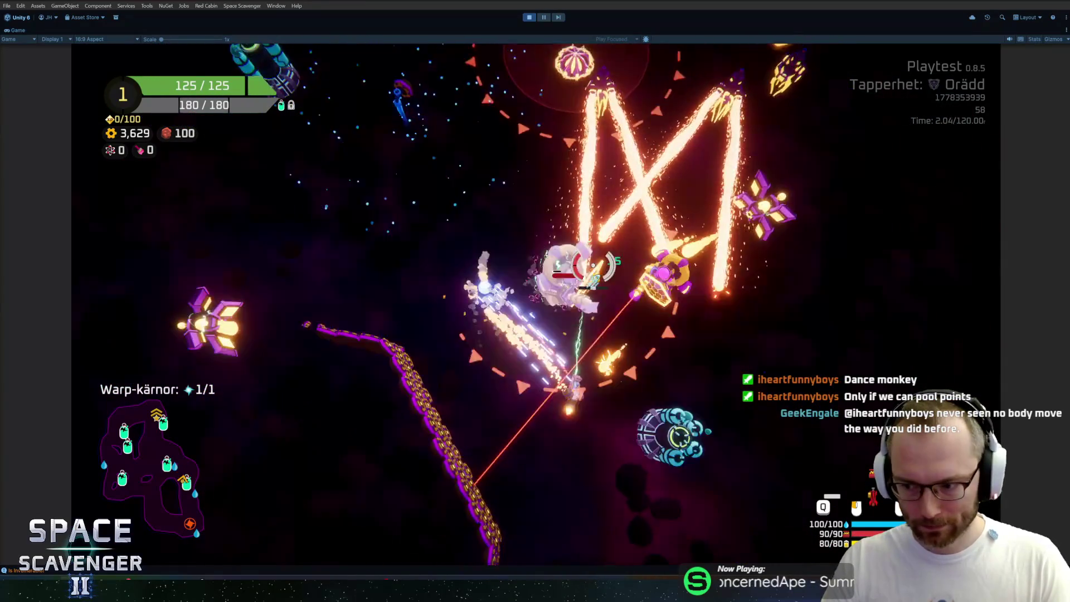
Take the third oxygen-station reward and fly the ship around with WASD
{"action": "key", "text": "s"}
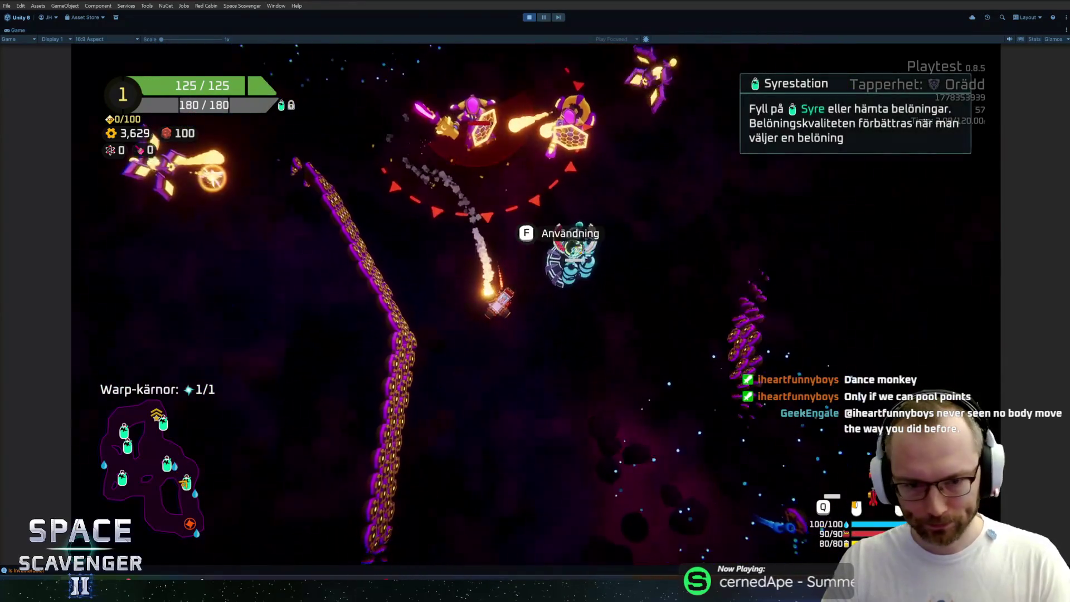
{"action": "key", "text": "f"}
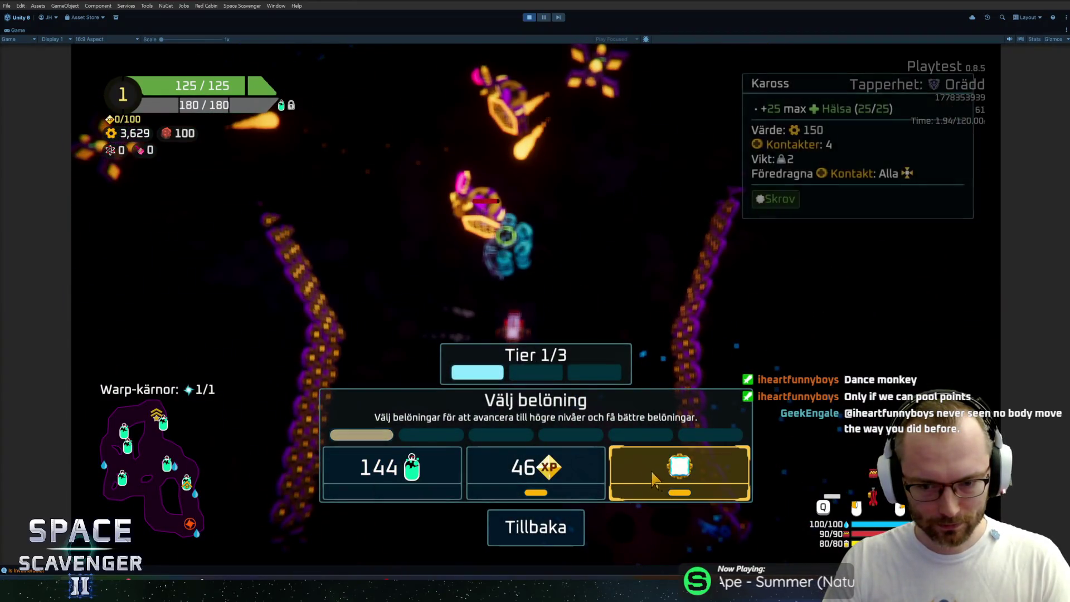
{"action": "left_click", "coordinate": [655, 478]}
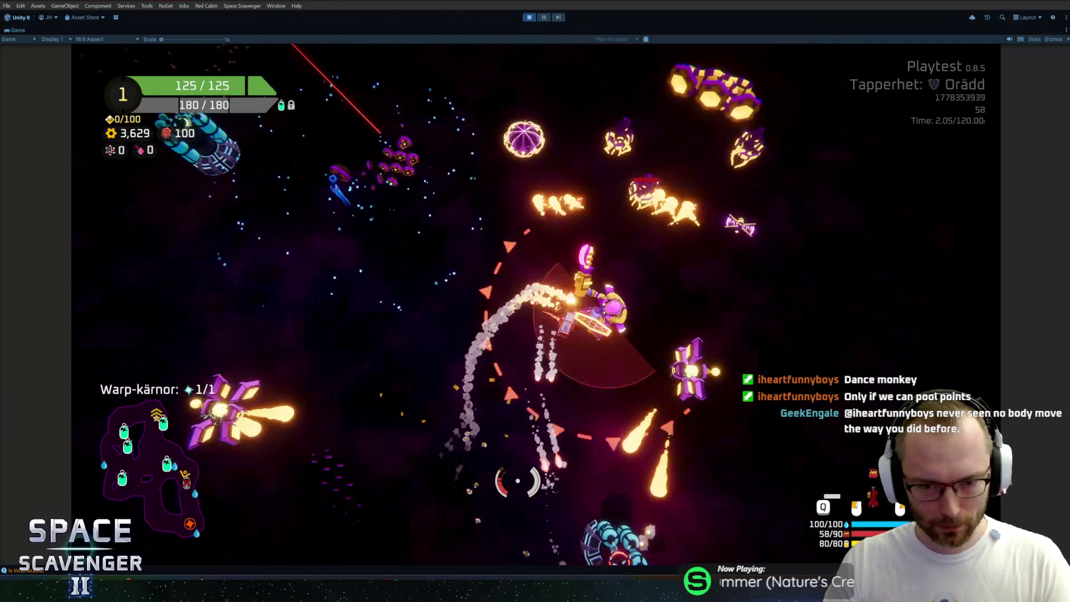
{"action": "key", "text": "s"}
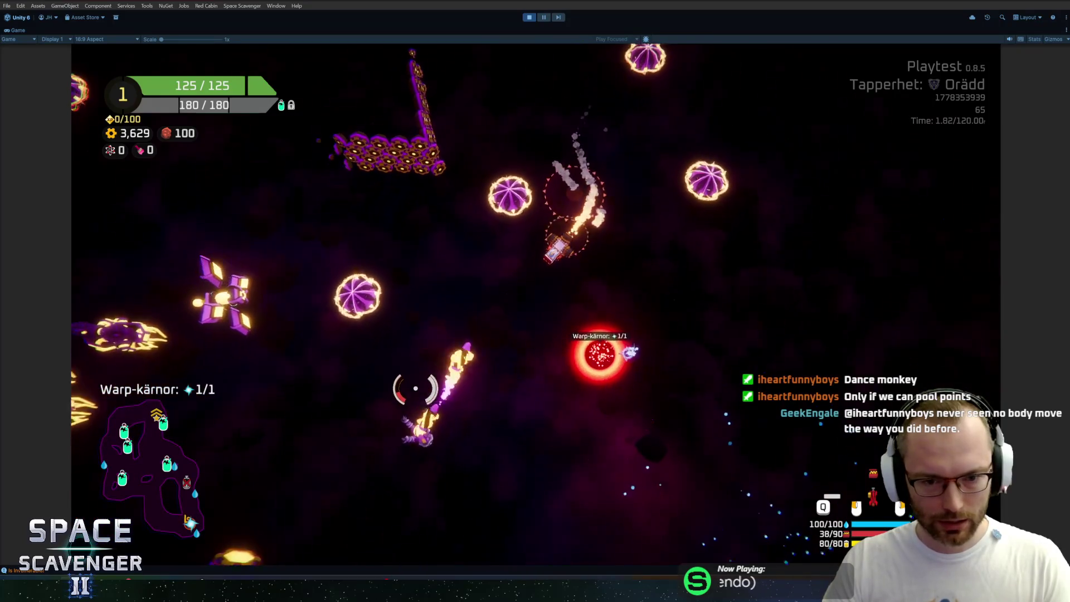
{"action": "key", "text": "d"}
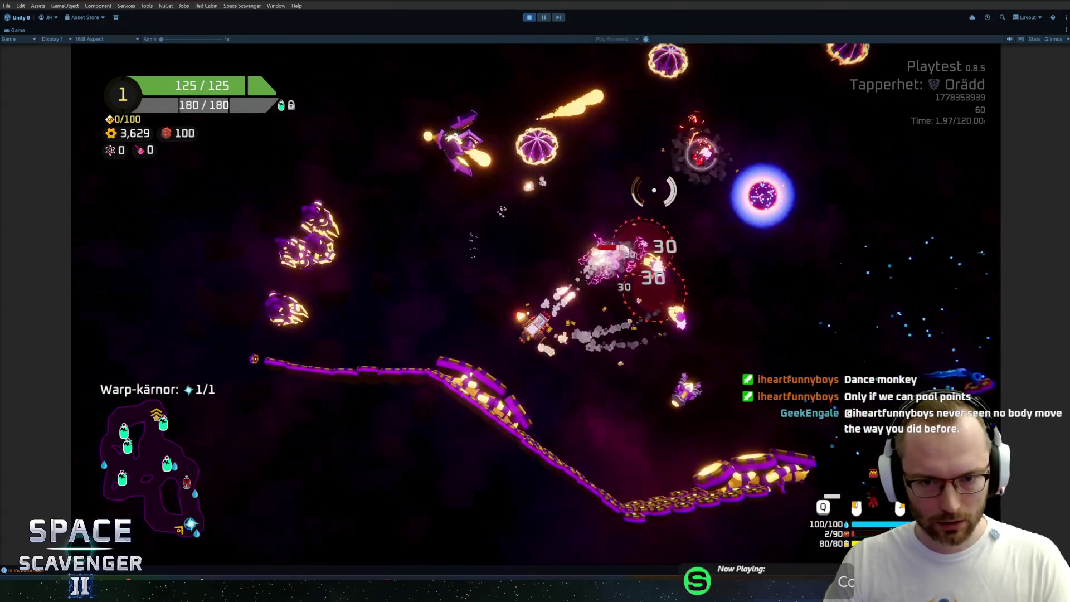
{"action": "key", "text": "d"}
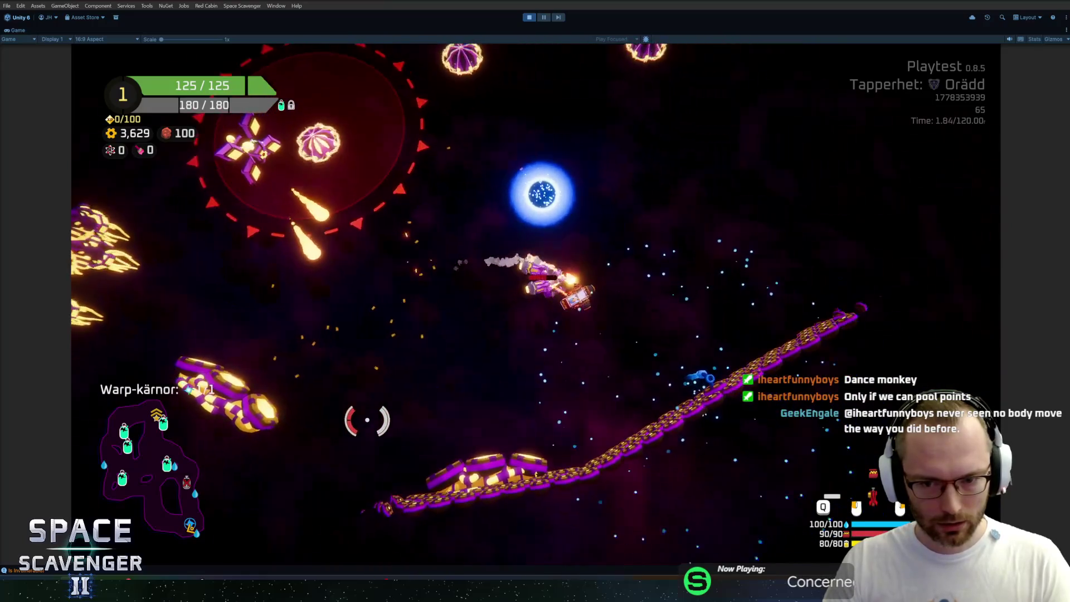
{"action": "key", "text": "a"}
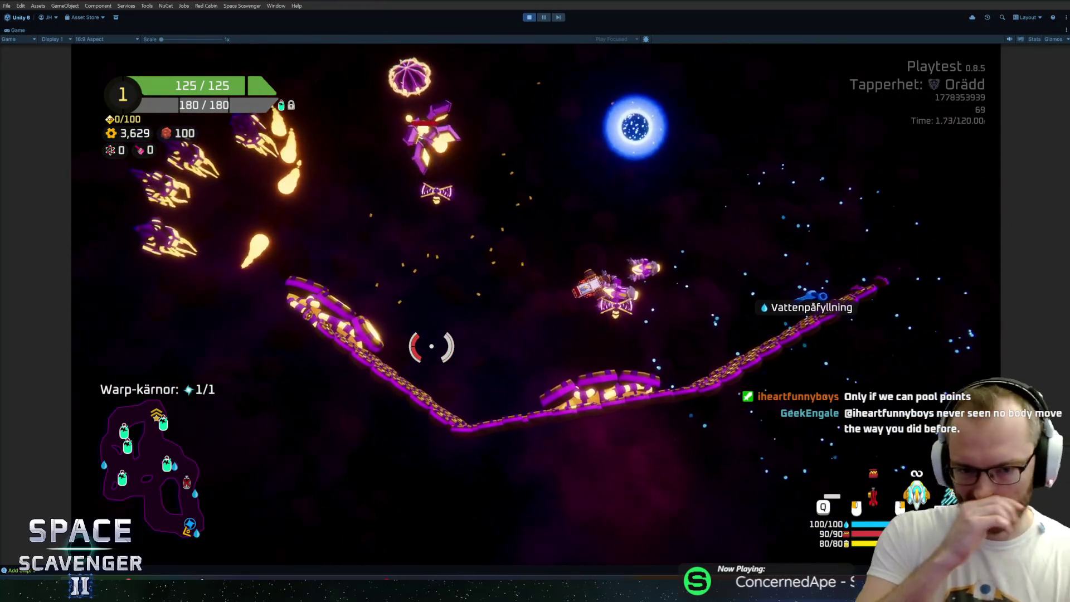
{"action": "key", "text": "a"}
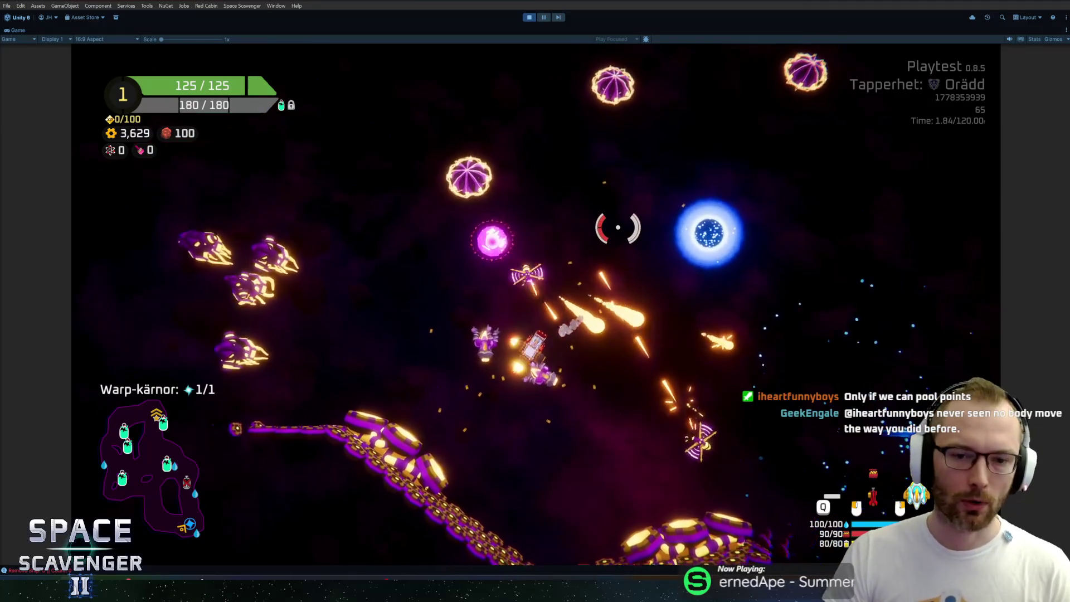
{"action": "key", "text": "d"}
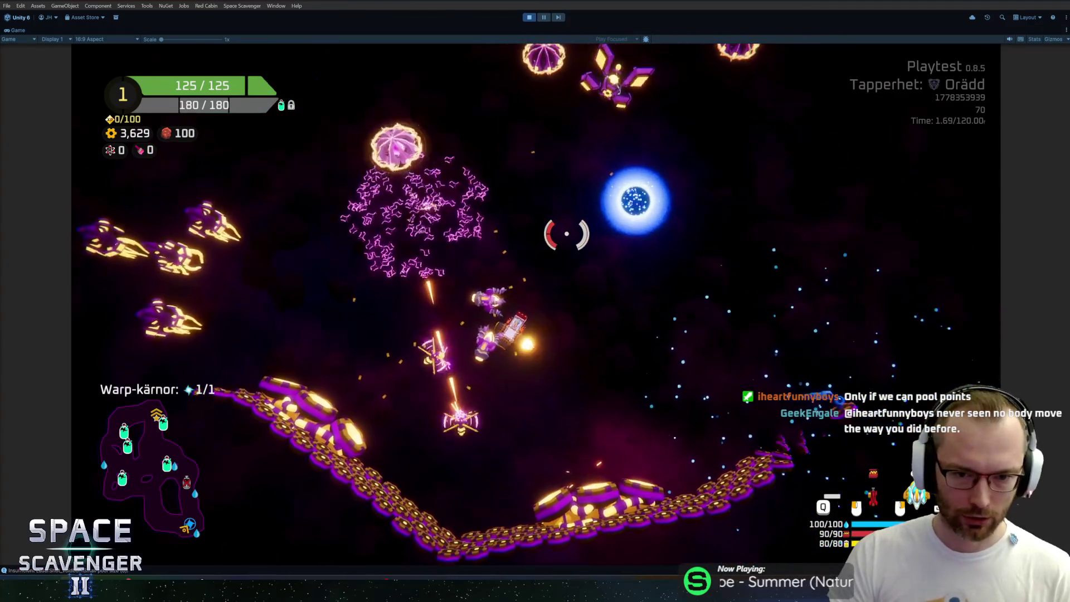
{"action": "key", "text": "s"}
{"action": "key", "text": "a"}
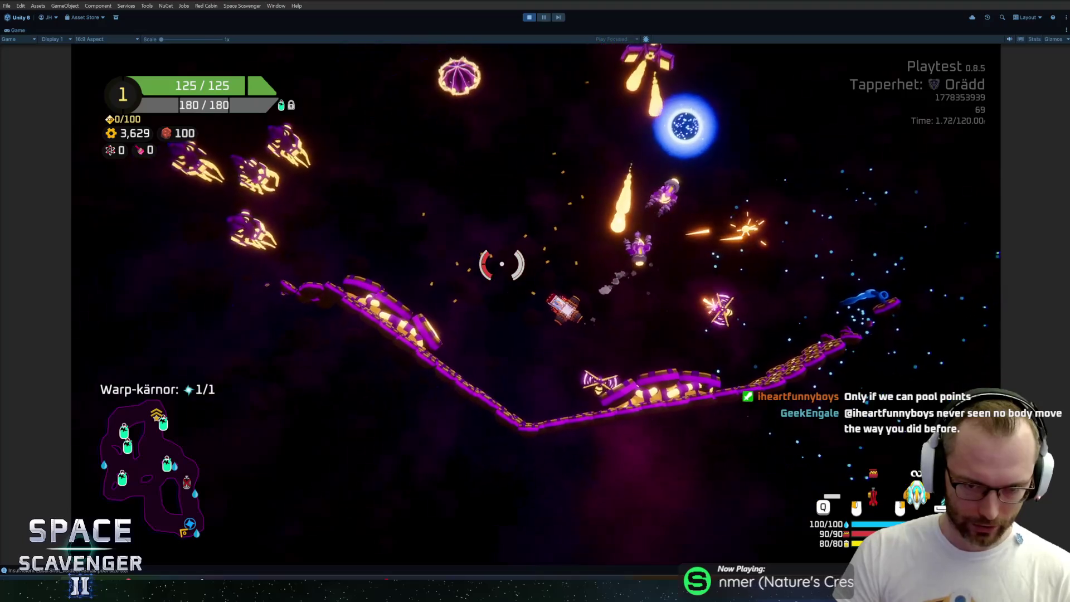
{"action": "key", "text": "s"}
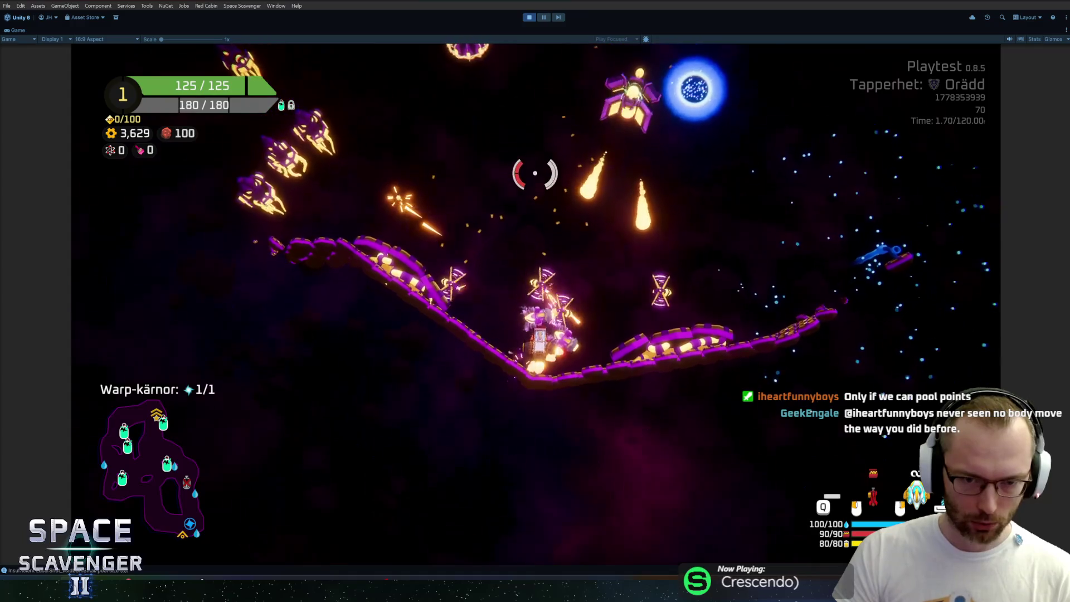
Pause and add a HacknPlan task: Voidborn factory should start with at least one spawned wasp
{"action": "key", "text": "Escape"}
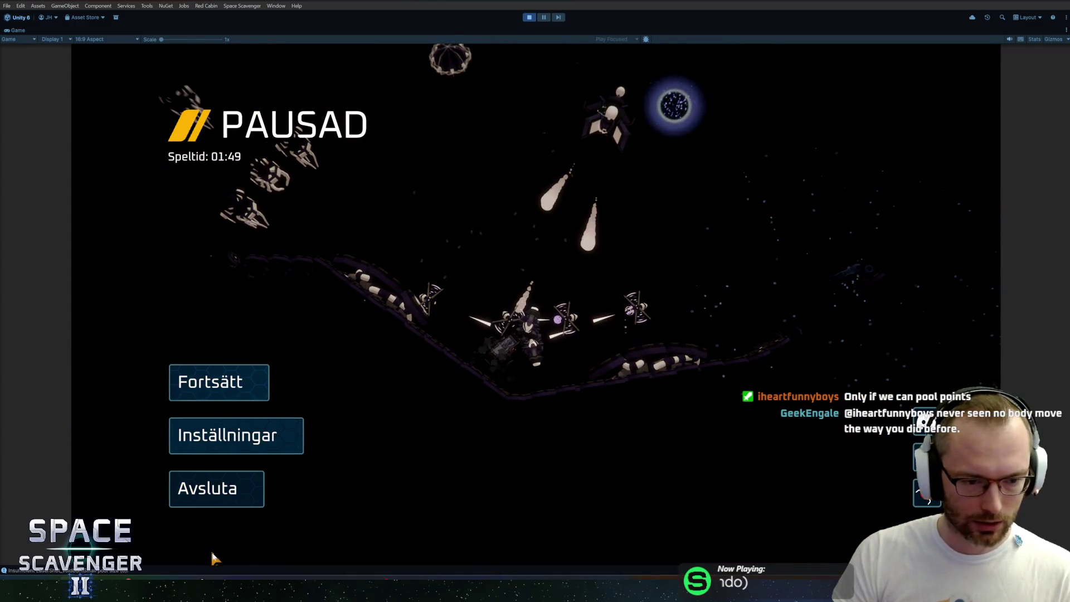
{"action": "left_click", "coordinate": [271, 543]}
{"action": "double_click", "coordinate": [492, 394]}
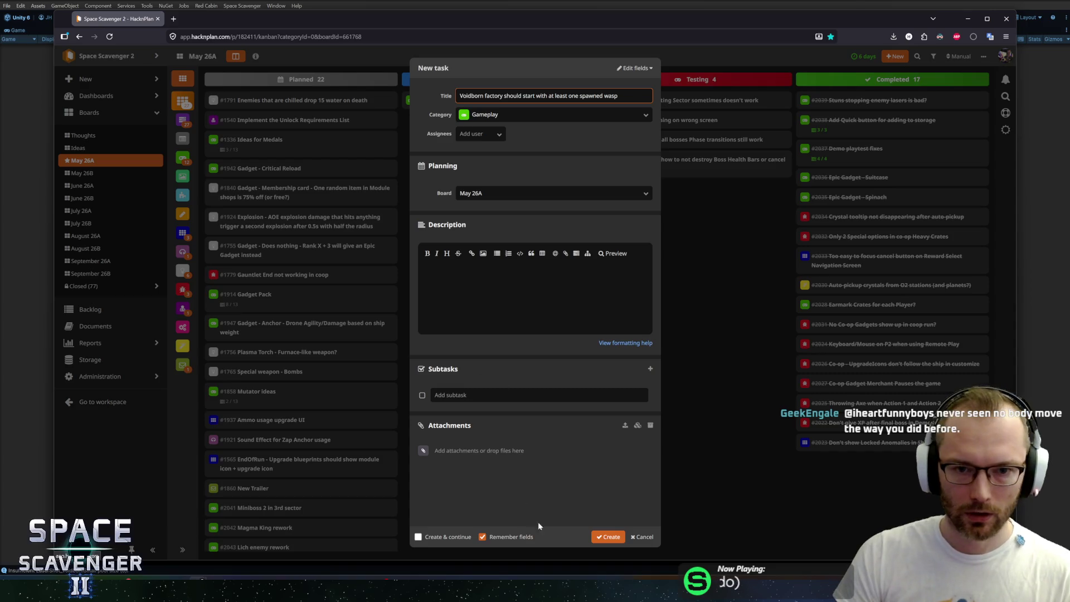
{"action": "key", "text": "alt+Tab"}
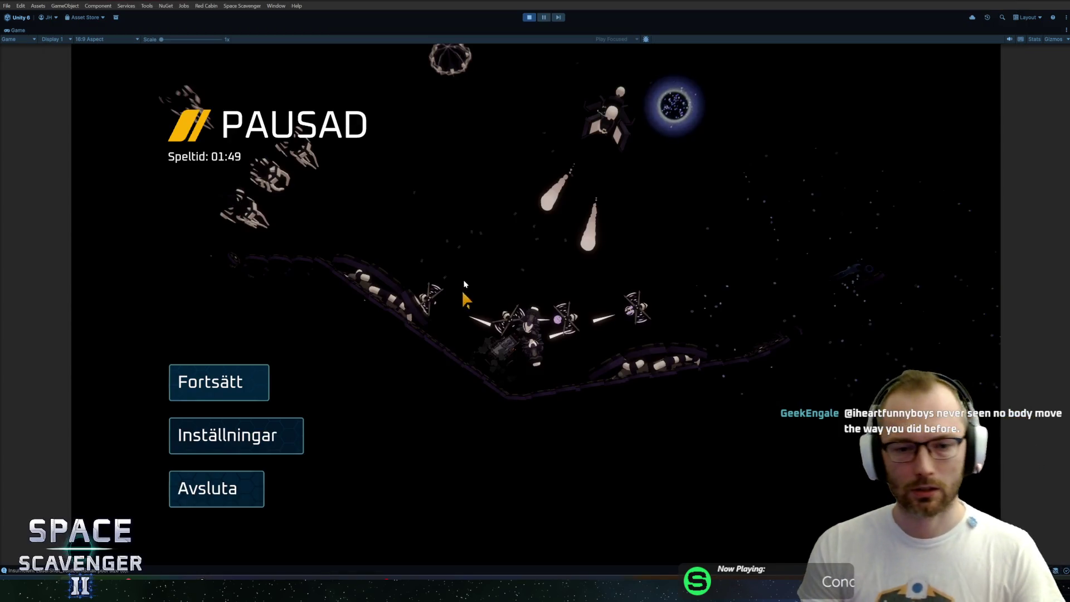
Resume with Fortsätt, play through the level, and exit play mode with Ctrl+P
{"action": "left_click", "coordinate": [256, 372]}
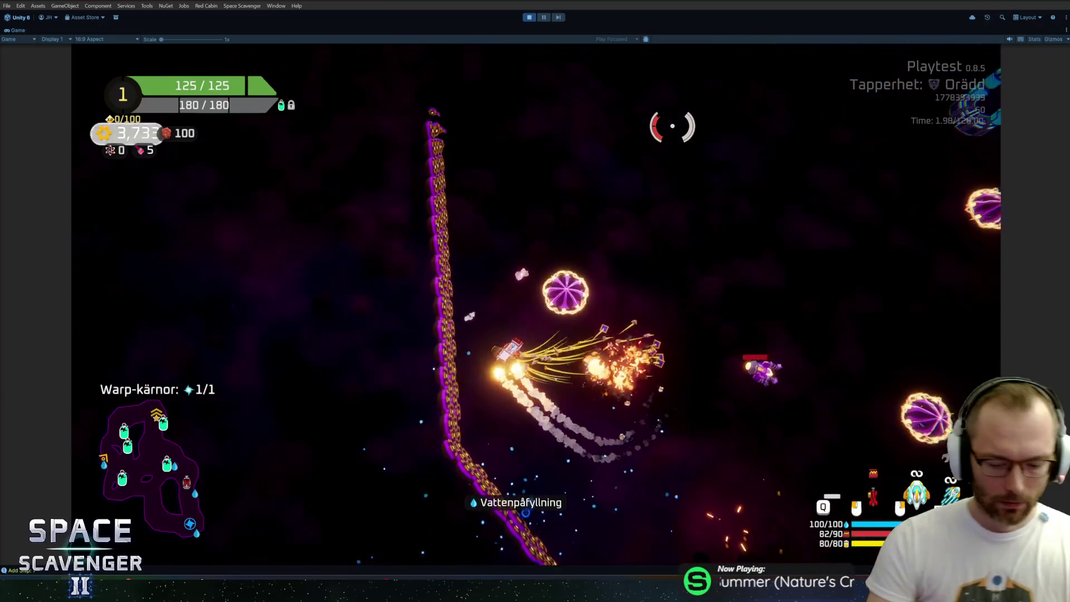
{"action": "key", "text": "ctrl+p"}
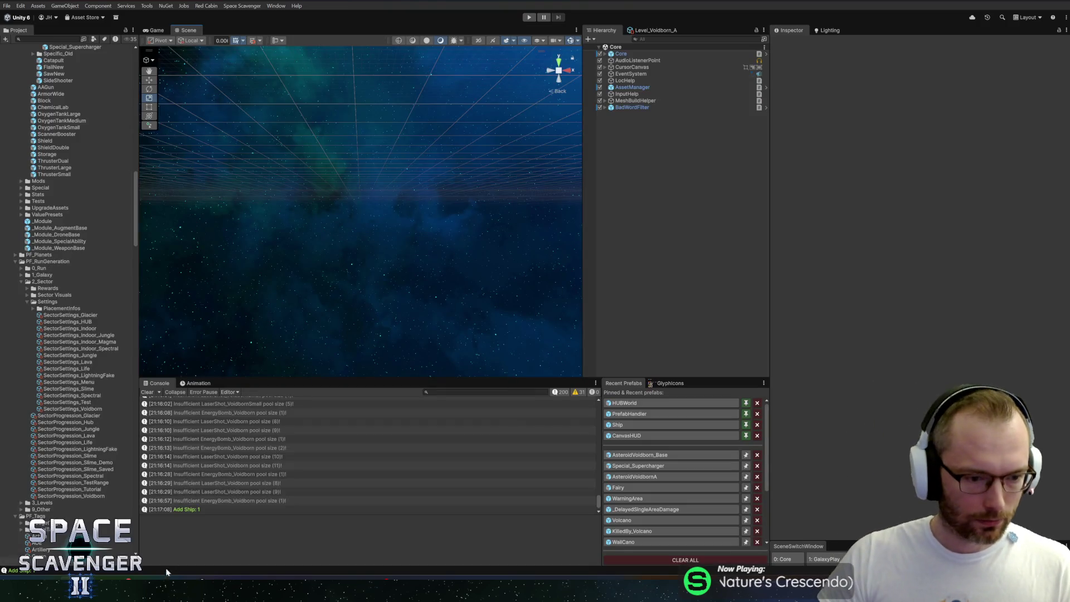
Review the 38 changed files in GitHub Desktop, then start play mode again
{"action": "key", "text": "alt+Tab"}
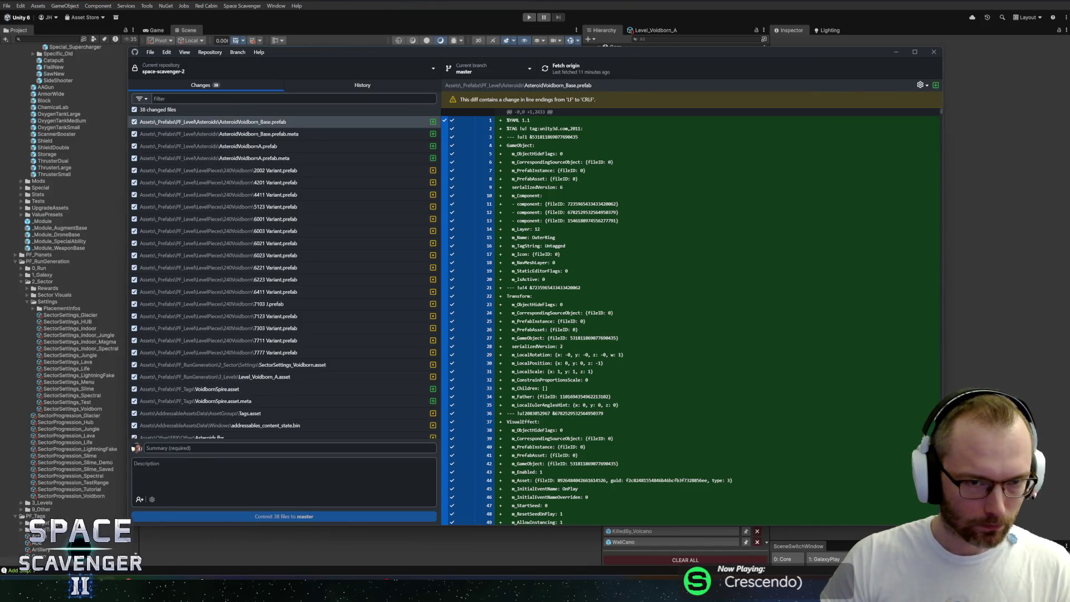
{"action": "key", "text": "alt+Tab"}
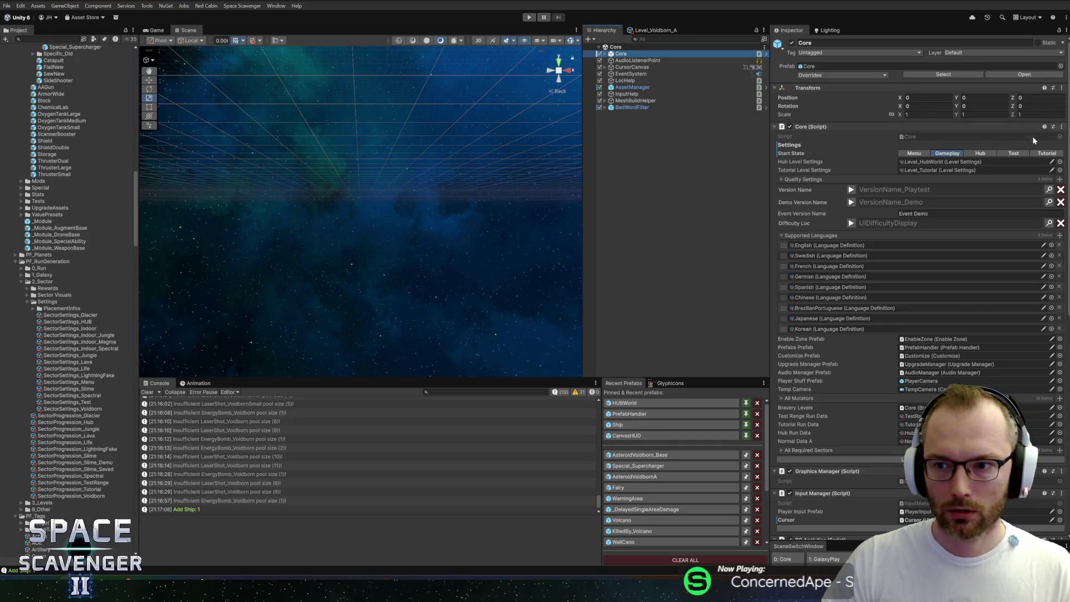
{"action": "left_click", "coordinate": [530, 17]}
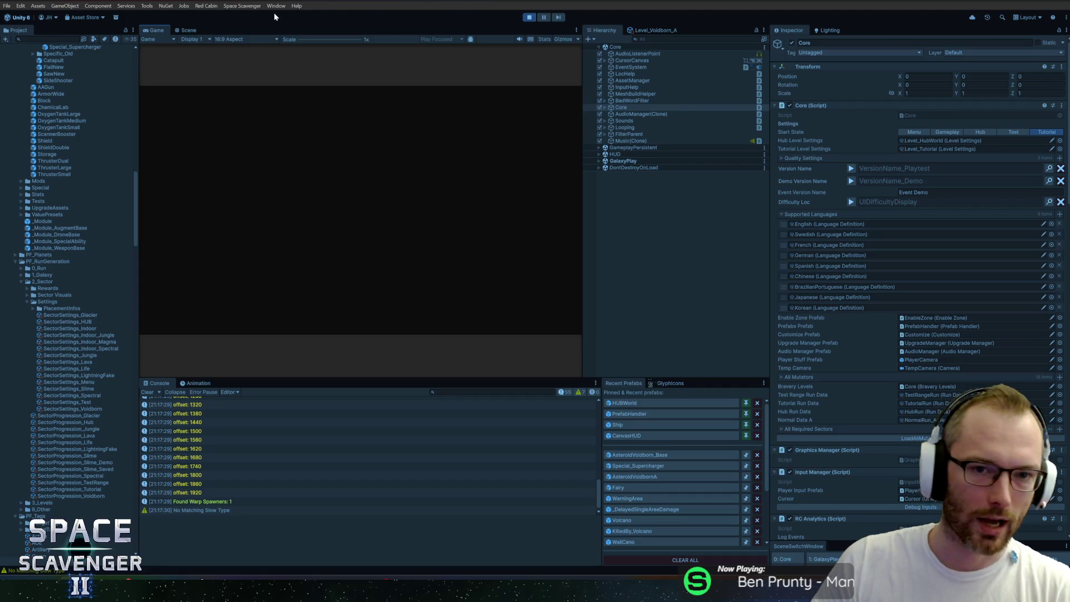
Skip the intro, maximise the Game view, and check the pause and settings menus
{"action": "left_click_drag", "start_coordinate": [528, 272], "coordinate": [439, 237]}
{"action": "double_click", "coordinate": [154, 30]}
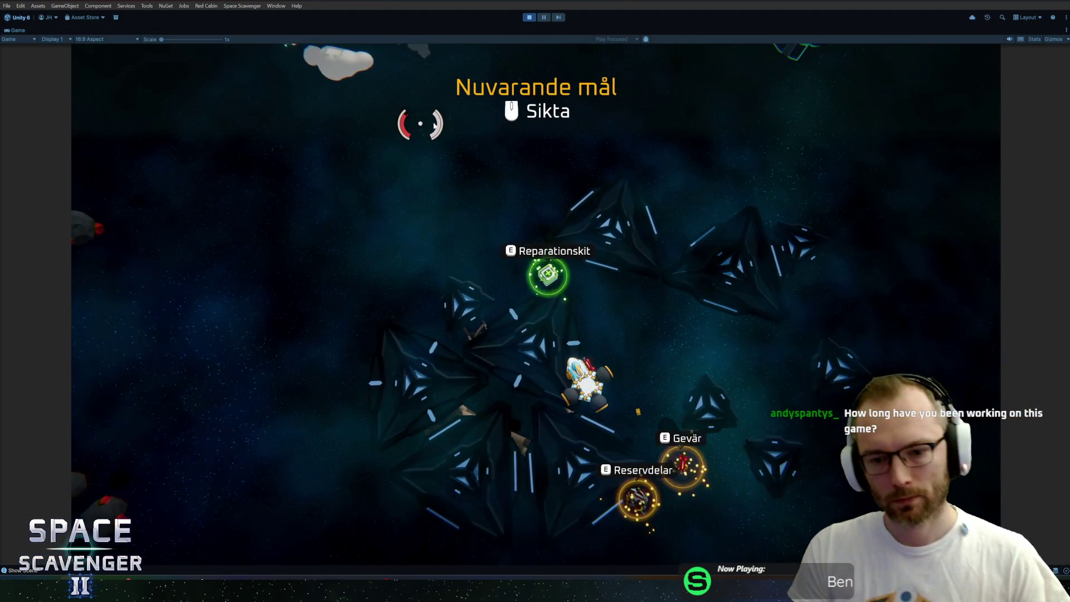
{"action": "key", "text": "Escape"}
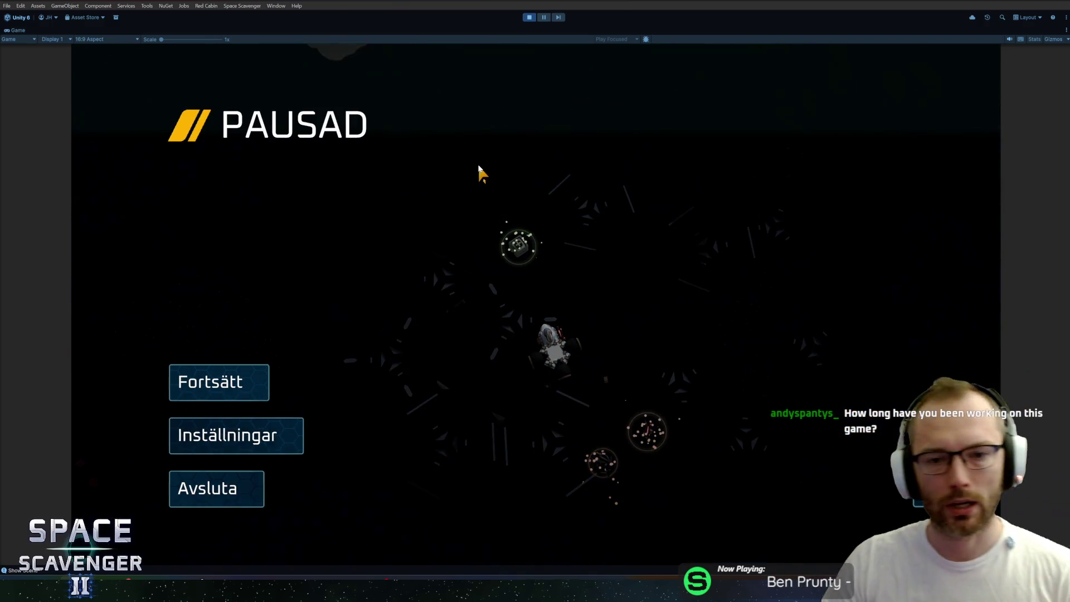
{"action": "key", "text": "Escape"}
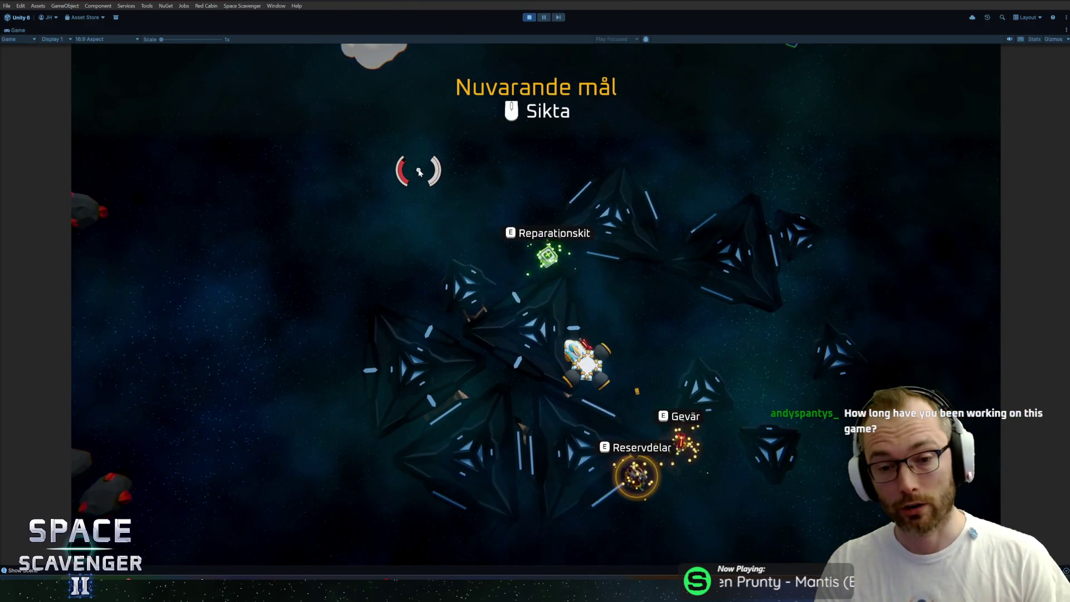
{"action": "key", "text": "Escape"}
{"action": "left_click", "coordinate": [250, 436]}
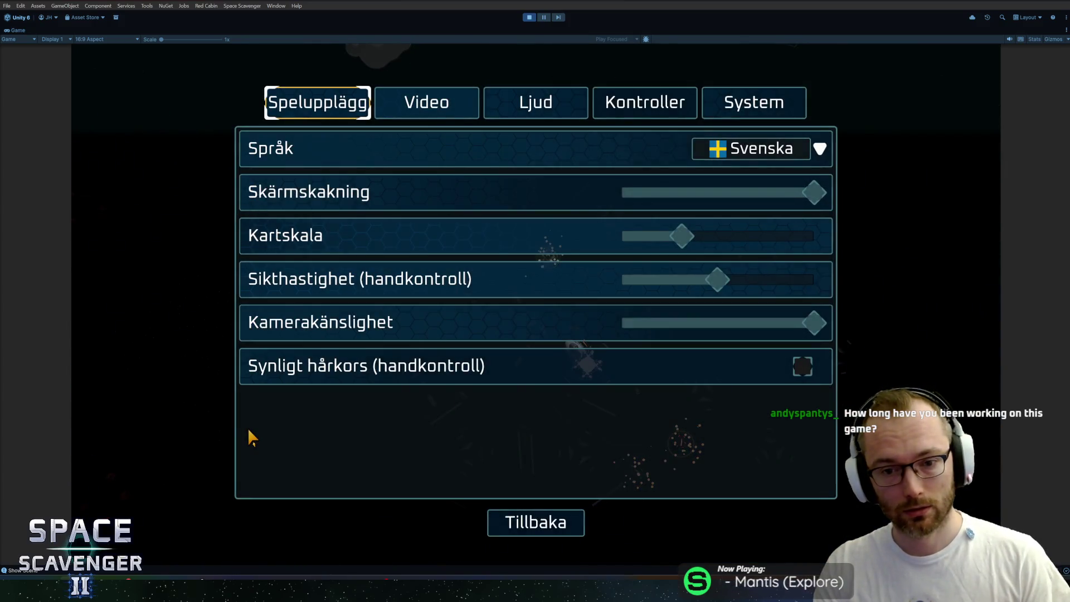
{"action": "key", "text": "Escape"}
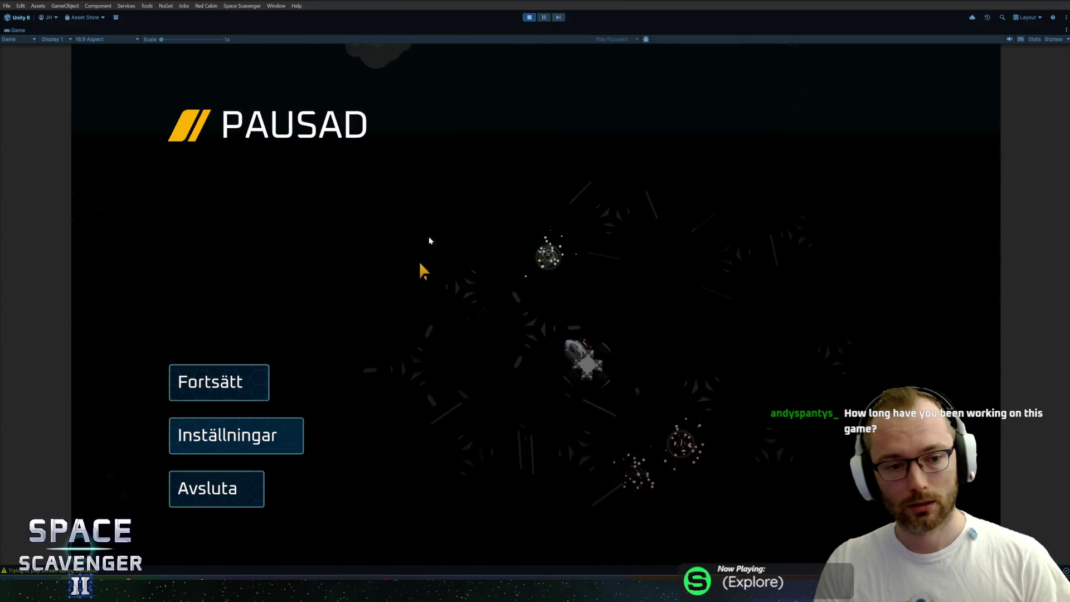
{"action": "key", "text": "Escape"}
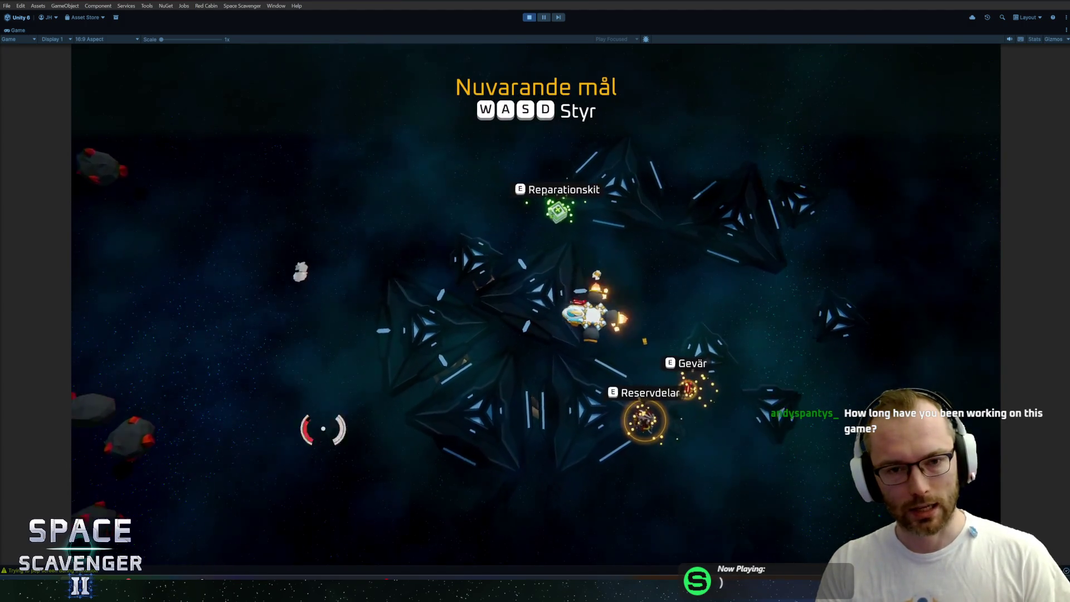
Scavenge the wreck, craft a Gevär, mine 200 copper, and fly to the oxygen station
{"action": "key", "text": "s"}
{"action": "key", "text": "a"}
{"action": "left_click", "coordinate": [573, 189]}
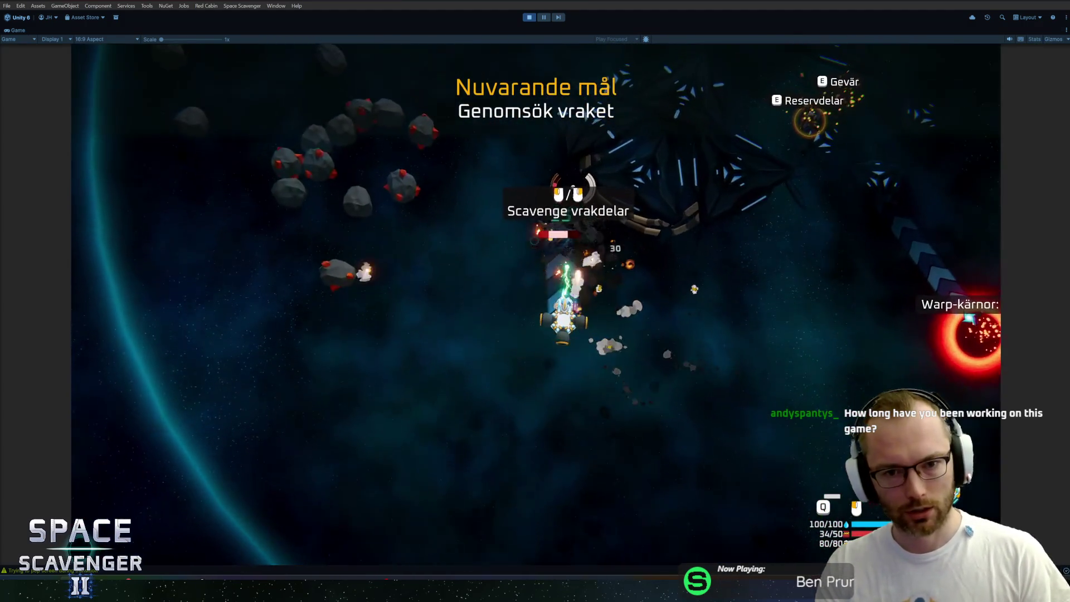
{"action": "key", "text": "e"}
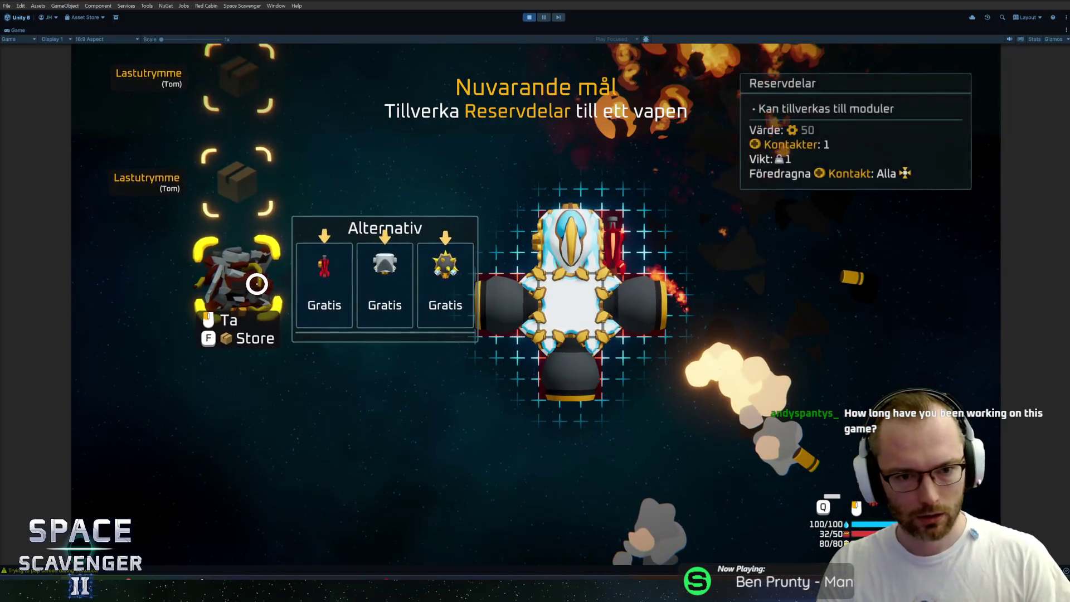
{"action": "left_click", "coordinate": [327, 281]}
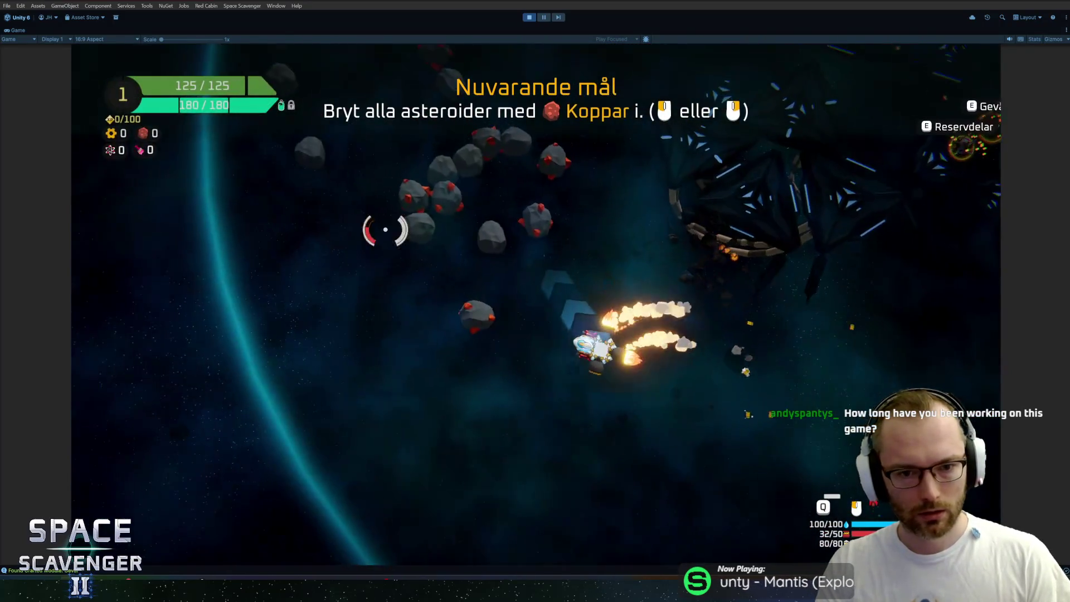
{"action": "mouse_move", "coordinate": [385, 229]}
{"action": "left_mouse_down"}
{"action": "mouse_move", "coordinate": [583, 168]}
{"action": "mouse_move", "coordinate": [580, 191]}
{"action": "mouse_move", "coordinate": [545, 168]}
{"action": "mouse_move", "coordinate": [647, 176]}
{"action": "mouse_move", "coordinate": [634, 157]}
{"action": "mouse_move", "coordinate": [607, 245]}
{"action": "mouse_move", "coordinate": [479, 214]}
{"action": "left_mouse_up"}
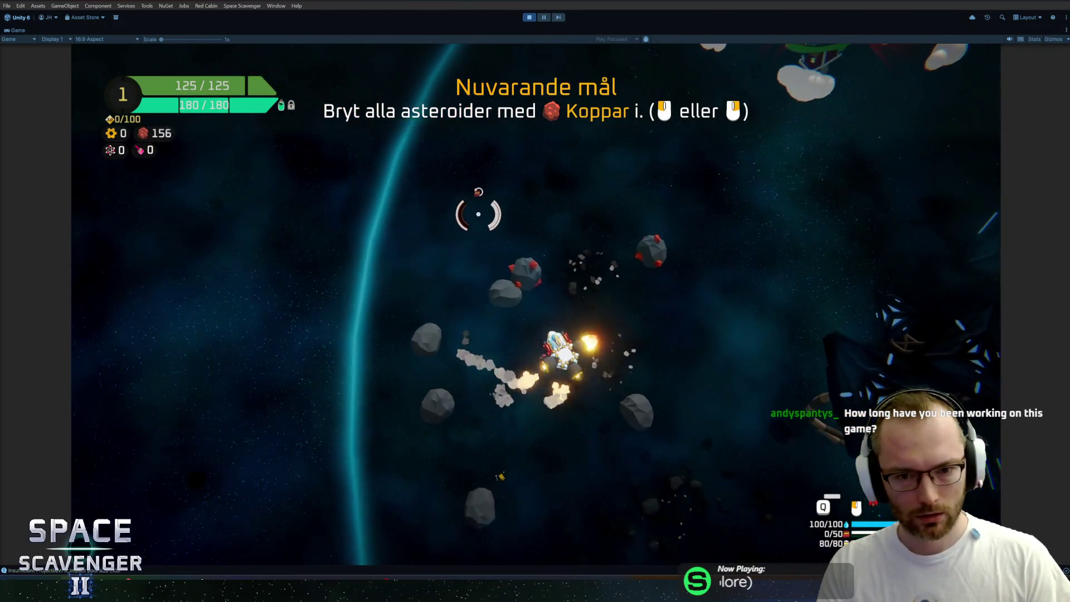
{"action": "key", "text": "w"}
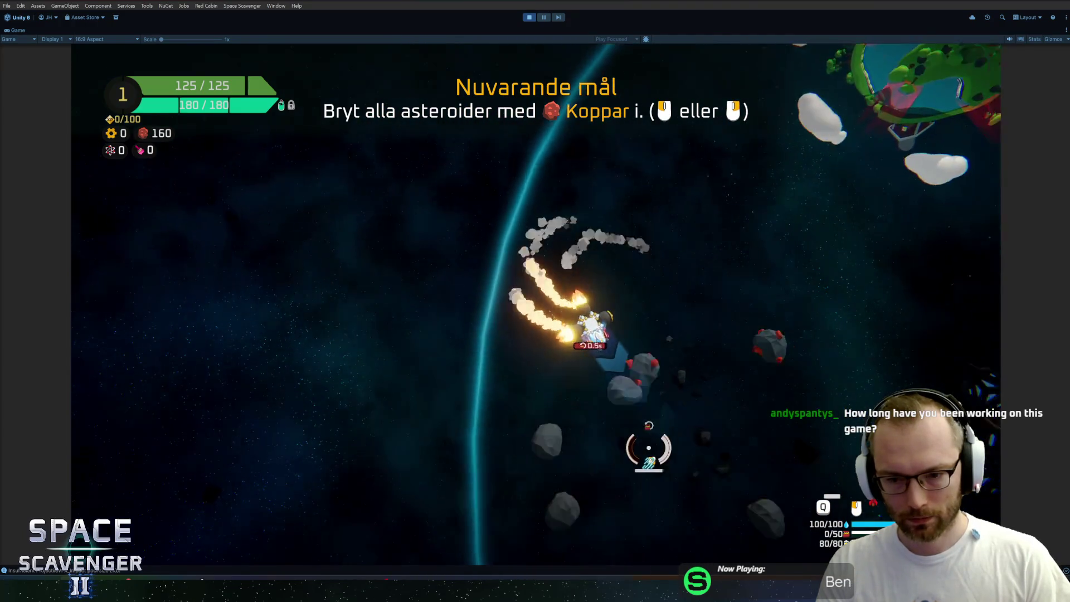
{"action": "mouse_move", "coordinate": [693, 313]}
{"action": "left_mouse_down"}
{"action": "mouse_move", "coordinate": [717, 346]}
{"action": "mouse_move", "coordinate": [686, 282]}
{"action": "mouse_move", "coordinate": [557, 292]}
{"action": "mouse_move", "coordinate": [656, 198]}
{"action": "left_mouse_up"}
{"action": "key", "text": "w"}
{"action": "key", "text": "w"}
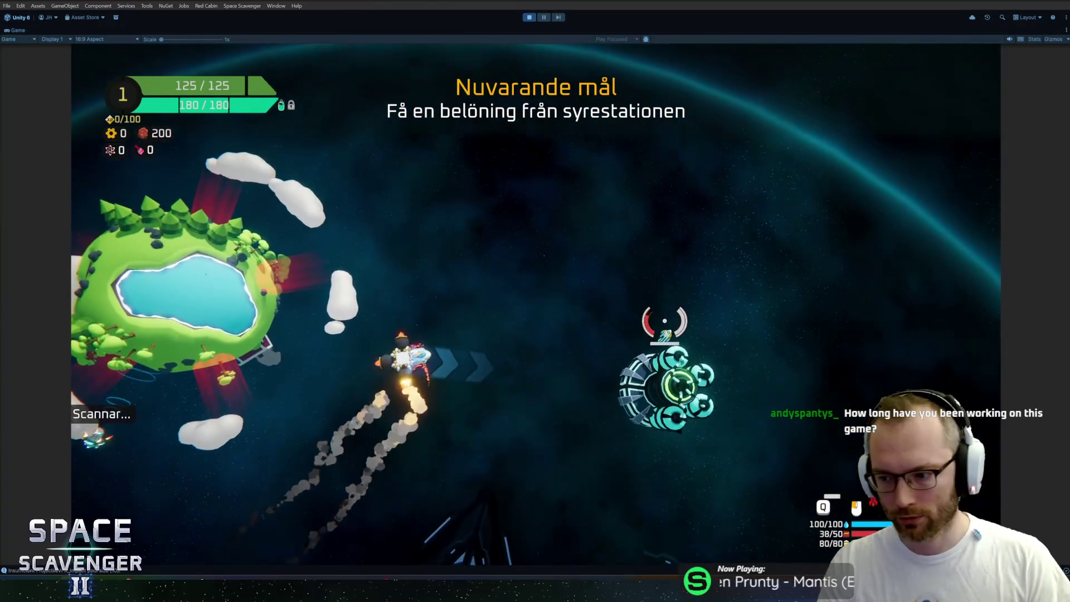
Claim the hull module reward and attach it to the top of the ship
{"action": "key", "text": "f"}
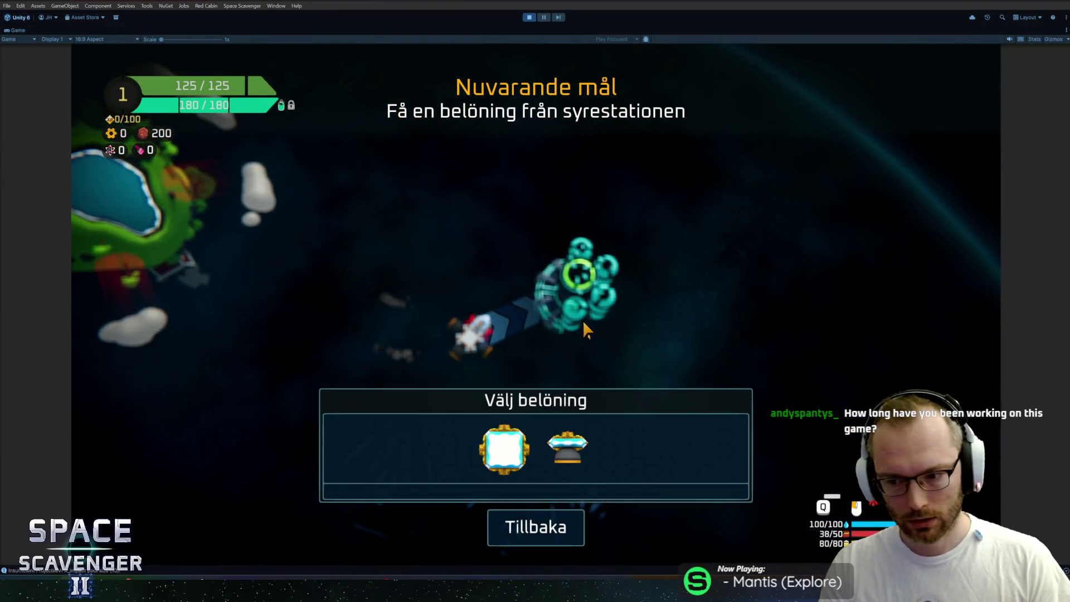
{"action": "left_click", "coordinate": [518, 441]}
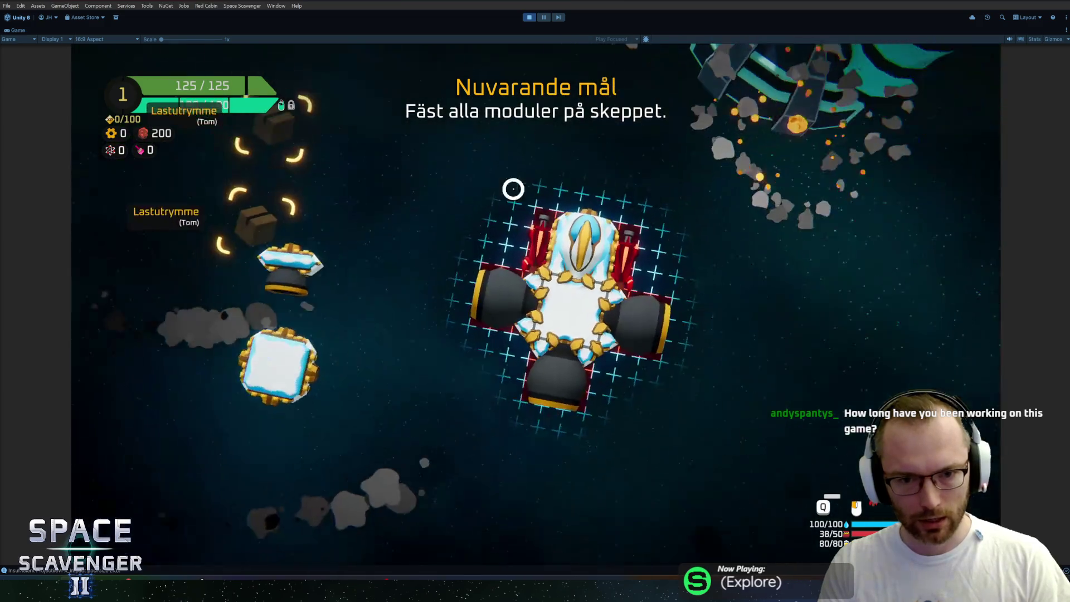
{"action": "left_click", "coordinate": [259, 348]}
{"action": "left_click", "coordinate": [560, 210]}
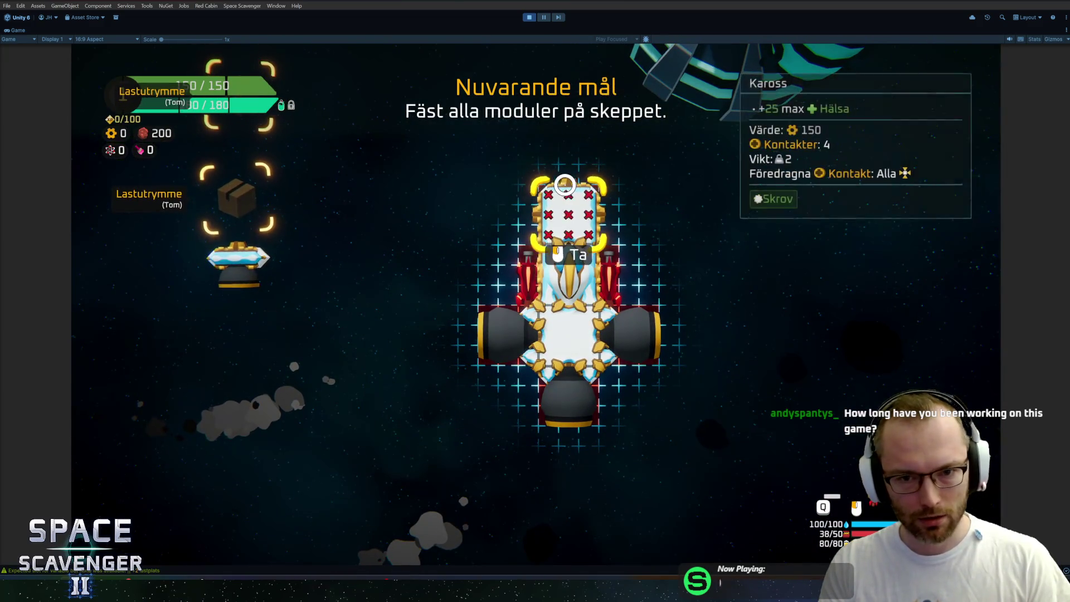
{"action": "key", "text": "Escape"}
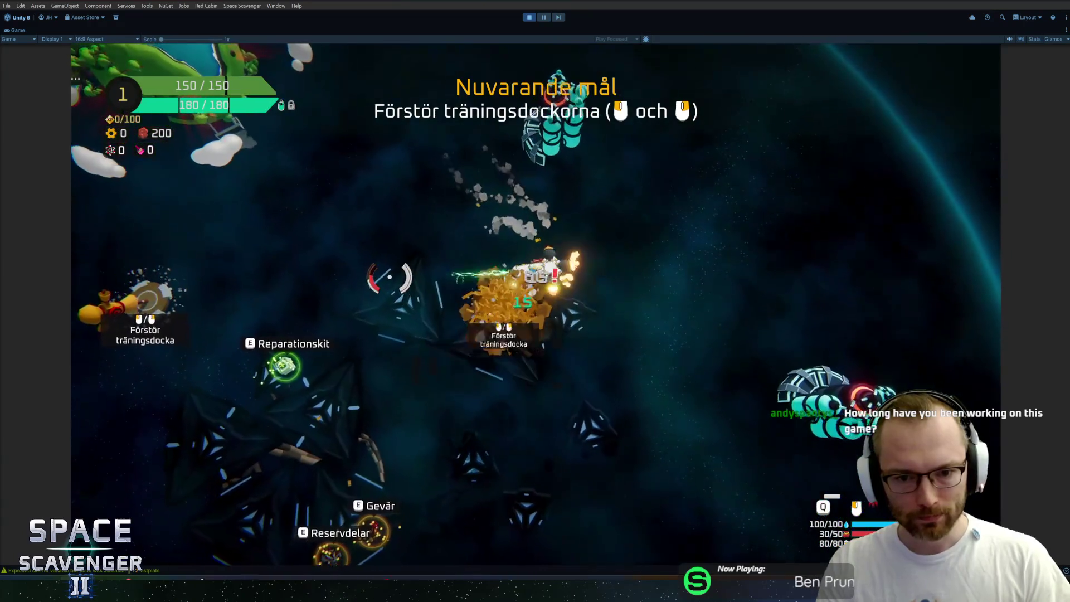
Destroy the training dummy and fit two pink lasers from the next station's rewards
{"action": "key", "text": "s"}
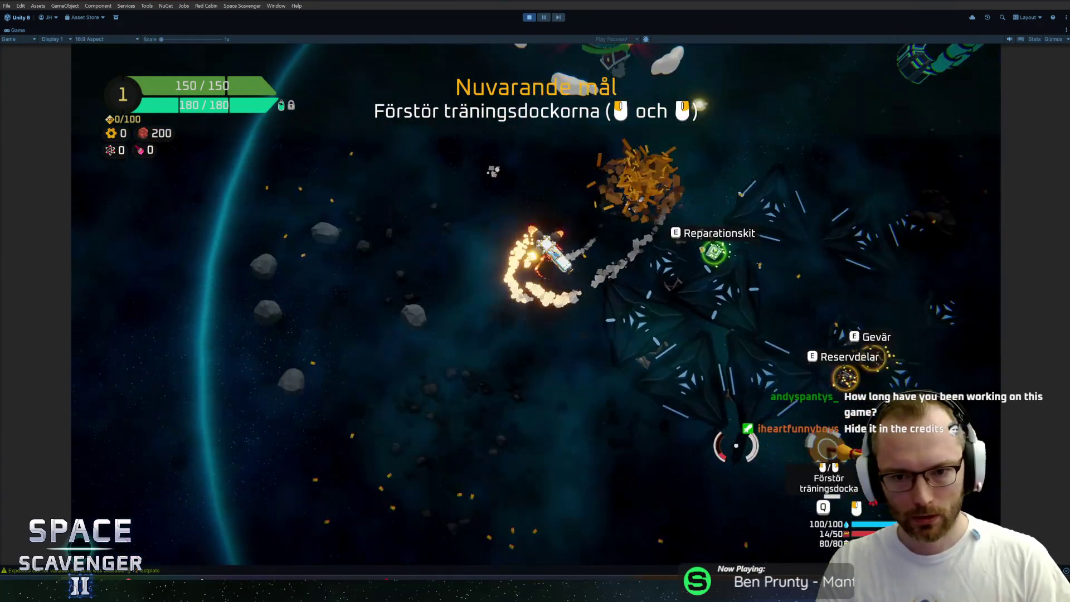
{"action": "key", "text": "w"}
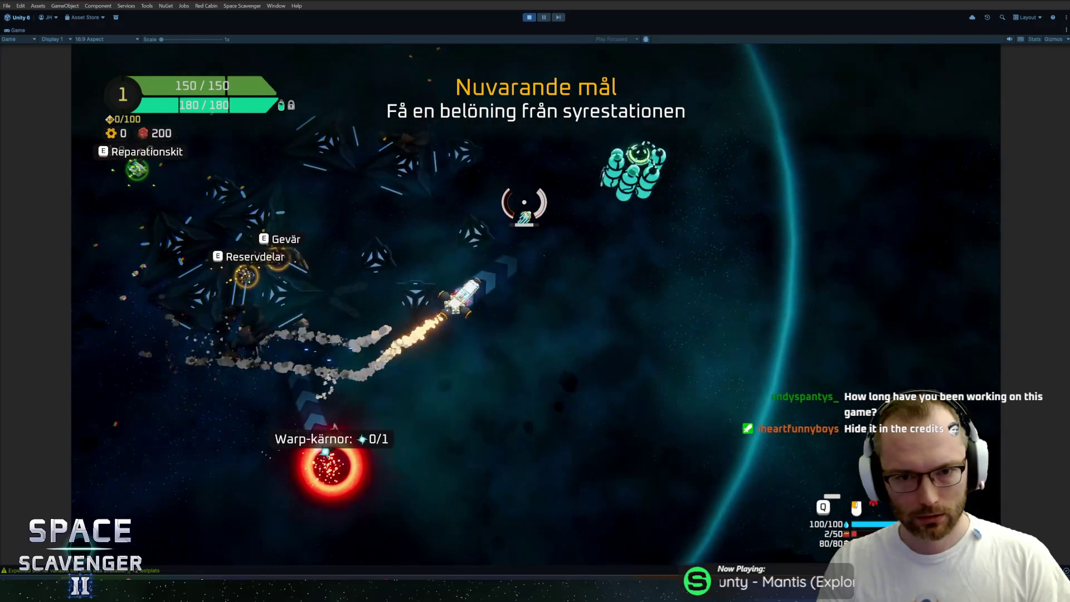
{"action": "key", "text": "e"}
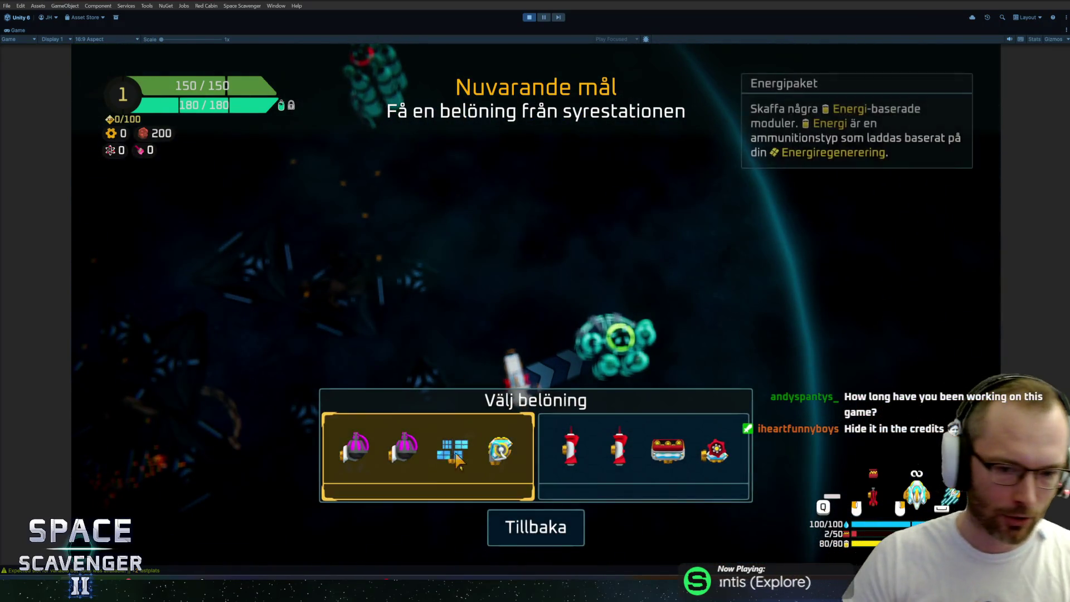
{"action": "left_click", "coordinate": [430, 454]}
{"action": "left_click", "coordinate": [250, 381]}
{"action": "left_click", "coordinate": [616, 223]}
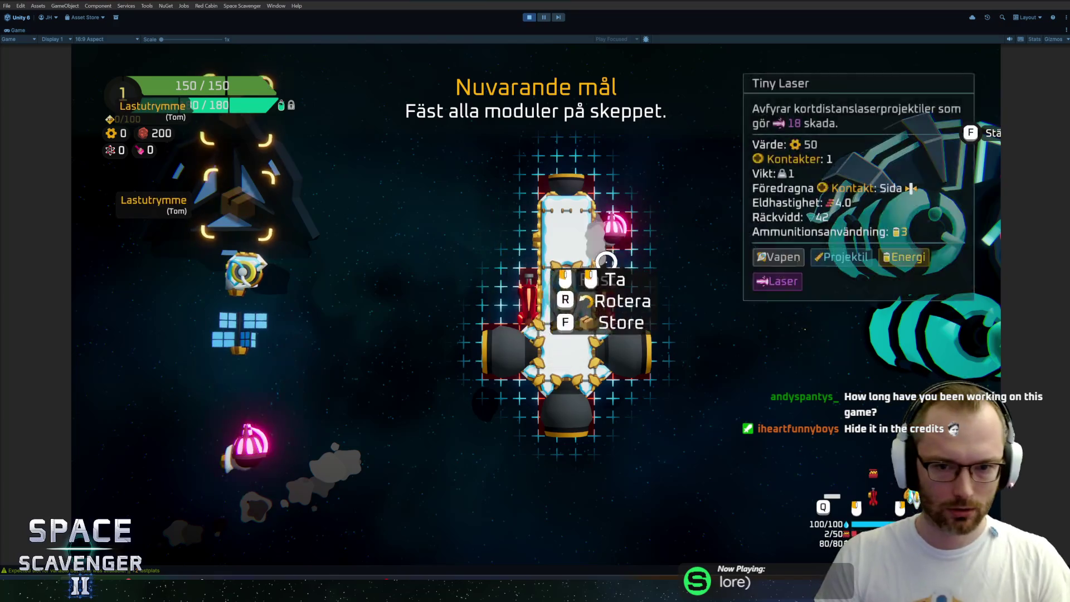
{"action": "left_click", "coordinate": [243, 392]}
{"action": "left_click", "coordinate": [515, 223]}
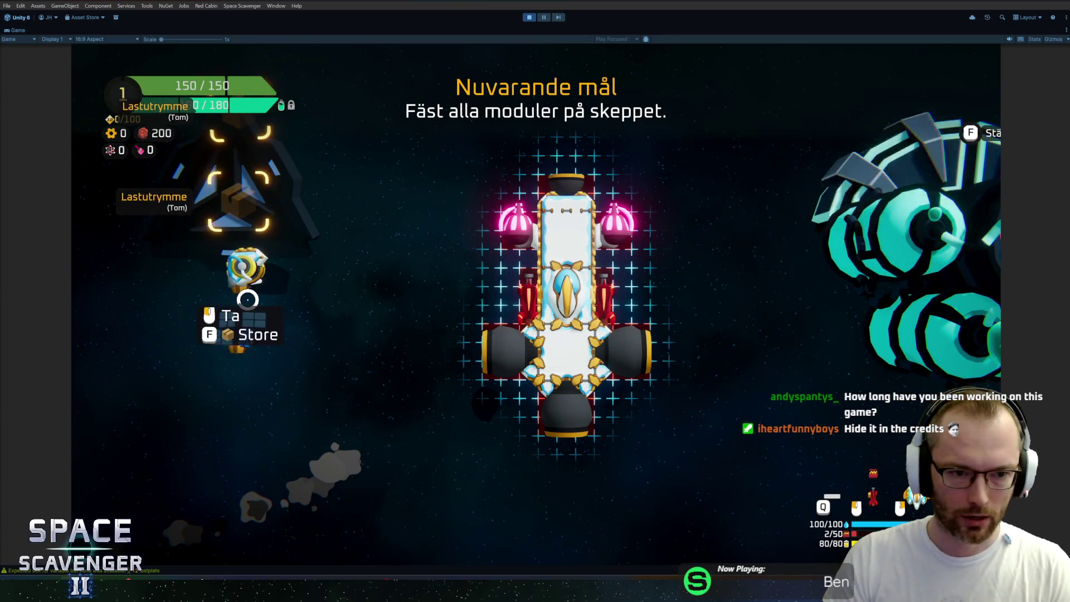
Move the side thrusters to cargo and attach the solar panel and battery
{"action": "left_click", "coordinate": [504, 348]}
{"action": "left_click", "coordinate": [240, 328]}
{"action": "left_click", "coordinate": [498, 339]}
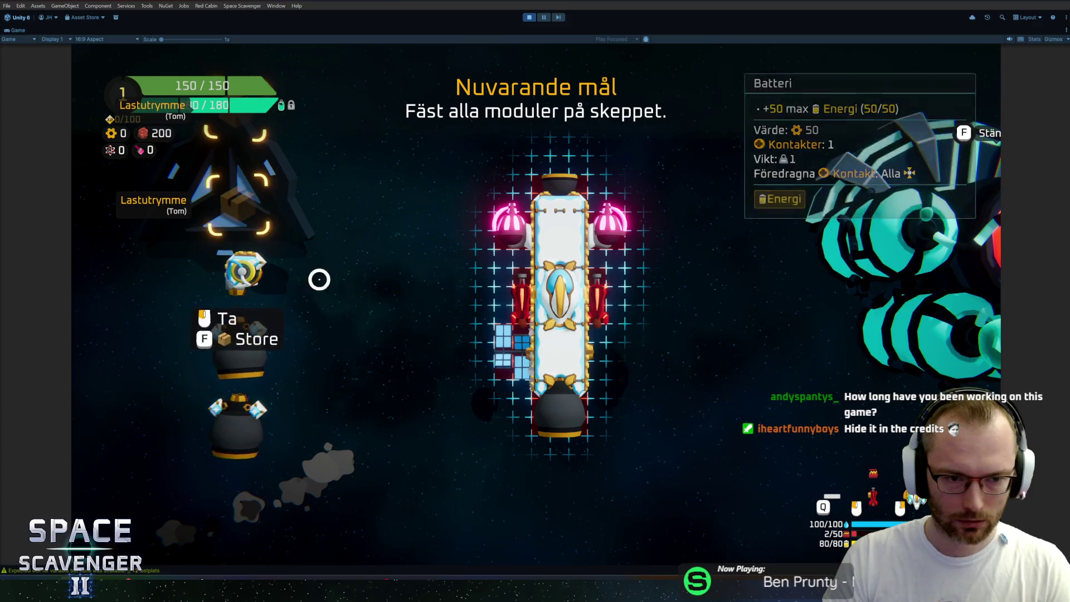
{"action": "left_click", "coordinate": [244, 271]}
{"action": "left_click", "coordinate": [602, 346]}
{"action": "key", "text": "Escape"}
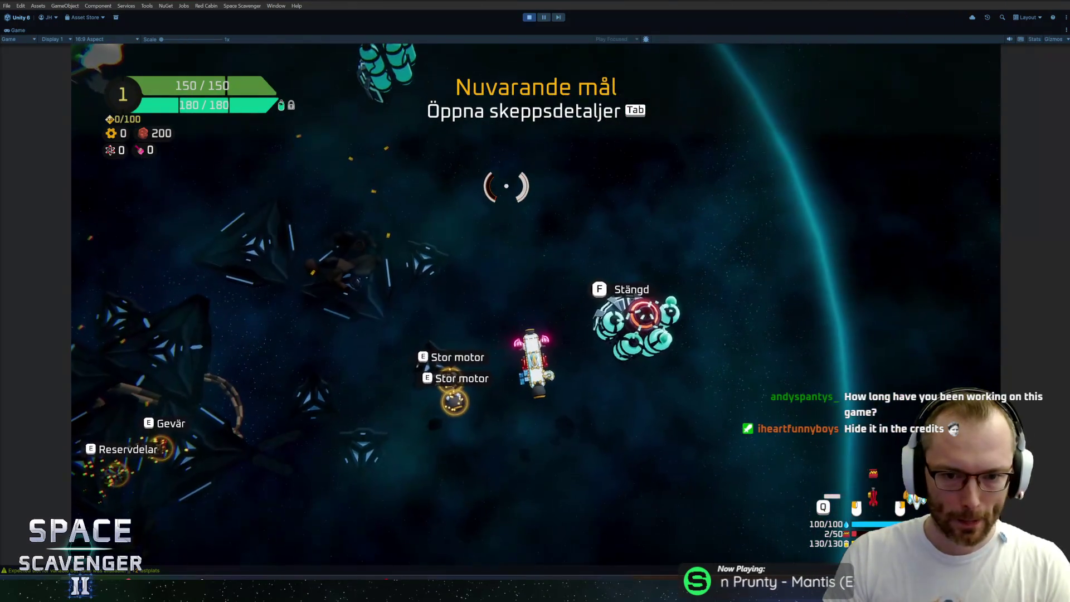
Fly toward the green planet, check the ship details, and shoot the training dummies
{"action": "key", "text": "w"}
{"action": "key", "text": "w"}
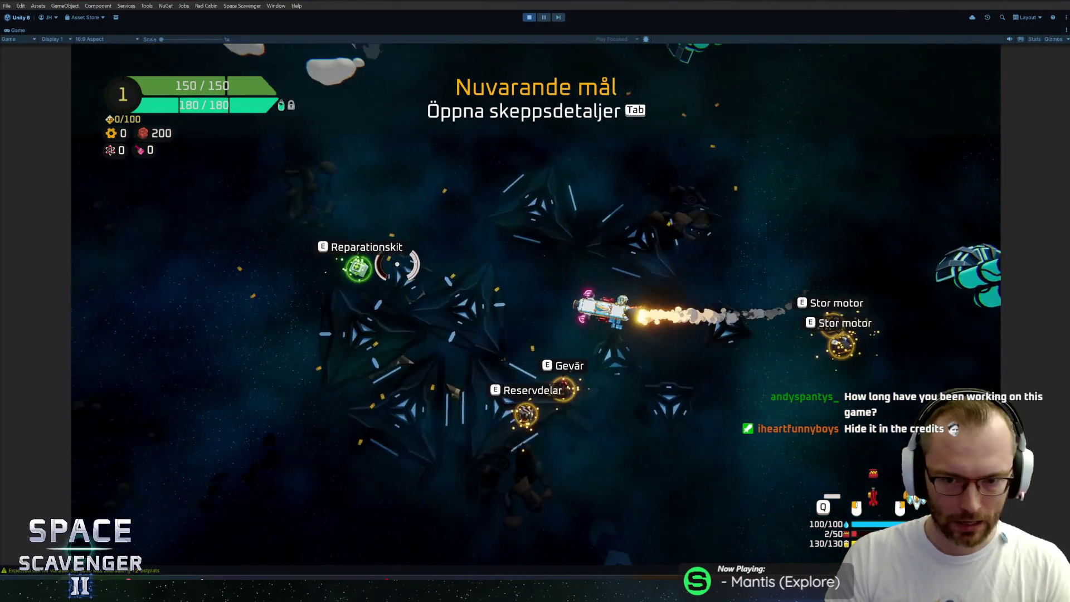
{"action": "key", "text": "w"}
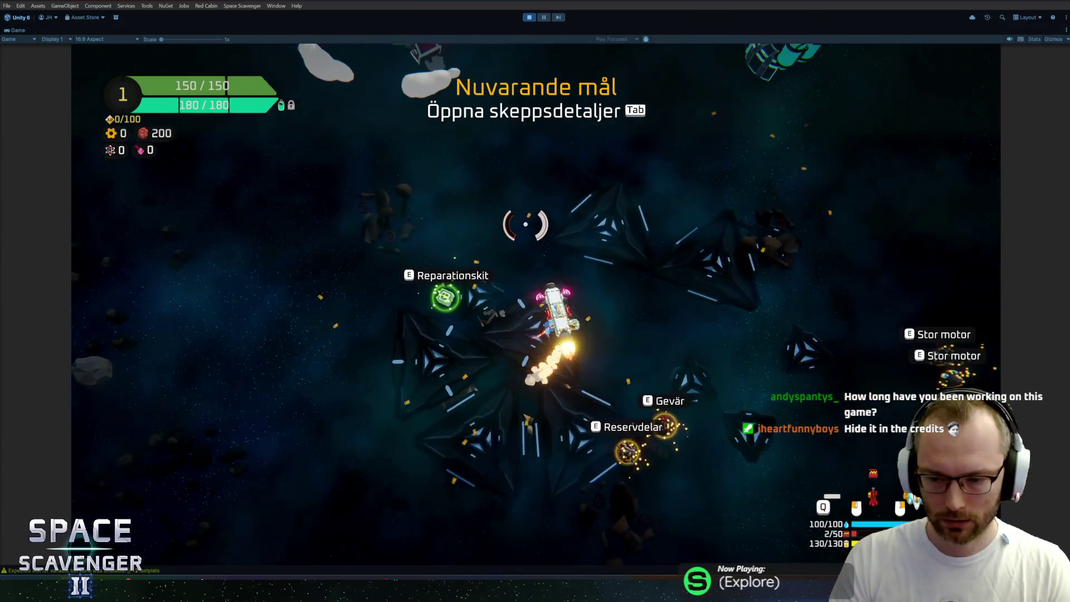
{"action": "key", "text": "w"}
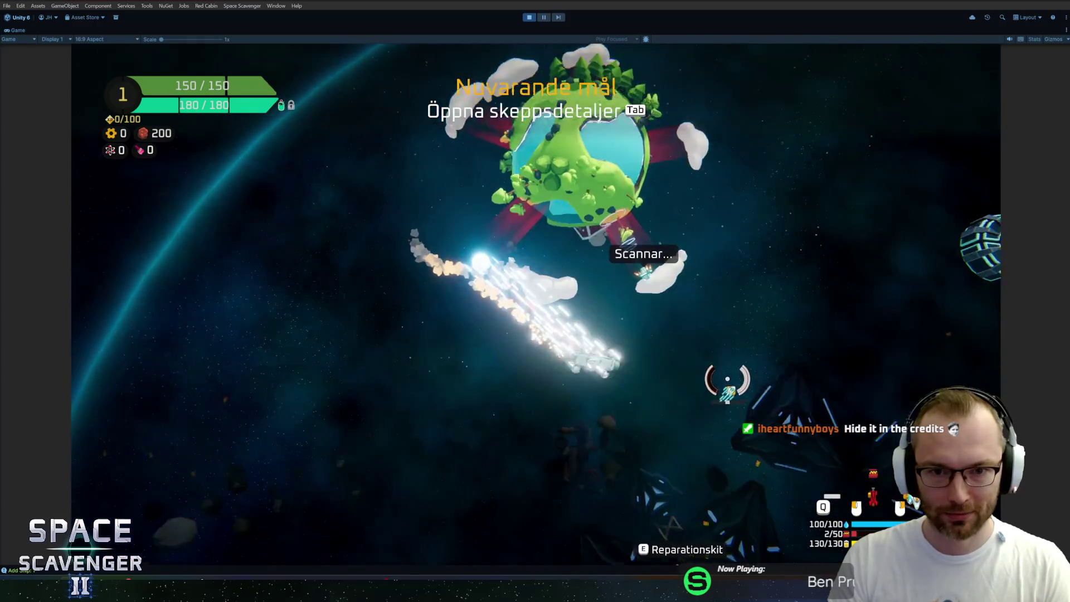
{"action": "key", "text": "Tab"}
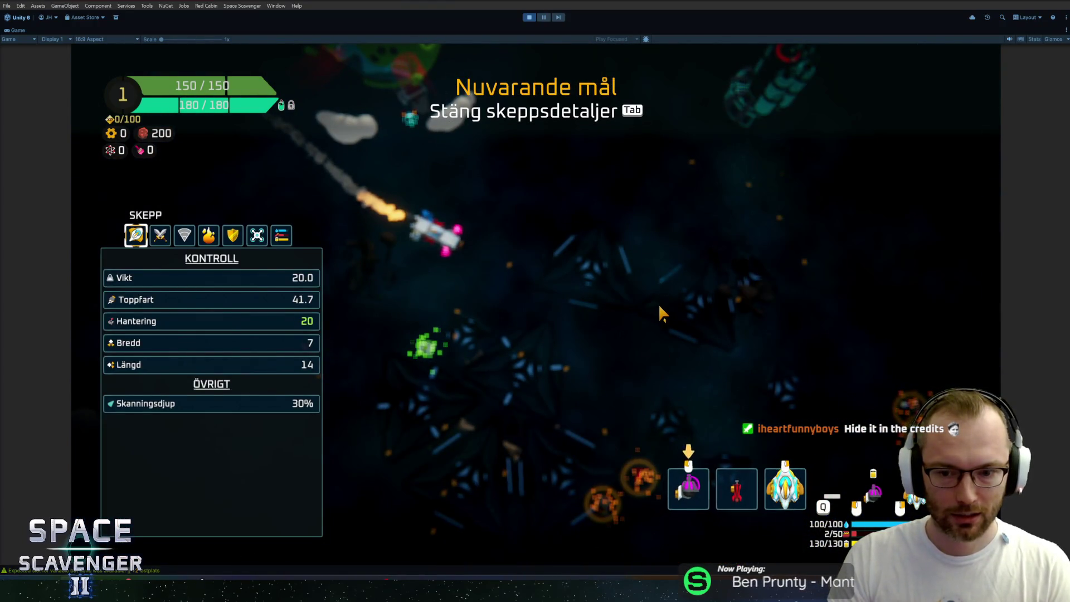
{"action": "key", "text": "Tab"}
{"action": "left_click", "coordinate": [663, 270]}
{"action": "mouse_move", "coordinate": [664, 270]}
{"action": "left_mouse_down"}
{"action": "mouse_move", "coordinate": [662, 242]}
{"action": "mouse_move", "coordinate": [406, 220]}
{"action": "mouse_move", "coordinate": [633, 191]}
{"action": "mouse_move", "coordinate": [320, 185]}
{"action": "mouse_move", "coordinate": [306, 306]}
{"action": "mouse_move", "coordinate": [383, 294]}
{"action": "mouse_move", "coordinate": [527, 397]}
{"action": "mouse_move", "coordinate": [501, 328]}
{"action": "mouse_move", "coordinate": [445, 334]}
{"action": "mouse_move", "coordinate": [304, 317]}
{"action": "mouse_move", "coordinate": [418, 229]}
{"action": "mouse_move", "coordinate": [501, 203]}
{"action": "left_mouse_up"}
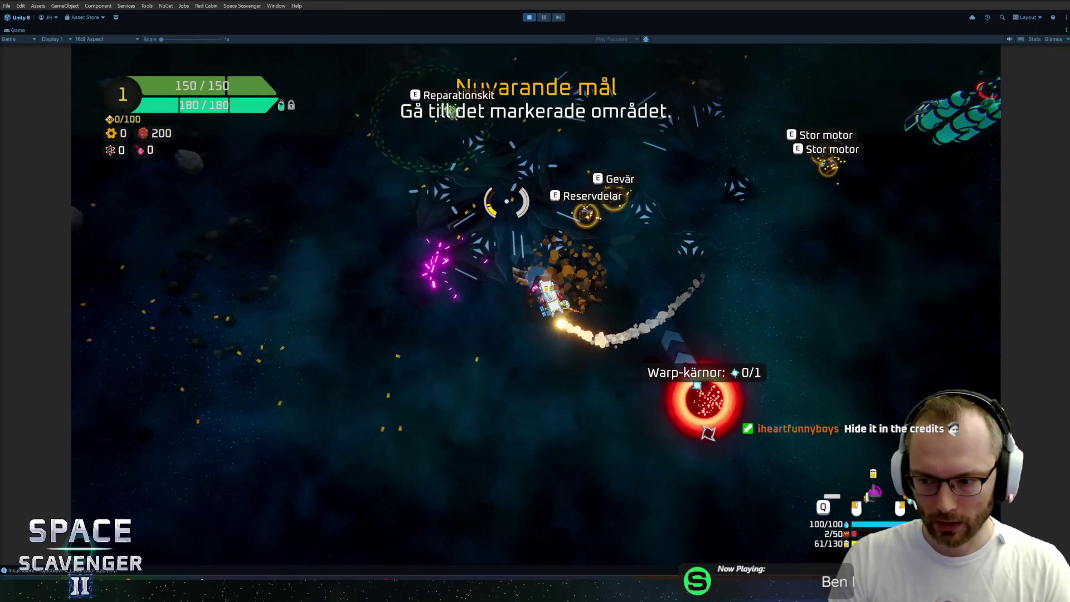
Dash across the lightning line and fly to the planet to scan it
{"action": "mouse_move", "coordinate": [576, 214]}
{"action": "left_mouse_down"}
{"action": "mouse_move", "coordinate": [509, 222]}
{"action": "mouse_move", "coordinate": [468, 212]}
{"action": "left_mouse_up"}
{"action": "key", "text": "space"}
{"action": "key", "text": "space"}
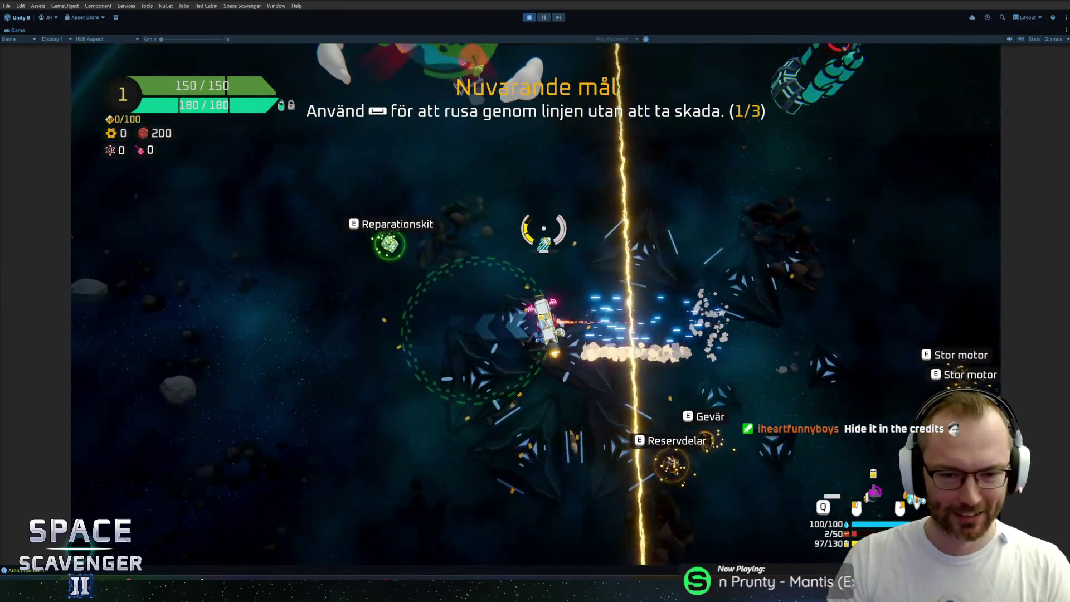
{"action": "key", "text": "space"}
{"action": "mouse_move", "coordinate": [589, 227]}
{"action": "left_mouse_down"}
{"action": "mouse_move", "coordinate": [478, 210]}
{"action": "mouse_move", "coordinate": [461, 179]}
{"action": "mouse_move", "coordinate": [630, 180]}
{"action": "mouse_move", "coordinate": [704, 227]}
{"action": "mouse_move", "coordinate": [729, 299]}
{"action": "mouse_move", "coordinate": [724, 382]}
{"action": "mouse_move", "coordinate": [549, 552]}
{"action": "mouse_move", "coordinate": [499, 447]}
{"action": "mouse_move", "coordinate": [435, 411]}
{"action": "mouse_move", "coordinate": [743, 434]}
{"action": "mouse_move", "coordinate": [444, 280]}
{"action": "left_mouse_up"}
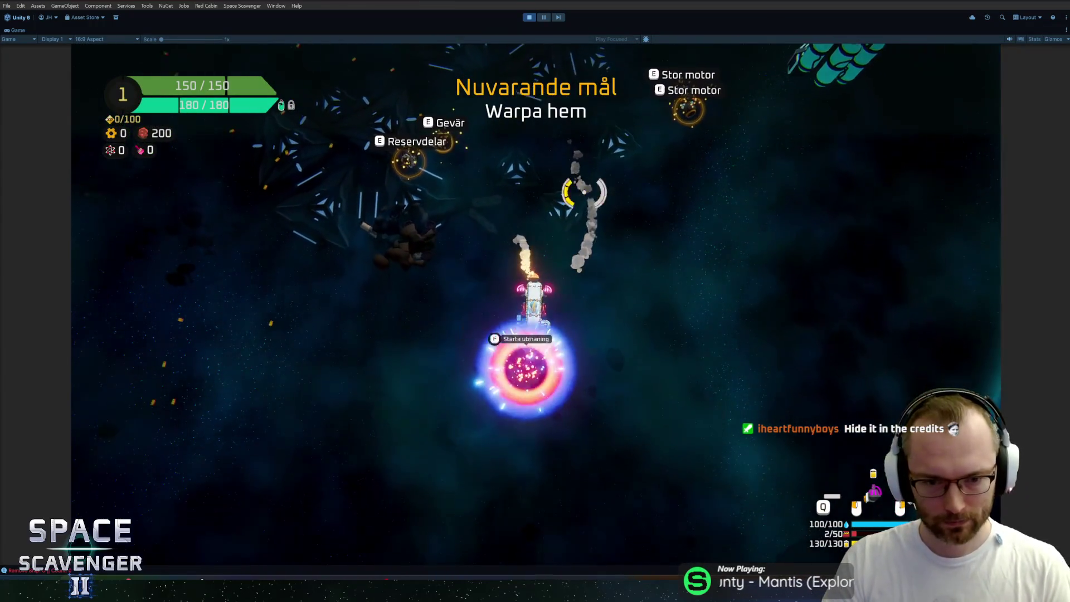
Warp home and start a new run in a random start sector on Orädd bravery
{"action": "key", "text": "e"}
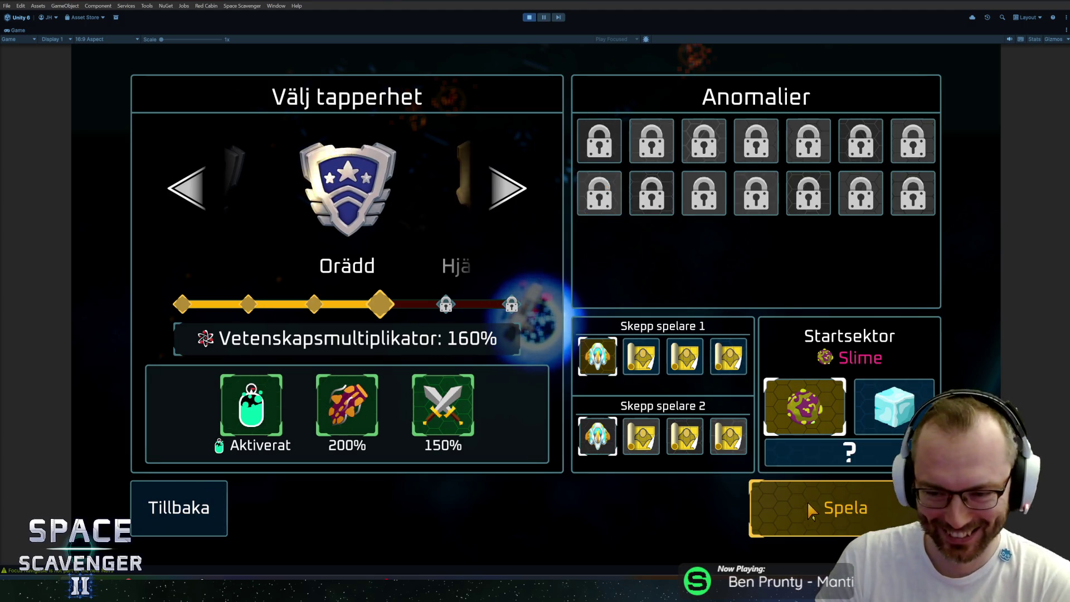
{"action": "left_click", "coordinate": [874, 457]}
{"action": "left_click", "coordinate": [780, 499]}
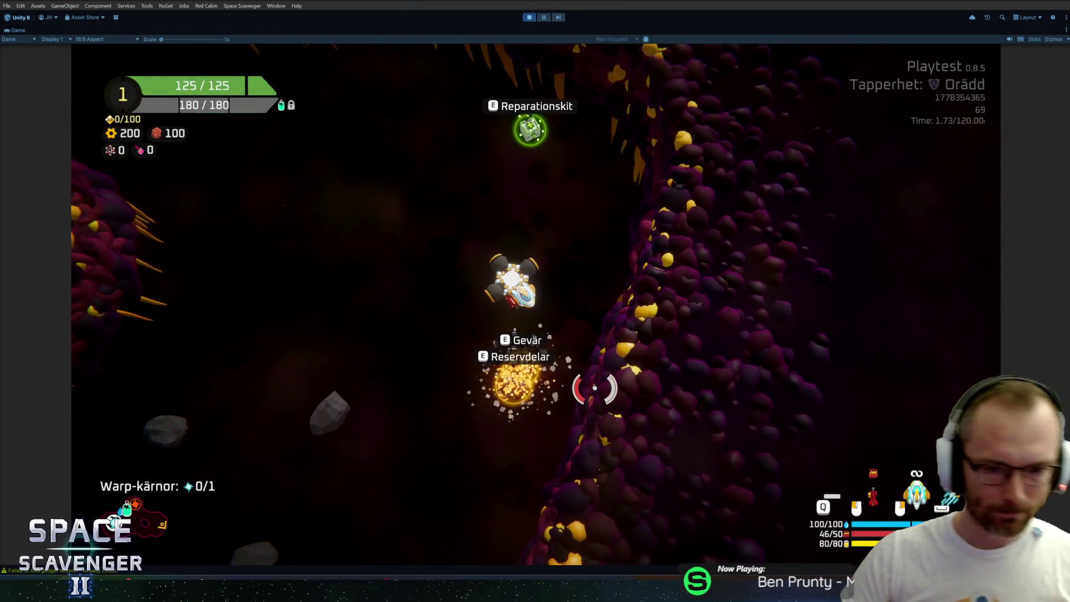
Stop Play mode and commit all 38 changed files to master as 'Added Voidborn special asteroids'
{"action": "key", "text": "ctrl+p"}
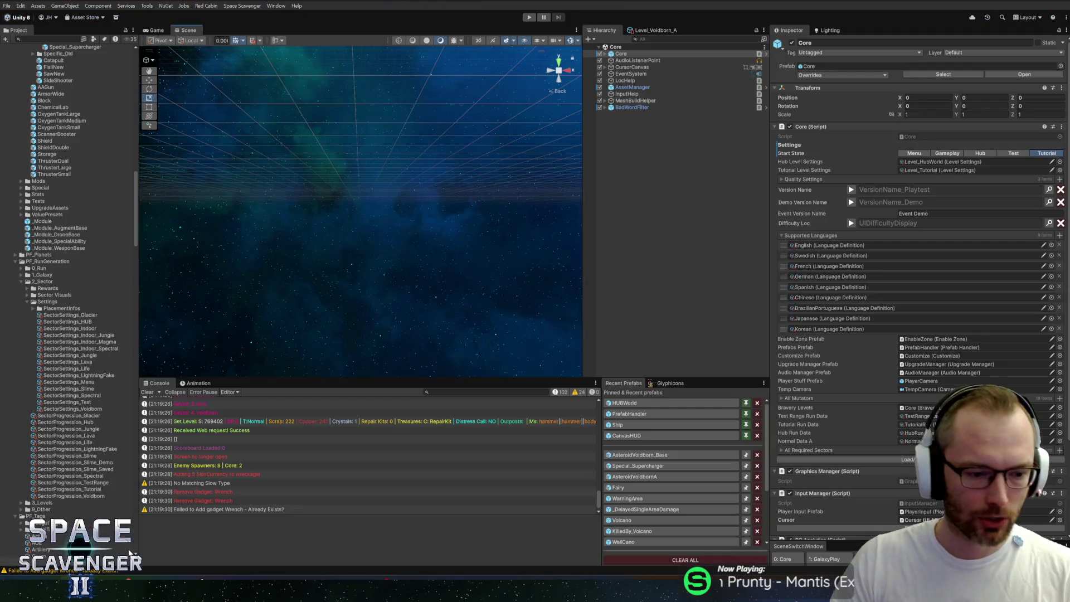
{"action": "key", "text": "alt+Tab"}
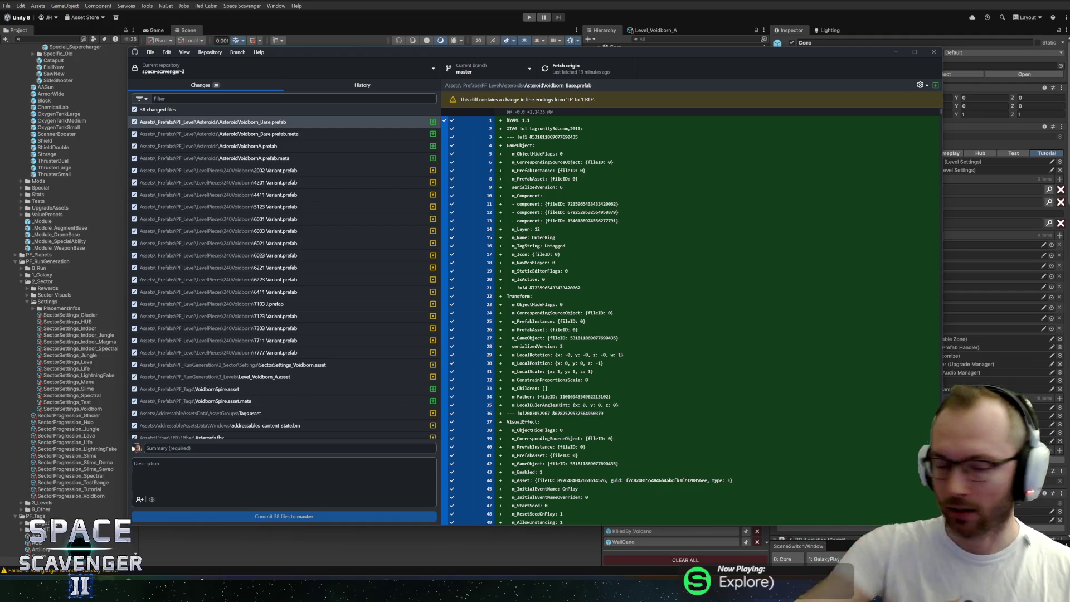
{"action": "scroll", "coordinate": [284, 438], "scroll_direction": "down", "scroll_amount": 5}
{"action": "left_click", "coordinate": [283, 448]}
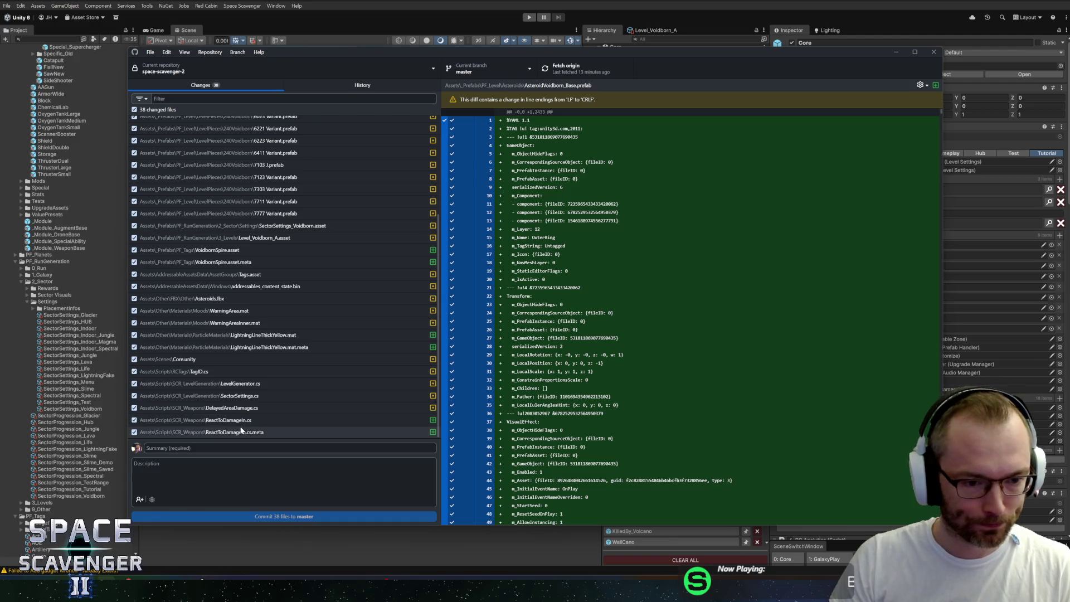
{"action": "type", "text": "A"}
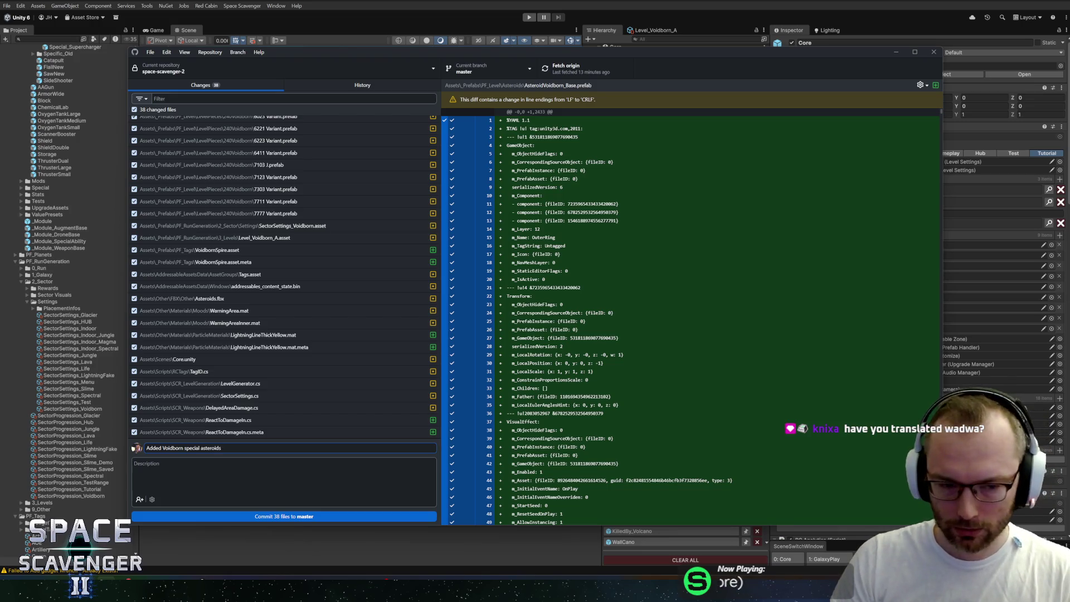
{"action": "left_click", "coordinate": [268, 514]}
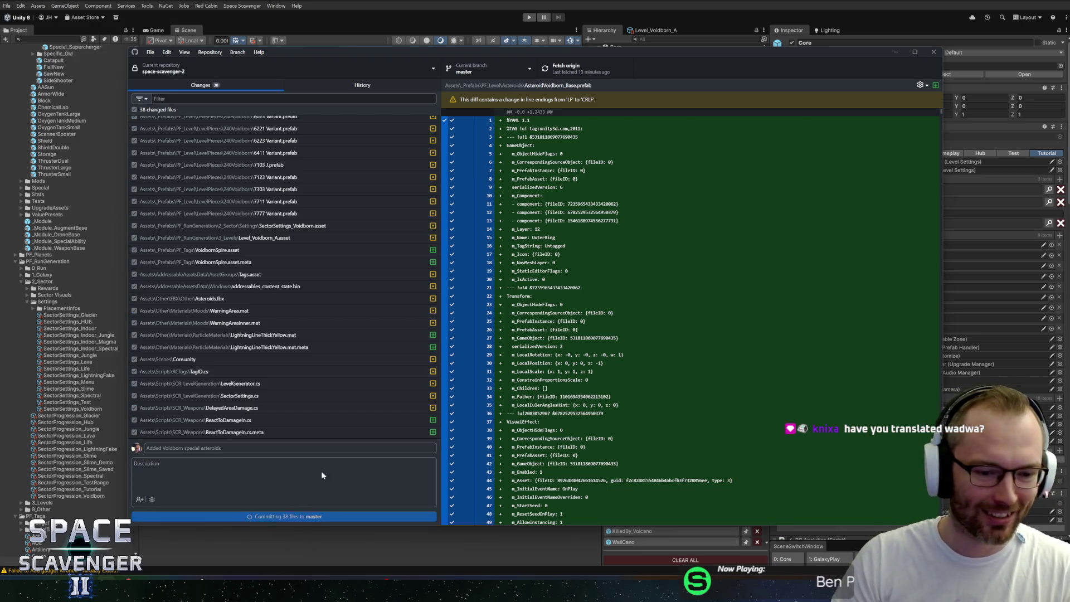
Push the commit to origin and return to Unity's Scene view with Level_Voidborn_A
{"action": "left_click", "coordinate": [574, 66]}
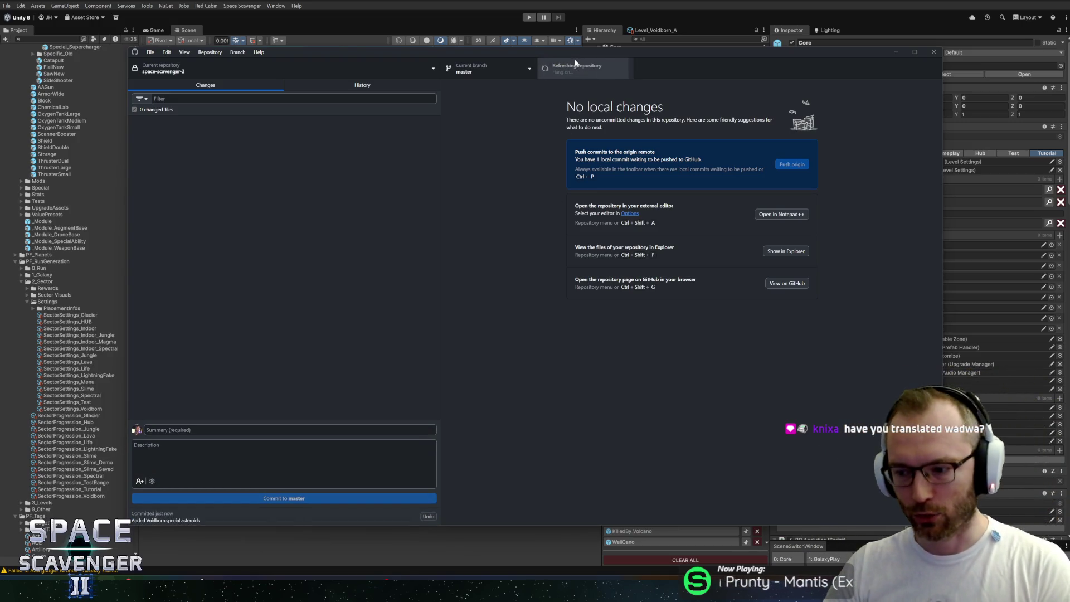
{"action": "left_click", "coordinate": [482, 4]}
{"action": "left_click", "coordinate": [696, 39]}
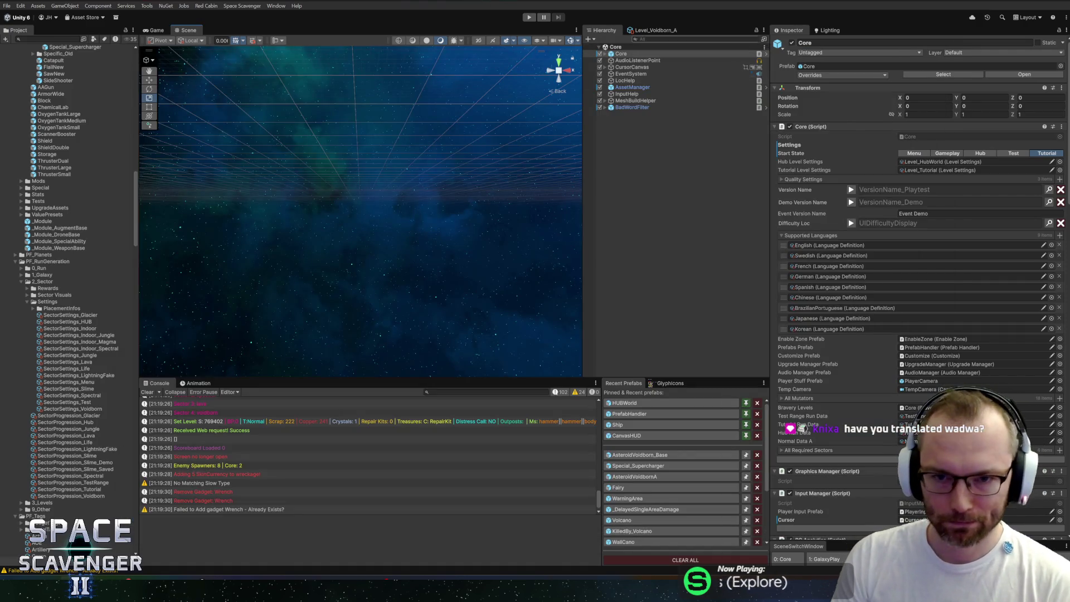
{"action": "left_click", "coordinate": [655, 30]}
{"action": "left_click", "coordinate": [612, 30]}
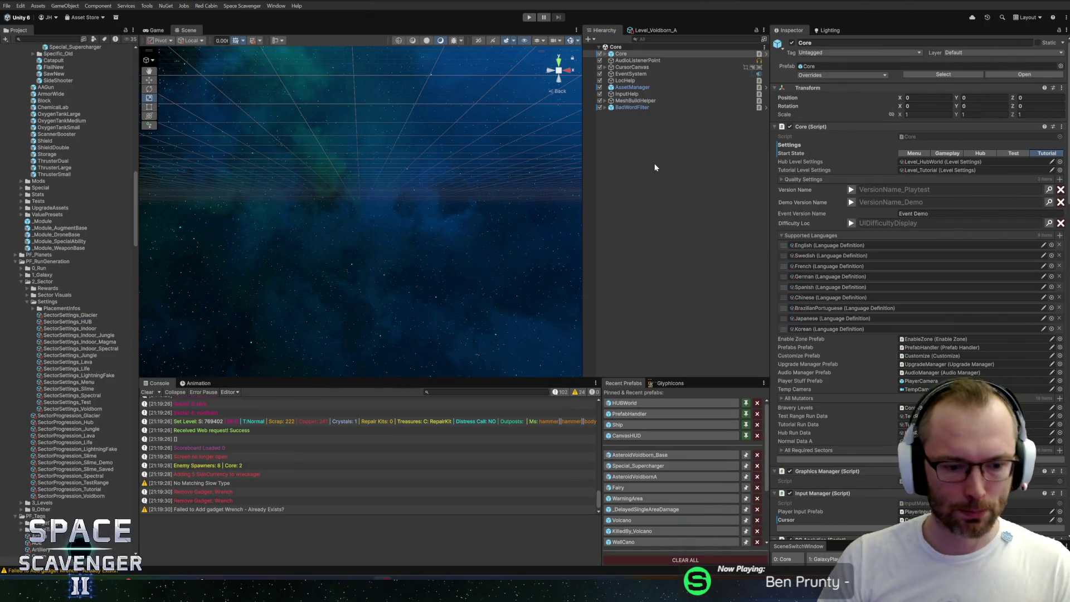
Open AsteroidVoidborn_Base from Recent Prefabs and review its Asteroid, Rigidbody 2D and collider components
{"action": "left_click", "coordinate": [655, 456]}
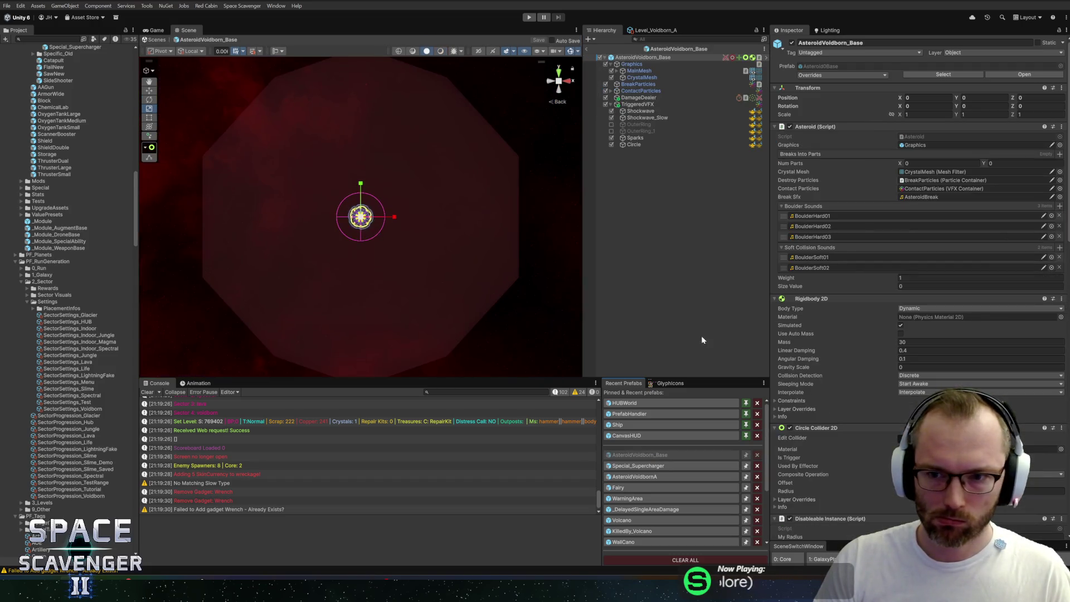
{"action": "scroll", "coordinate": [845, 206], "scroll_direction": "down", "scroll_amount": 5}
{"action": "scroll", "coordinate": [847, 225], "scroll_direction": "down", "scroll_amount": 5}
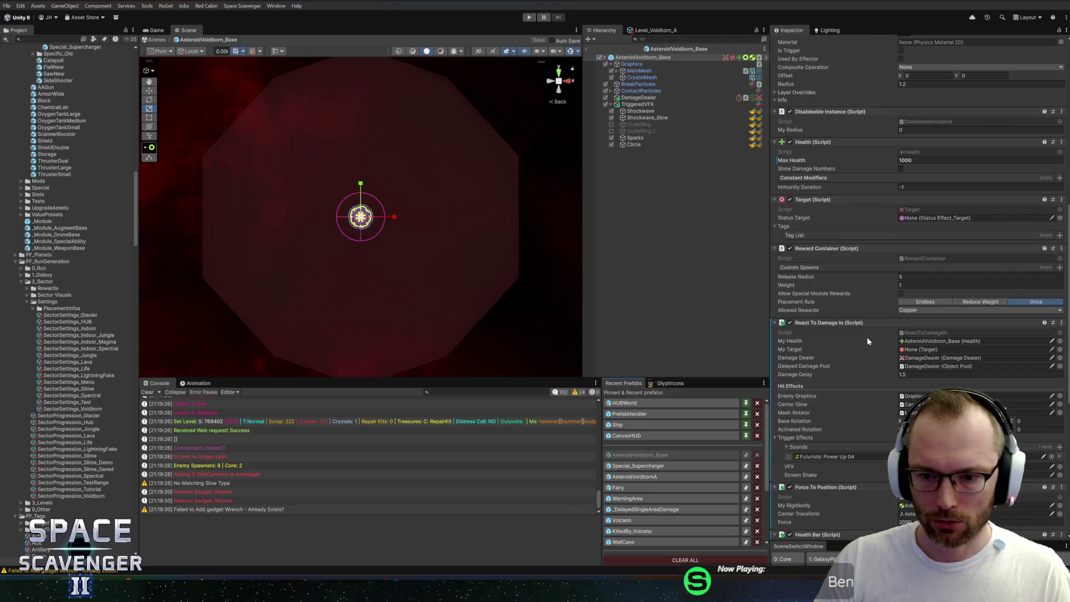
{"action": "scroll", "coordinate": [865, 336], "scroll_direction": "down", "scroll_amount": 10}
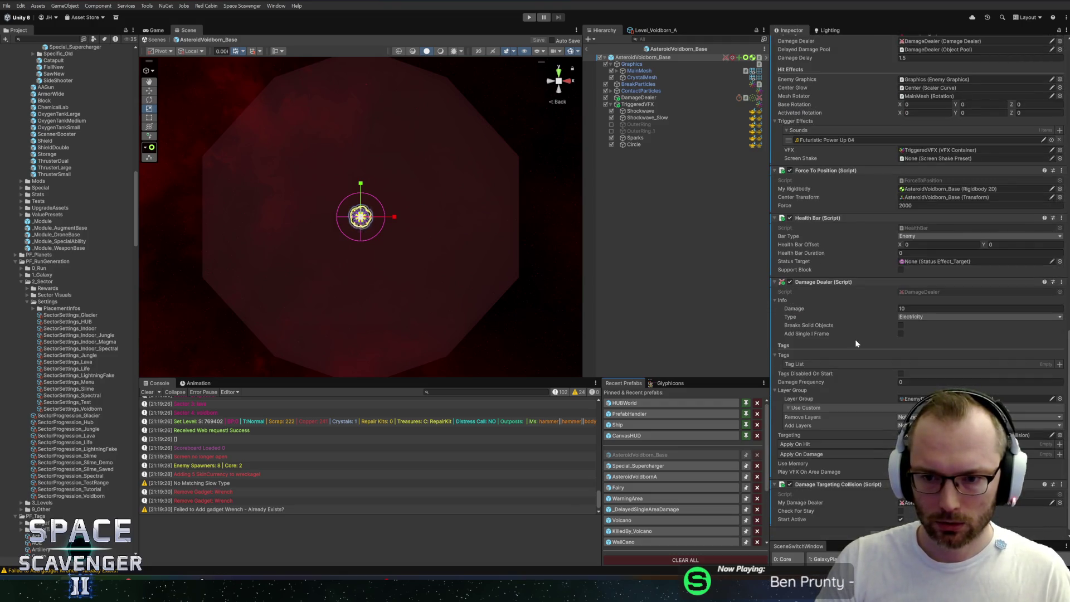
{"action": "scroll", "coordinate": [855, 339], "scroll_direction": "up", "scroll_amount": 20}
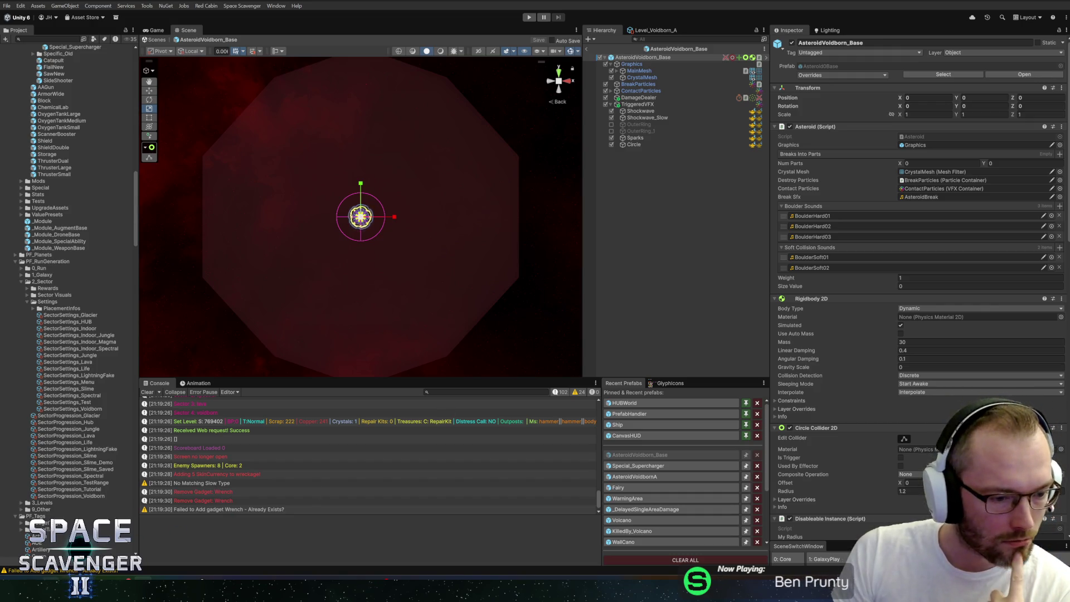
Bring the Space Scavenger 2 HacknPlan task board to the front in Firefox
{"action": "mouse_move", "coordinate": [87, 591]}
{"action": "mouse_move", "coordinate": [142, 591]}
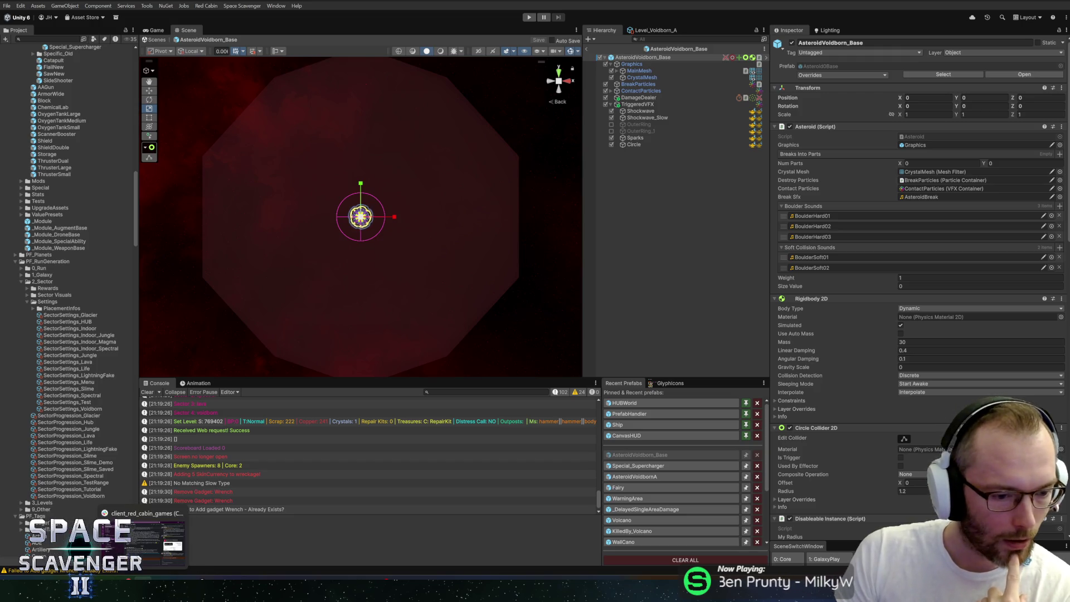
{"action": "mouse_move", "coordinate": [199, 590]}
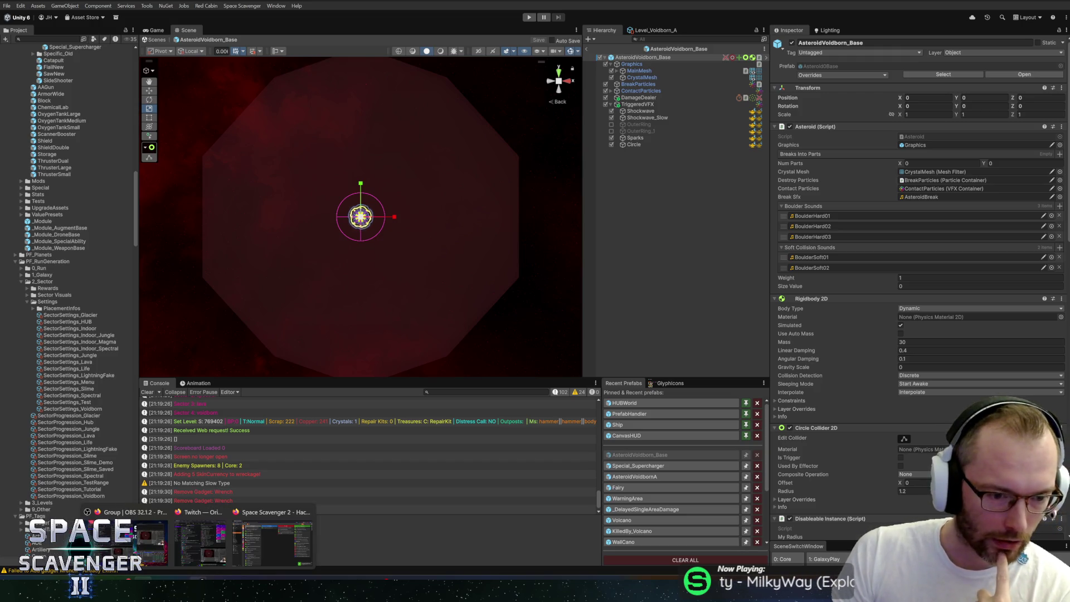
{"action": "left_click", "coordinate": [254, 546]}
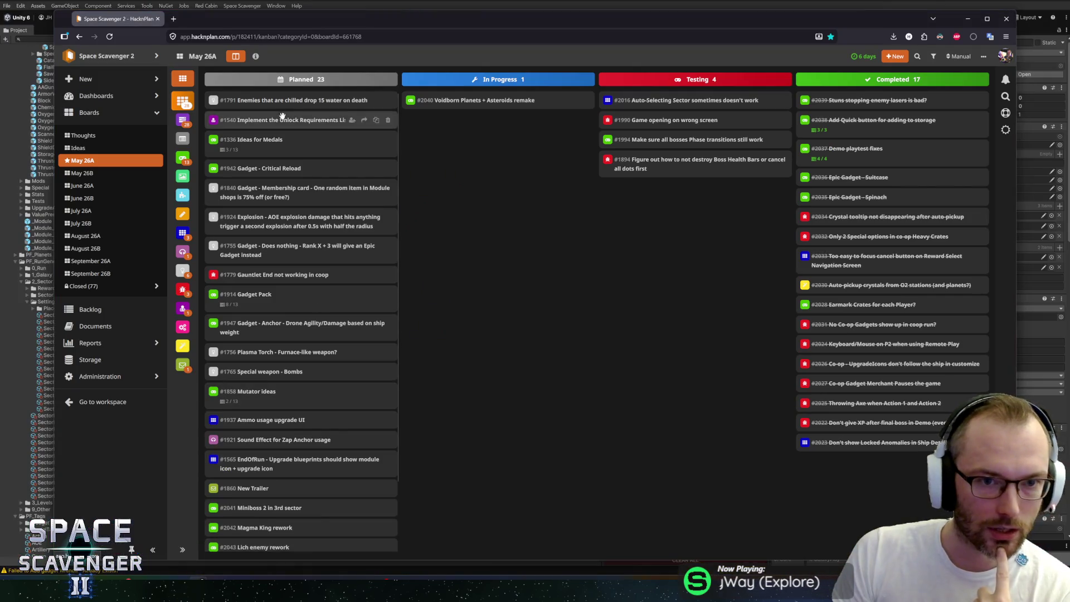
Open the Localization spreadsheet in a new tab, look it over, then close it
{"action": "left_click", "coordinate": [174, 20]}
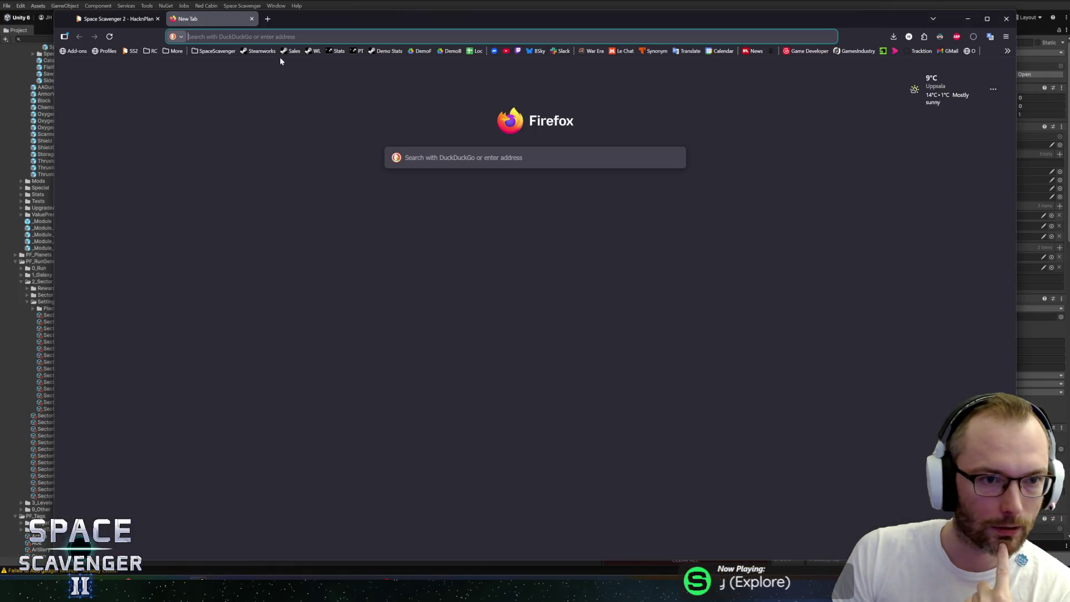
{"action": "left_click", "coordinate": [480, 51]}
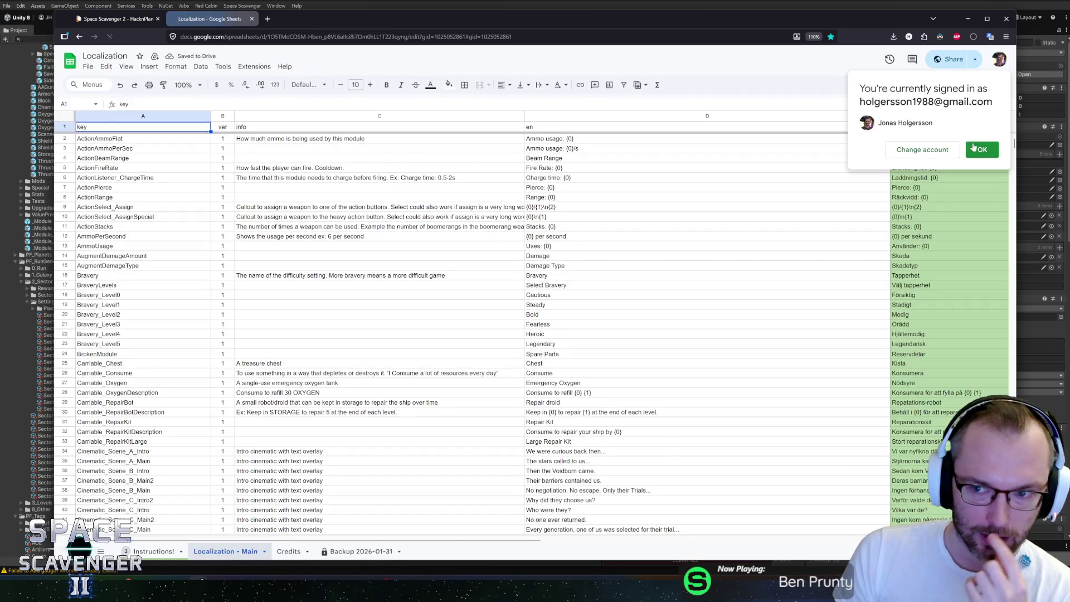
{"action": "left_click", "coordinate": [982, 149]}
{"action": "scroll", "coordinate": [726, 155], "scroll_direction": "down", "scroll_amount": 15}
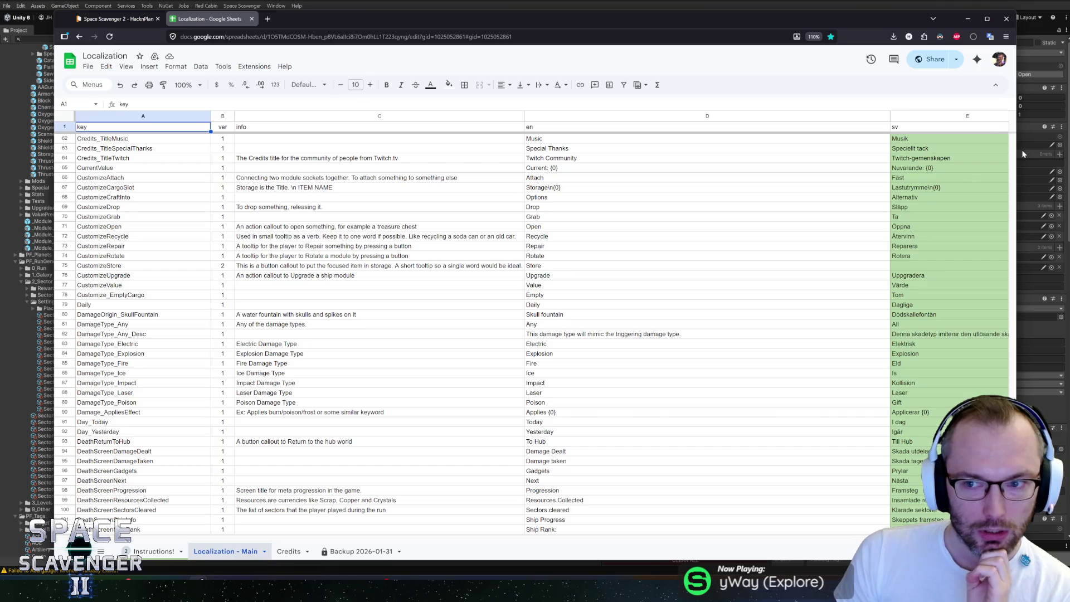
{"action": "mouse_move", "coordinate": [1015, 158]}
{"action": "left_mouse_down"}
{"action": "mouse_move", "coordinate": [1015, 485]}
{"action": "mouse_move", "coordinate": [1010, 136]}
{"action": "left_mouse_up"}
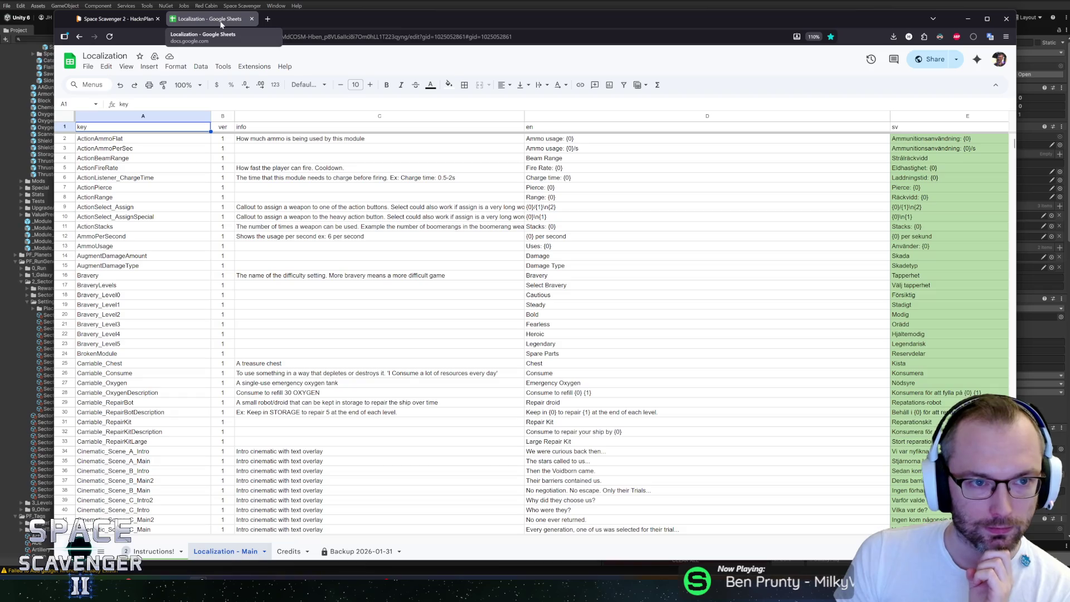
{"action": "key", "text": "ctrl+w"}
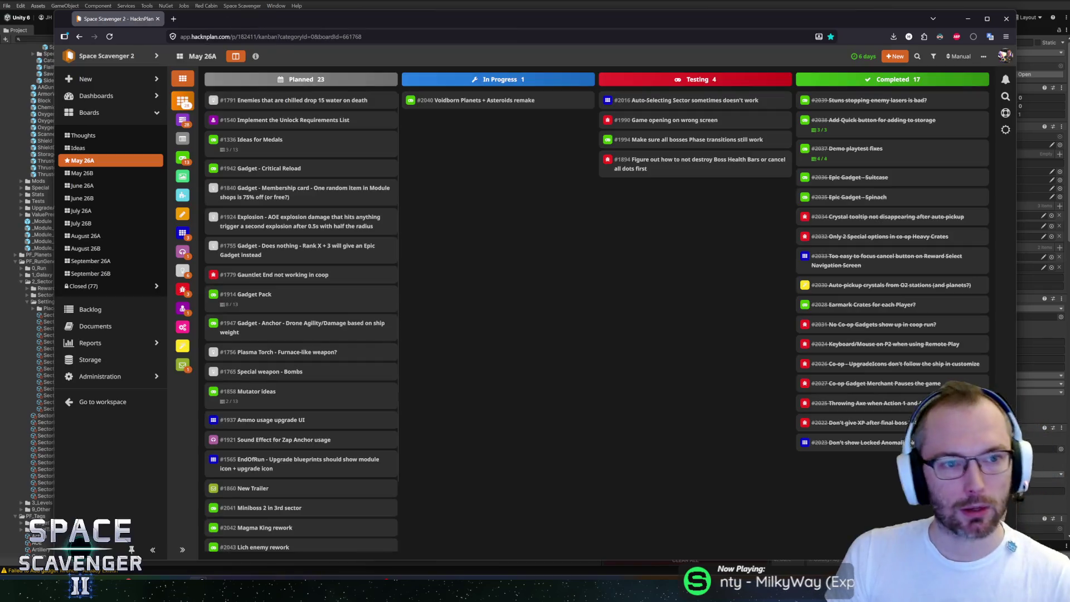
{"action": "key", "text": "alt+Tab"}
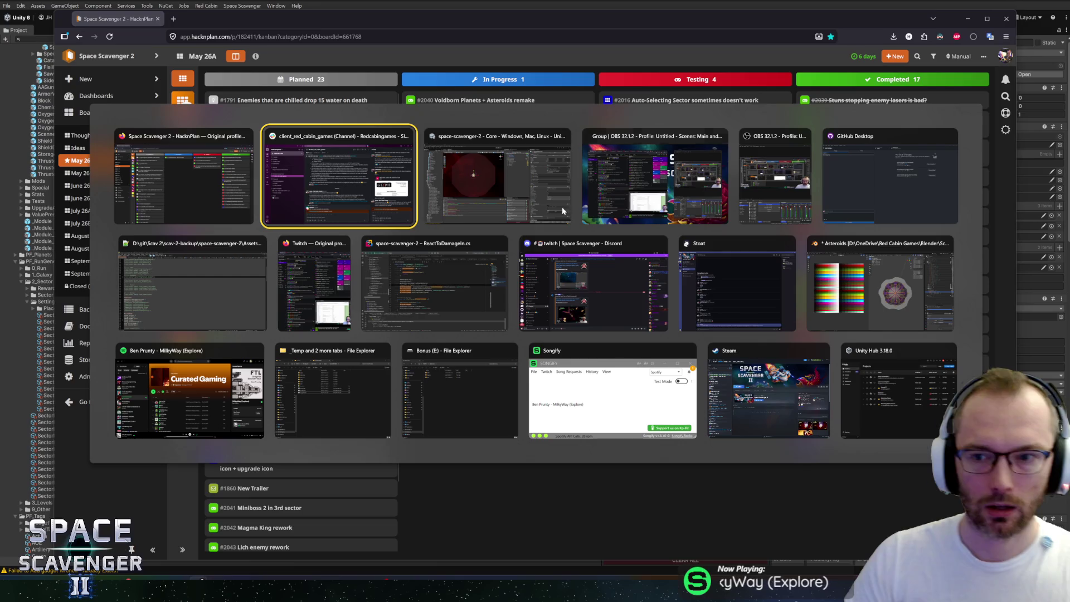
In Rider, scroll ReactToDamageIn.cs up to its field list, then return to Unity
{"action": "left_click", "coordinate": [435, 285]}
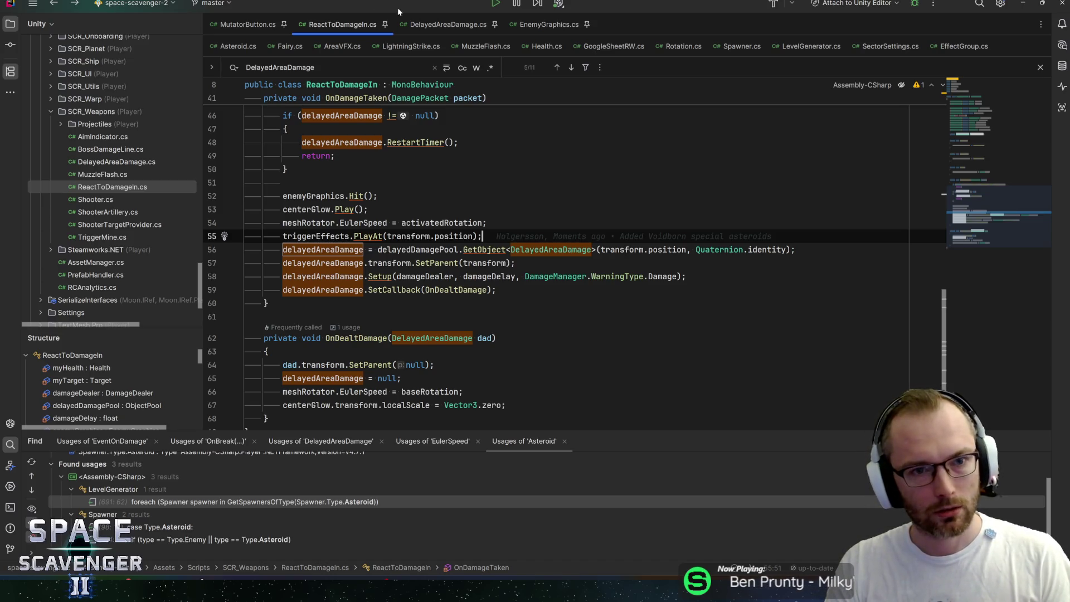
{"action": "left_click_drag", "start_coordinate": [969, 198], "coordinate": [975, 72]}
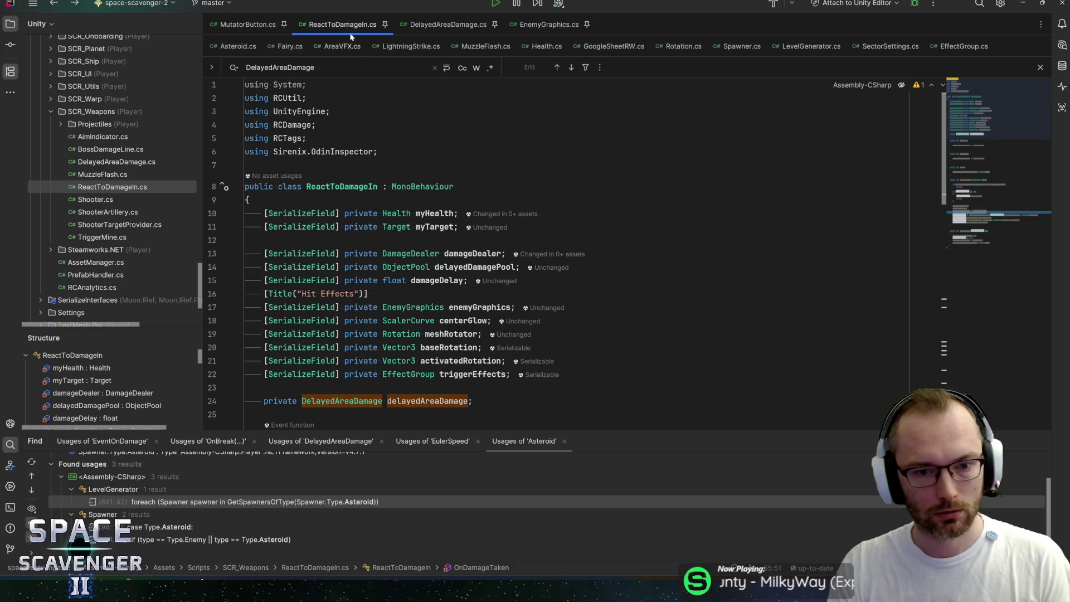
{"action": "key", "text": "alt+Tab"}
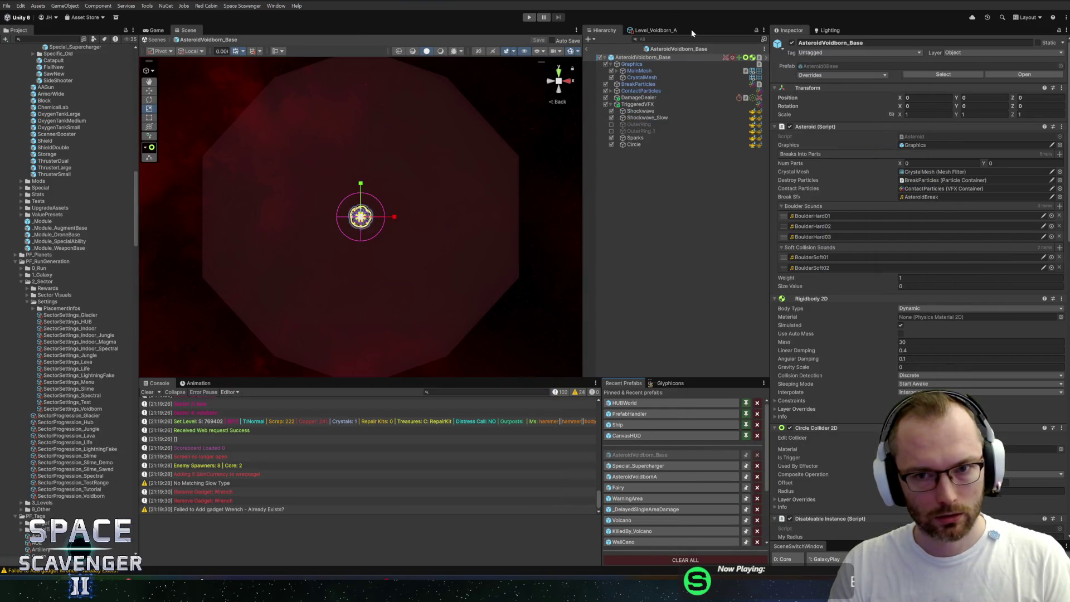
Locate the asteroid prefabs in the Project window and open AsteroidFire_Base
{"action": "left_click", "coordinate": [679, 48]}
{"action": "scroll", "coordinate": [52, 172], "scroll_direction": "up", "scroll_amount": 2}
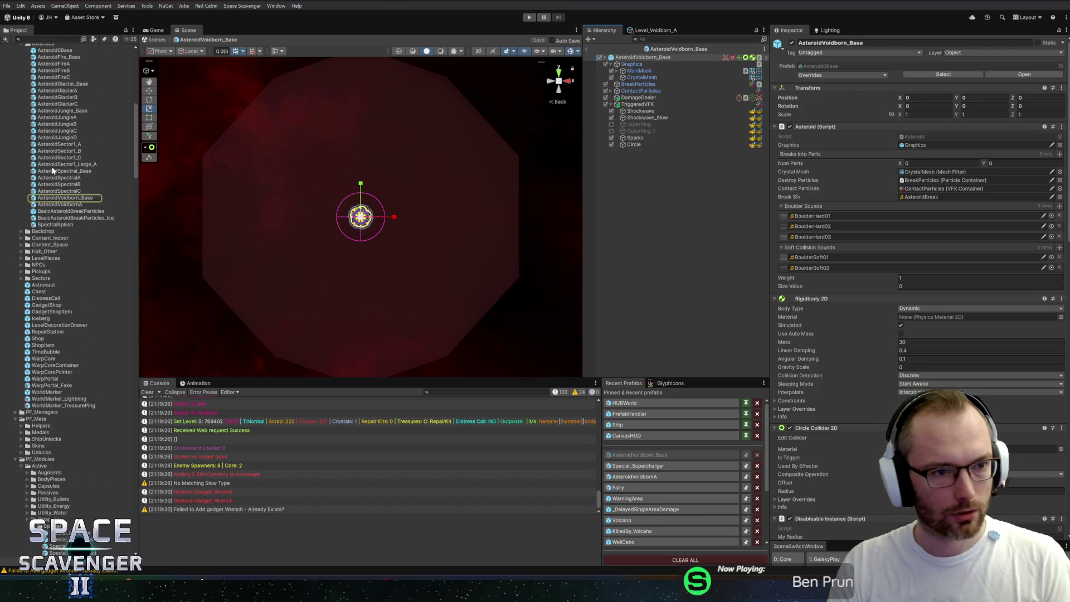
{"action": "scroll", "coordinate": [51, 121], "scroll_direction": "up", "scroll_amount": 2}
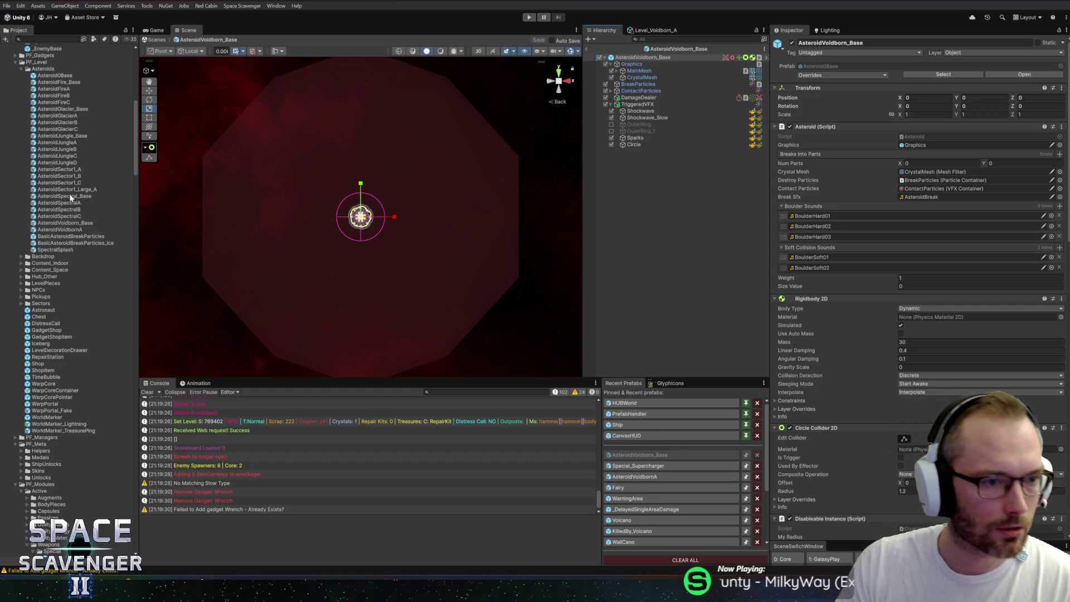
{"action": "double_click", "coordinate": [56, 82]}
{"action": "scroll", "coordinate": [908, 280], "scroll_direction": "down", "scroll_amount": 3}
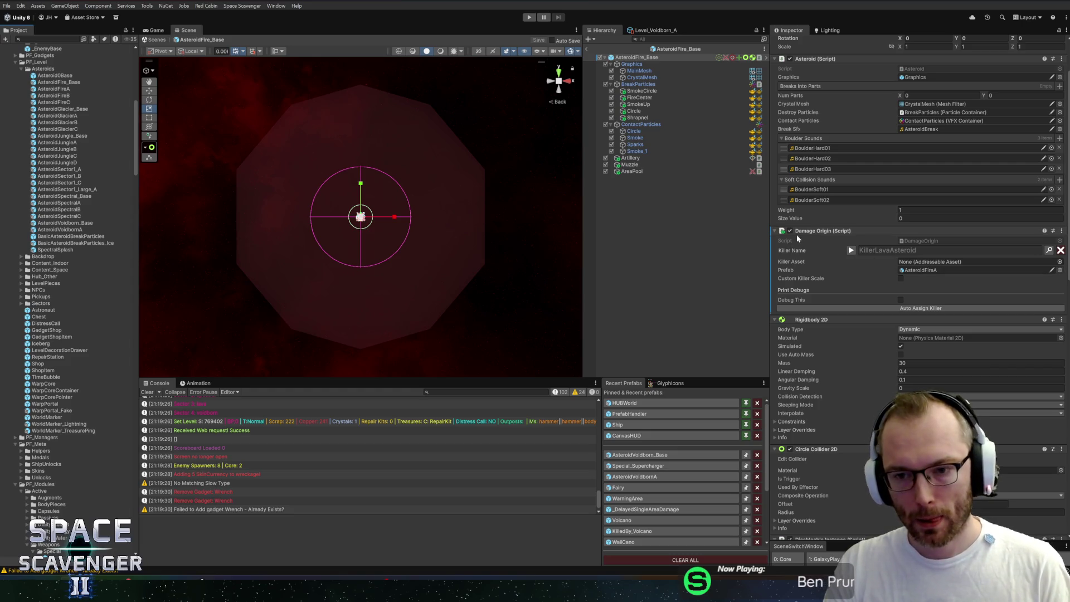
Check the KillerLavaAsteroid killer name and copy the Damage Origin component
{"action": "left_click", "coordinate": [851, 251]}
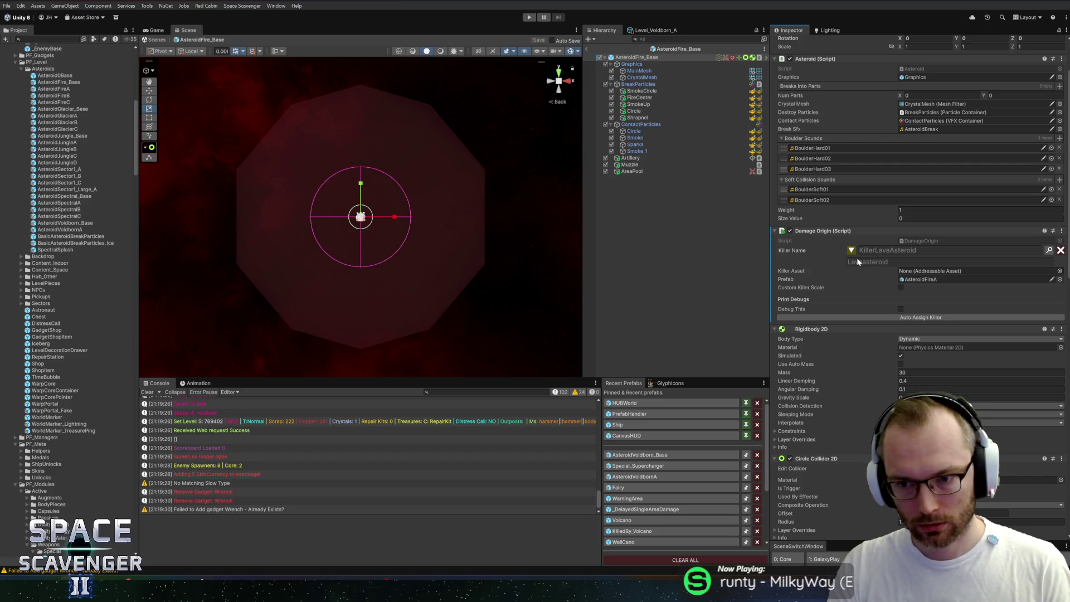
{"action": "left_click", "coordinate": [851, 251]}
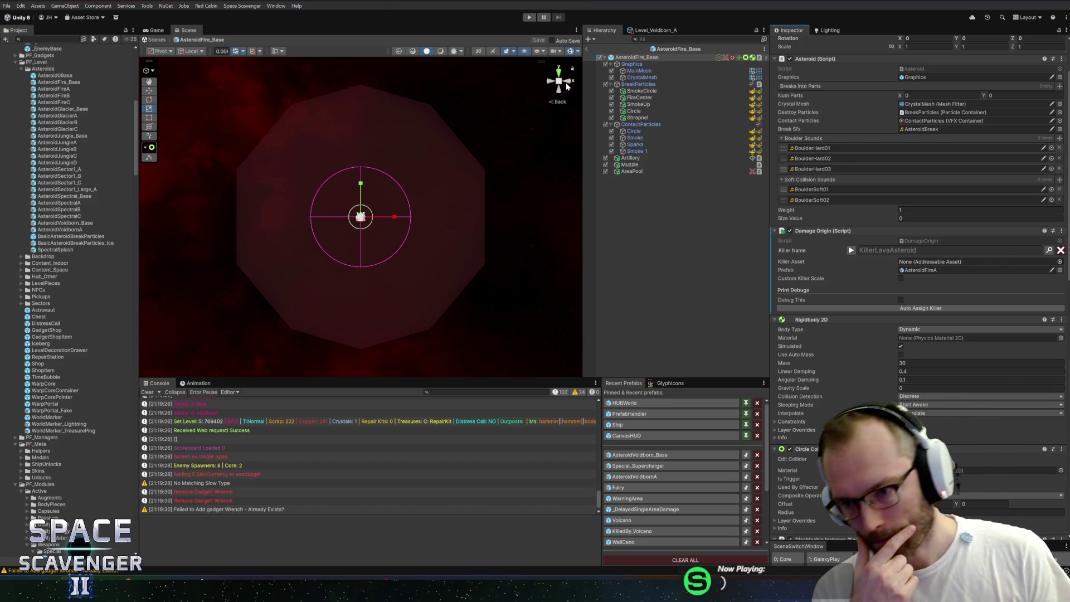
{"action": "right_click", "coordinate": [848, 232]}
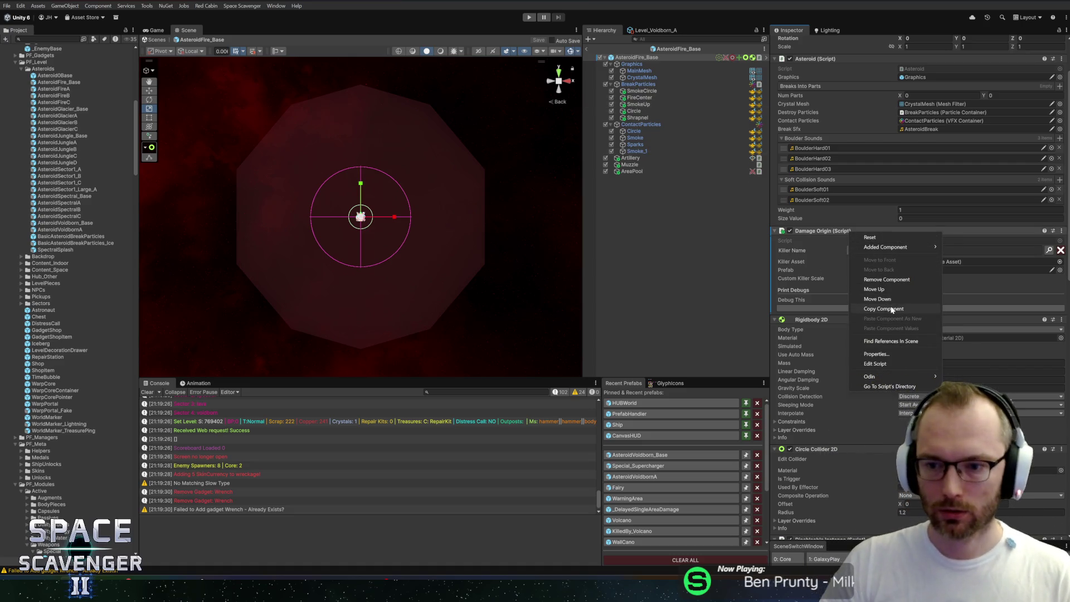
{"action": "left_click", "coordinate": [873, 288]}
{"action": "scroll", "coordinate": [872, 289], "scroll_direction": "down", "scroll_amount": 6}
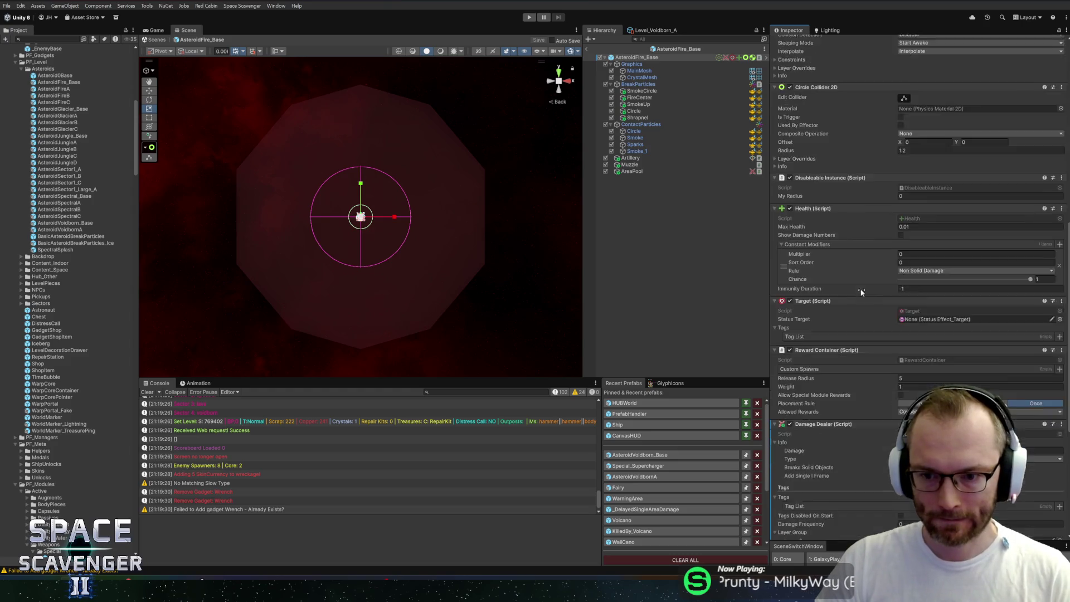
{"action": "scroll", "coordinate": [862, 289], "scroll_direction": "down", "scroll_amount": 6}
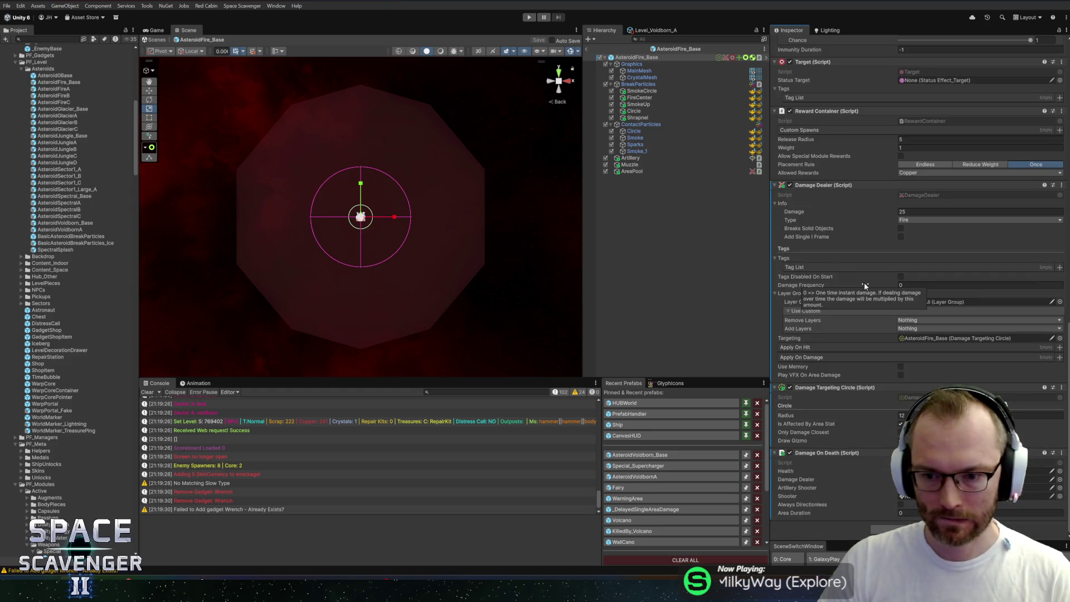
Paste Damage Origin as a new component on AsteroidVoidborn_Base, placed above React To Damage In
{"action": "left_click", "coordinate": [625, 455]}
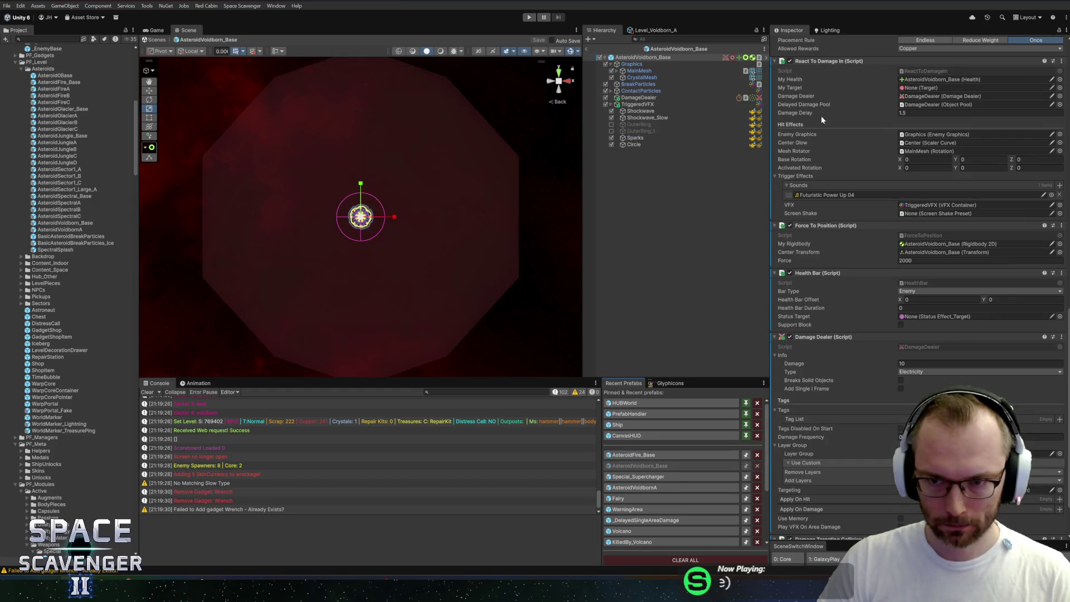
{"action": "right_click", "coordinate": [831, 61]}
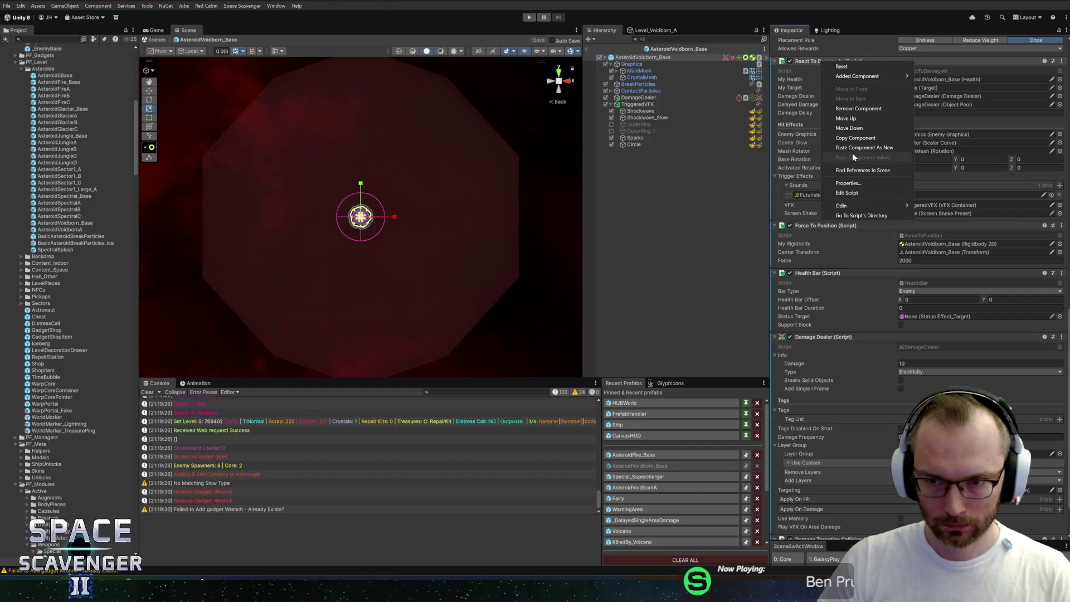
{"action": "left_click", "coordinate": [854, 148]}
{"action": "scroll", "coordinate": [853, 268], "scroll_direction": "down", "scroll_amount": 5}
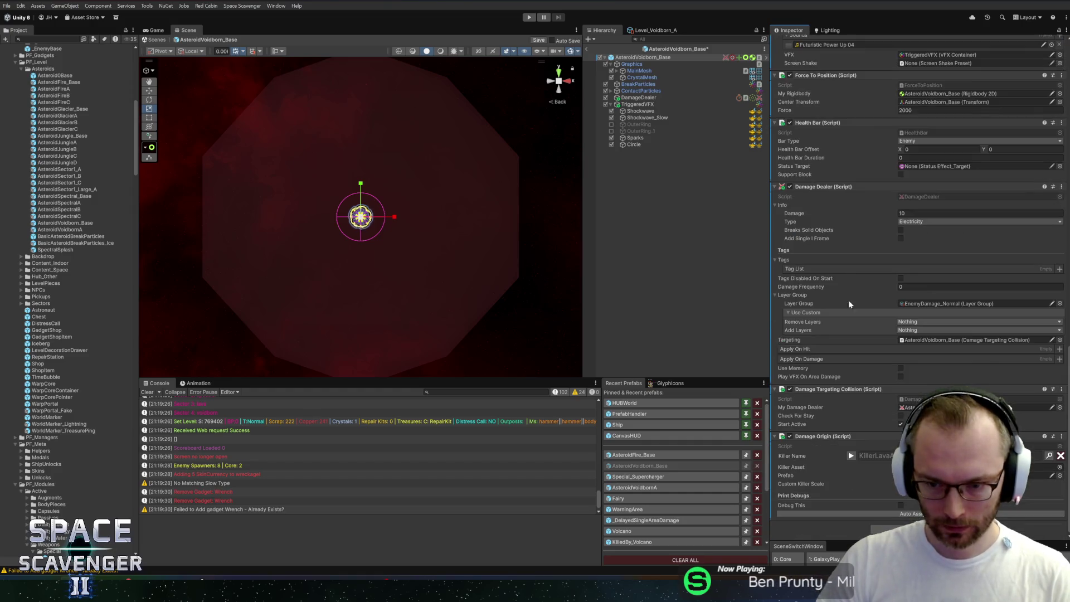
{"action": "mouse_move", "coordinate": [812, 437]}
{"action": "left_mouse_down"}
{"action": "mouse_move", "coordinate": [828, 49]}
{"action": "mouse_move", "coordinate": [830, 71]}
{"action": "left_mouse_up"}
{"action": "scroll", "coordinate": [820, 234], "scroll_direction": "up", "scroll_amount": 7}
{"action": "scroll", "coordinate": [819, 235], "scroll_direction": "up", "scroll_amount": 2}
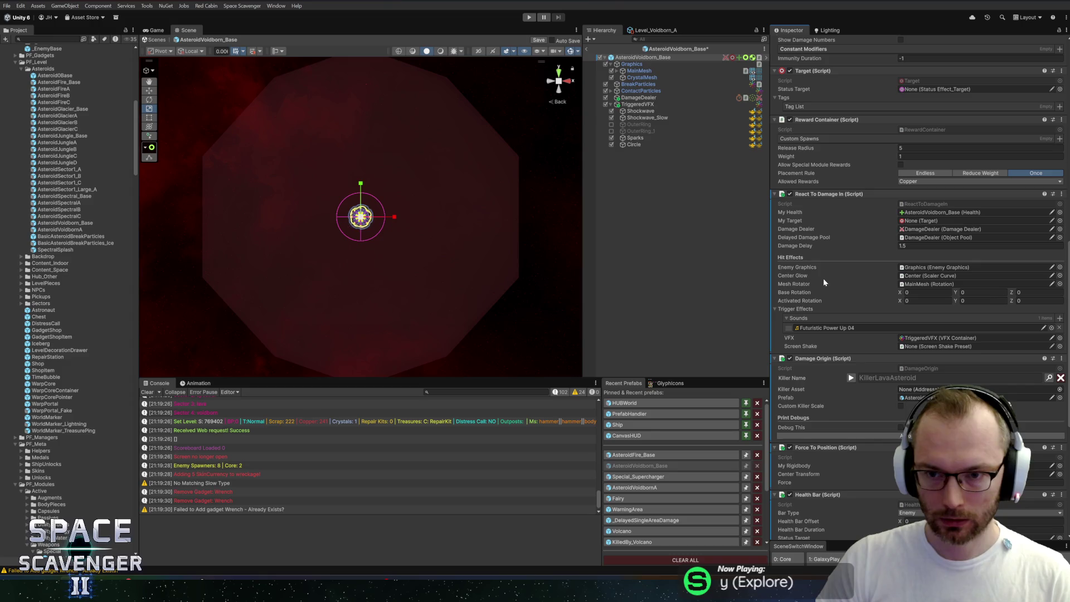
{"action": "left_click_drag", "start_coordinate": [804, 184], "coordinate": [805, 190]}
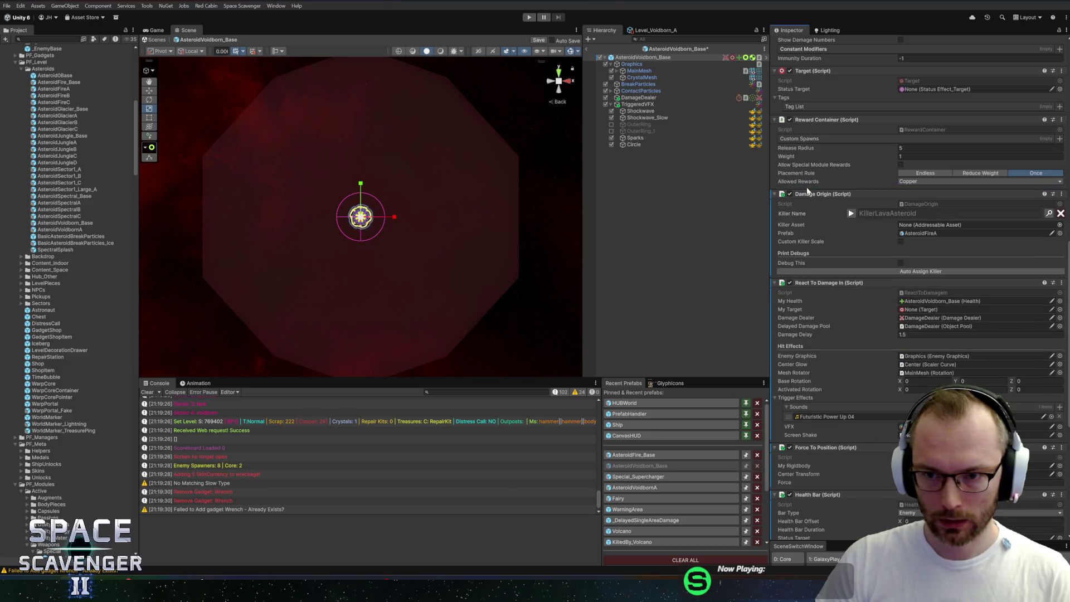
Set the Damage Origin's Prefab to AsteroidVoidbornA and save the prefab
{"action": "left_click", "coordinate": [1035, 234]}
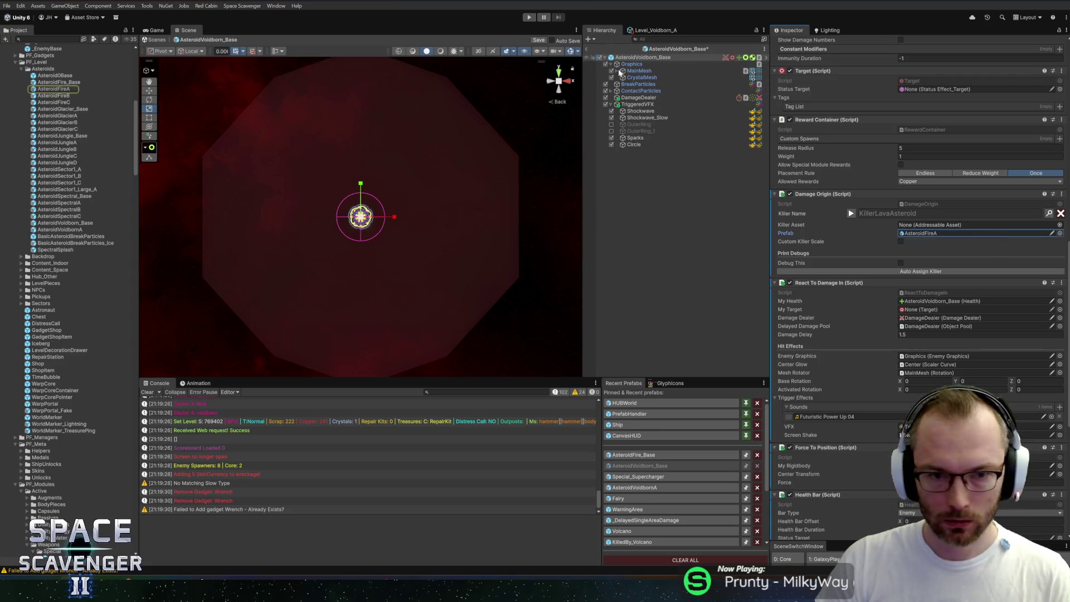
{"action": "left_click_drag", "start_coordinate": [57, 232], "coordinate": [926, 234]}
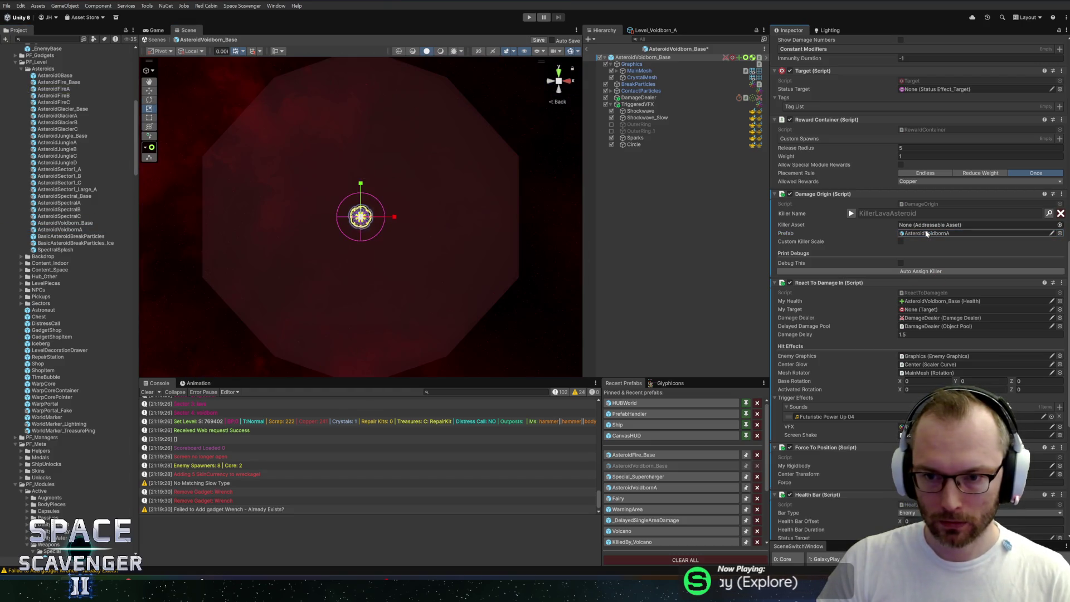
{"action": "key", "text": "ctrl+s"}
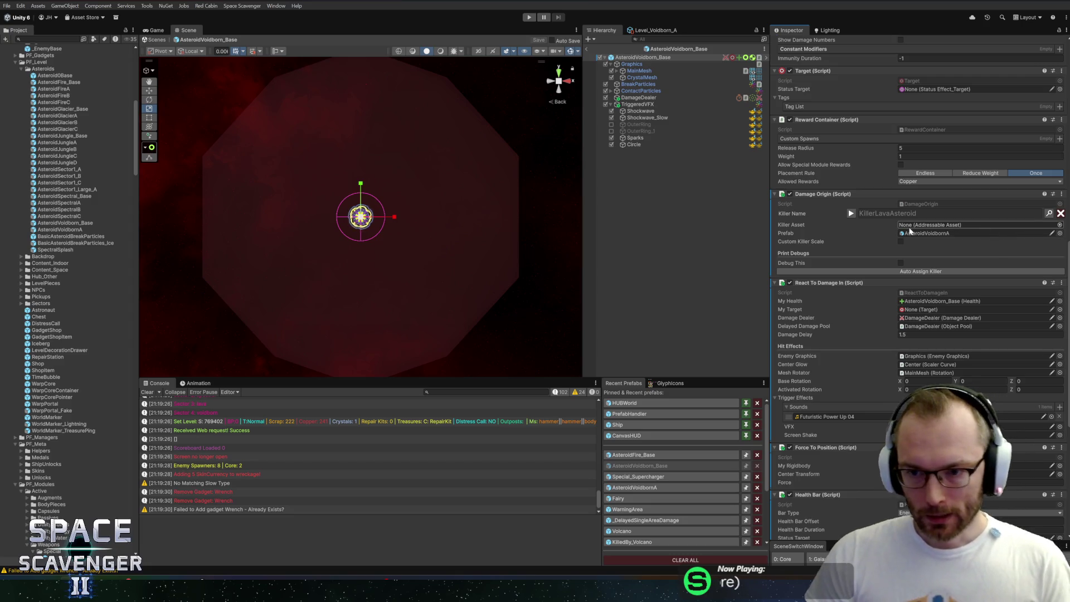
Open the Localization Editor, then move it right and shrink it from its top-left corner
{"action": "left_click", "coordinate": [1050, 213]}
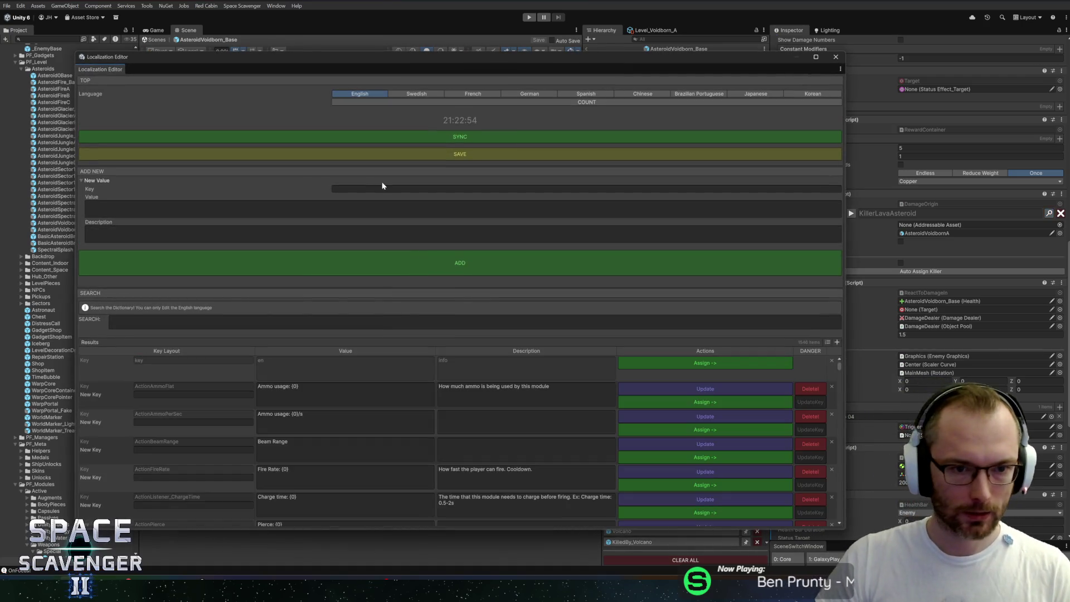
{"action": "left_click_drag", "start_coordinate": [378, 55], "coordinate": [503, 49]}
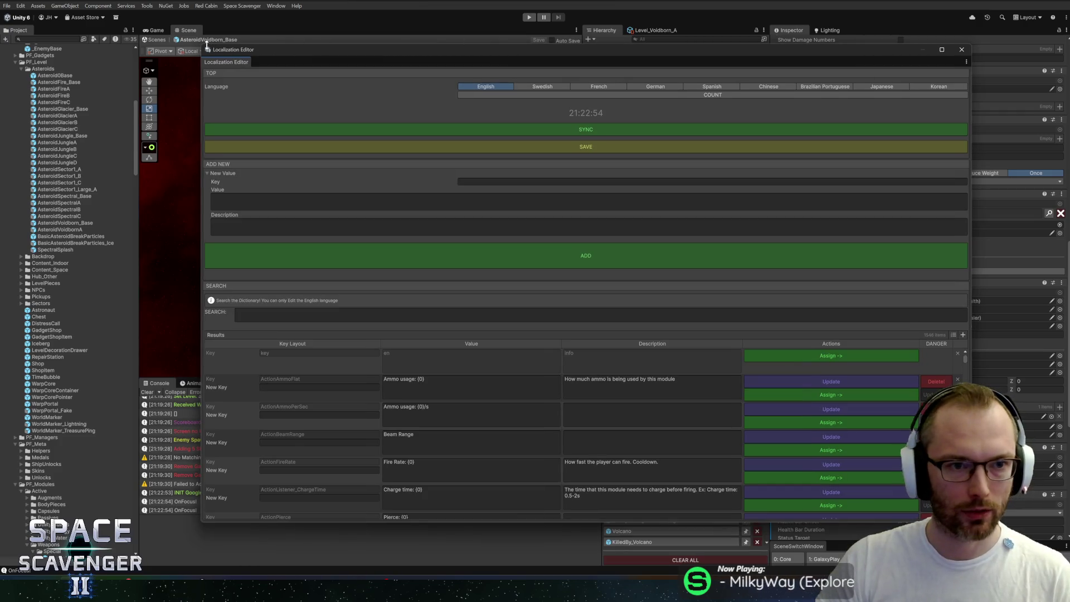
{"action": "mouse_move", "coordinate": [202, 45]}
{"action": "left_mouse_down"}
{"action": "mouse_move", "coordinate": [445, 134]}
{"action": "mouse_move", "coordinate": [427, 92]}
{"action": "mouse_move", "coordinate": [309, 75]}
{"action": "left_mouse_up"}
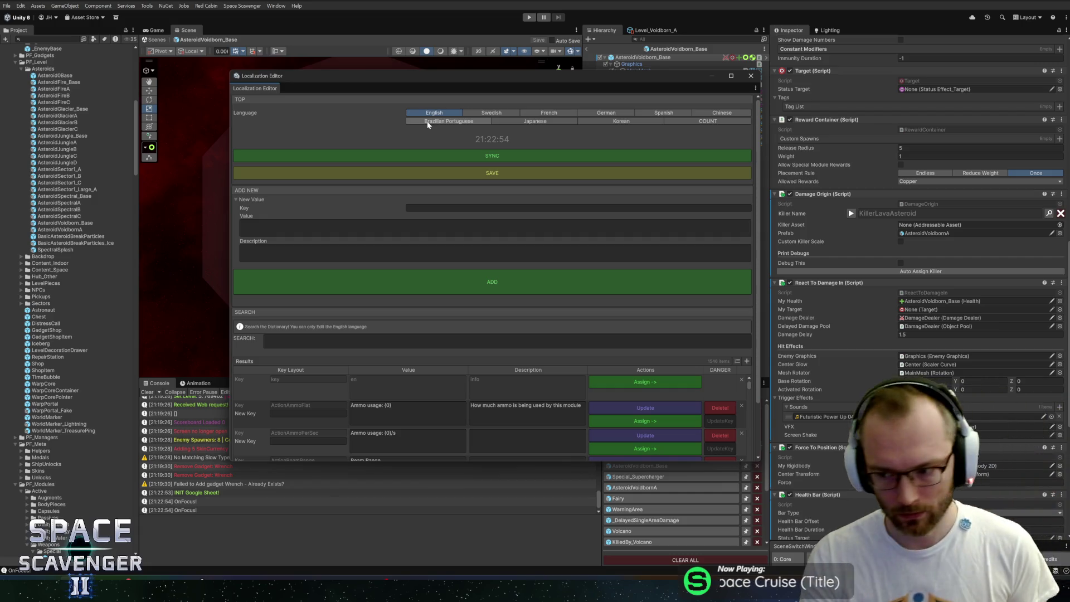
{"action": "left_click", "coordinate": [383, 340]}
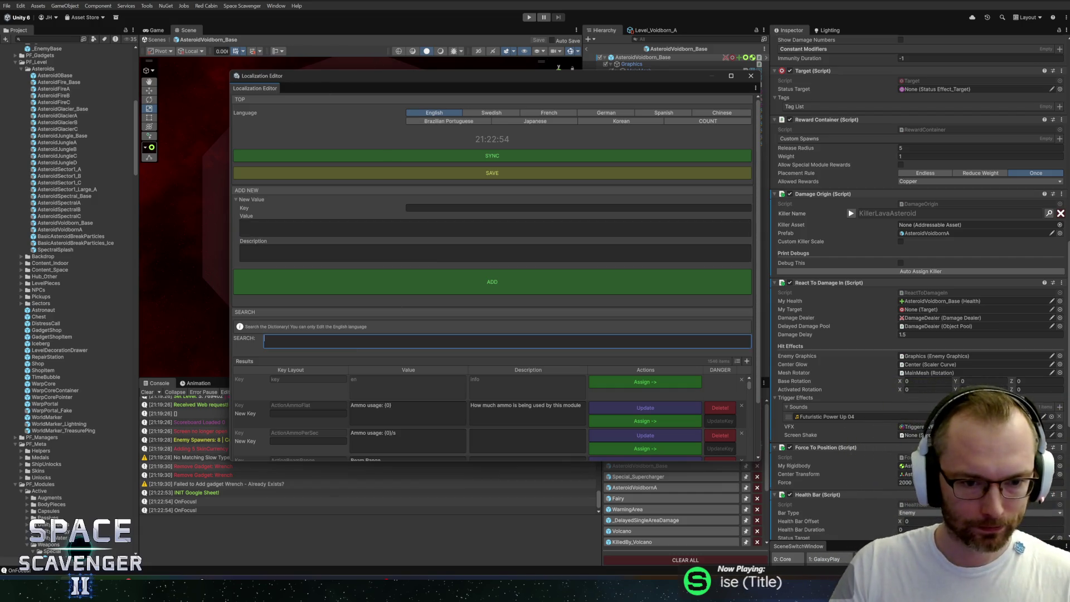
{"action": "type", "text": "Killer_"}
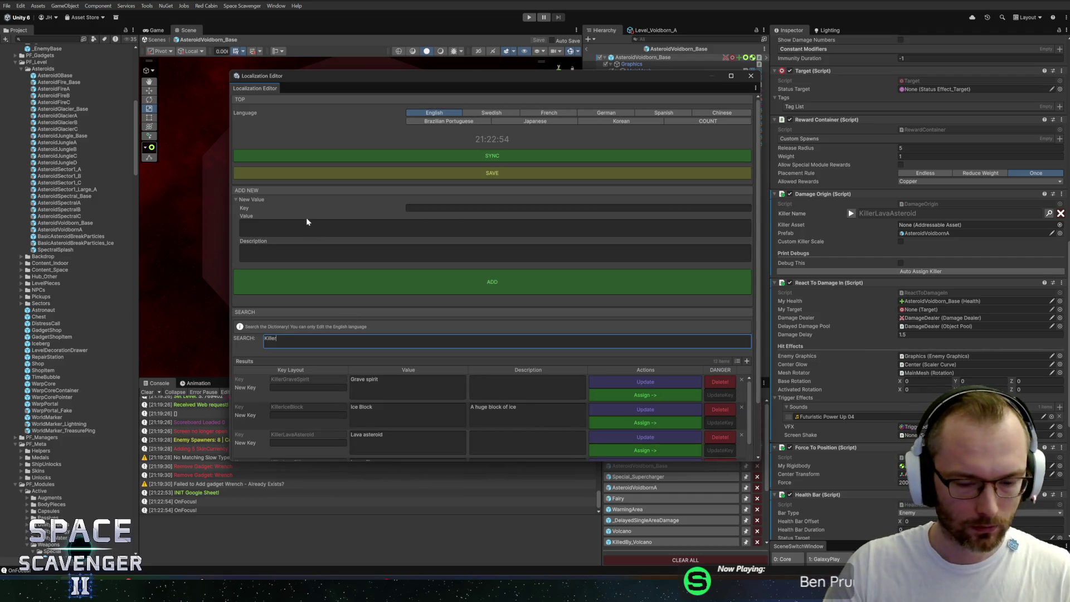
{"action": "key", "text": "BackSpace"}
{"action": "type", "text": "d"}
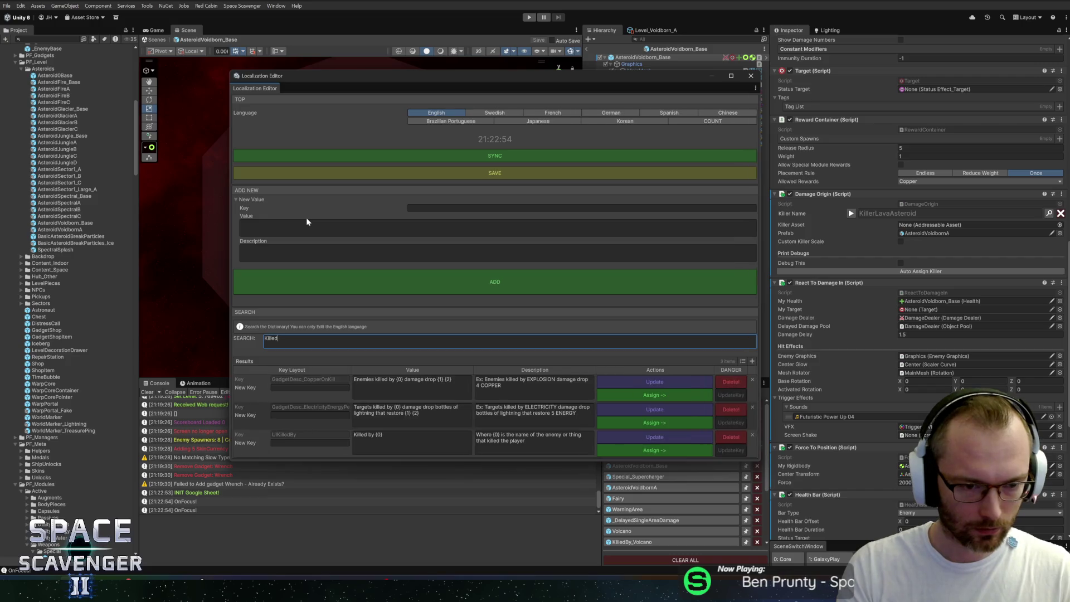
{"action": "type", "text": "by"}
{"action": "left_click_drag", "start_coordinate": [346, 76], "coordinate": [255, 59]}
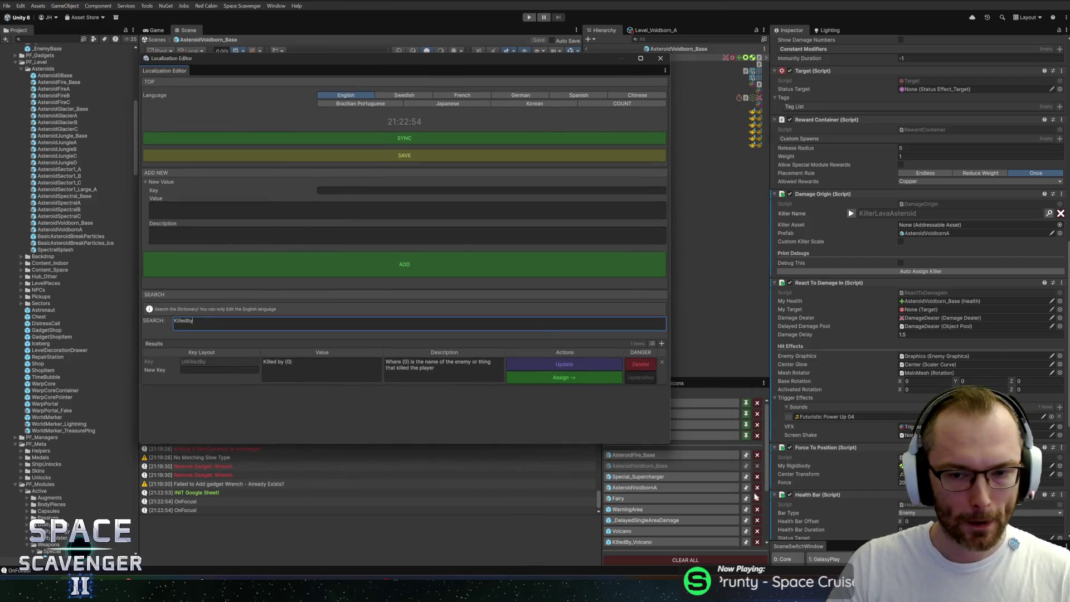
{"action": "left_click_drag", "start_coordinate": [671, 445], "coordinate": [960, 541]}
{"action": "left_click", "coordinate": [249, 319]}
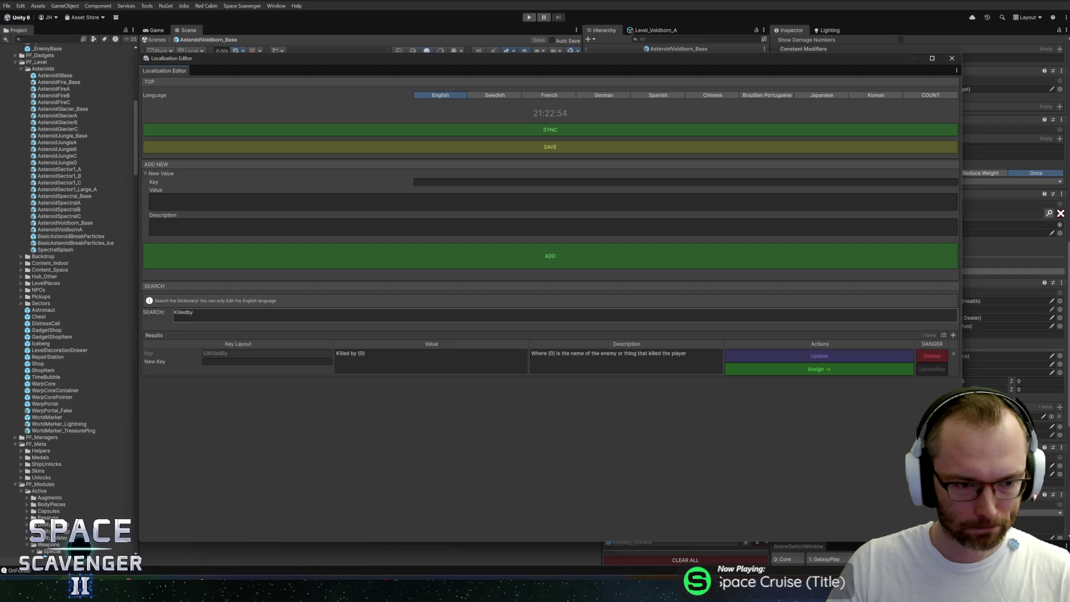
{"action": "type", "text": "EnemyE"}
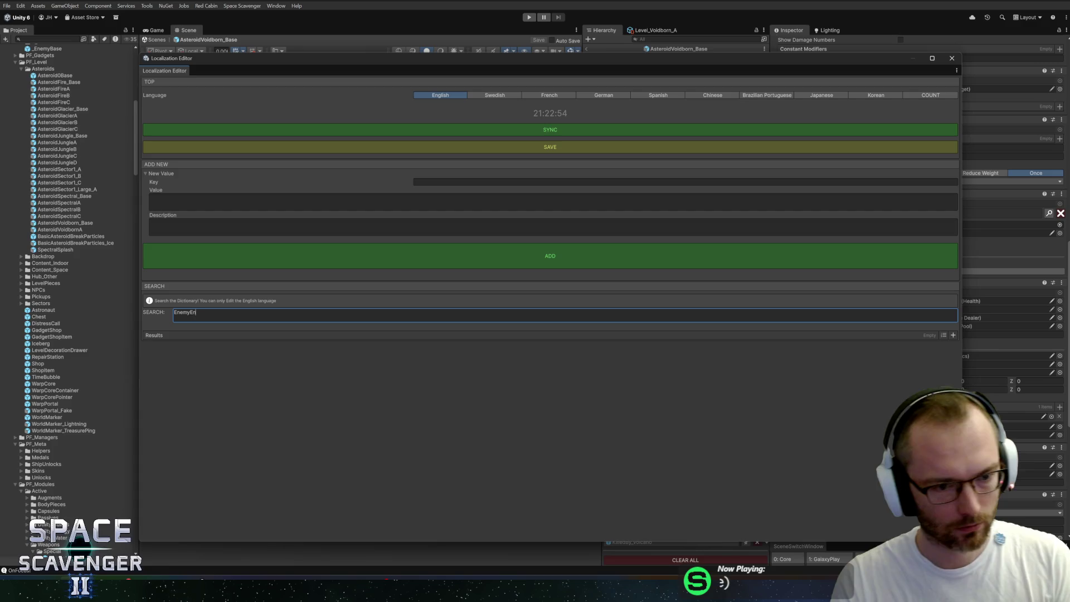
{"action": "key", "text": "BackSpace"}
{"action": "type", "text": "As"}
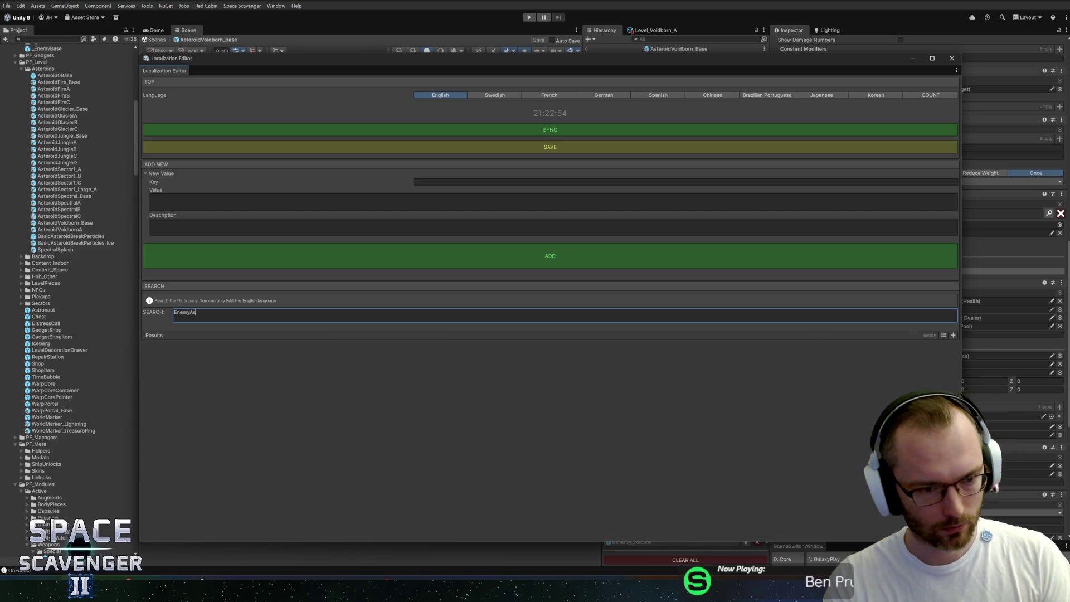
{"action": "key", "text": "BackSpace"}
{"action": "key", "text": "BackSpace"}
{"action": "key", "text": "BackSpace"}
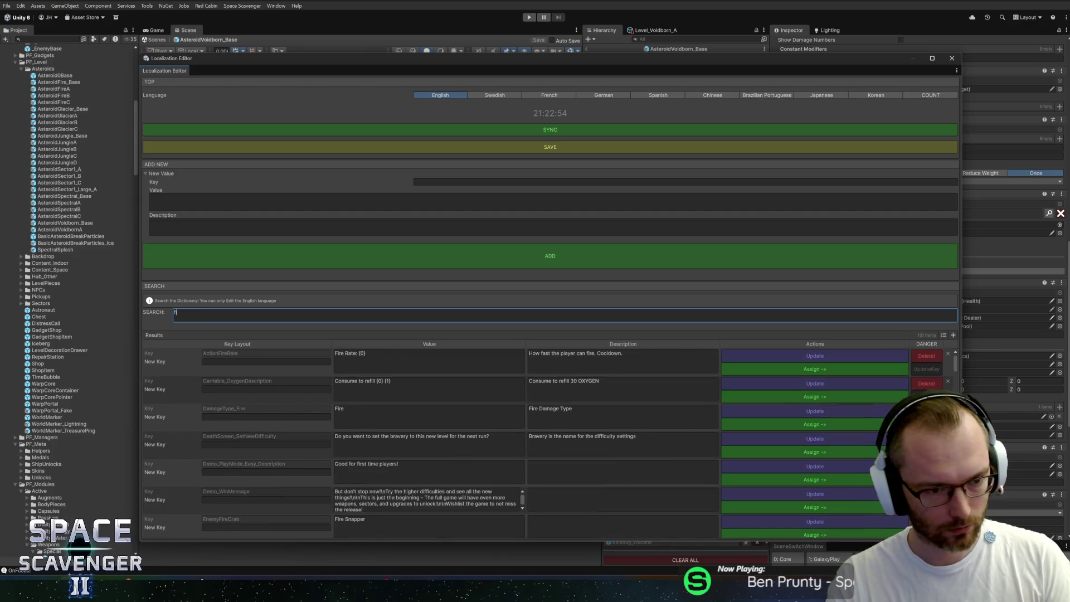
{"action": "type", "text": "lava as"}
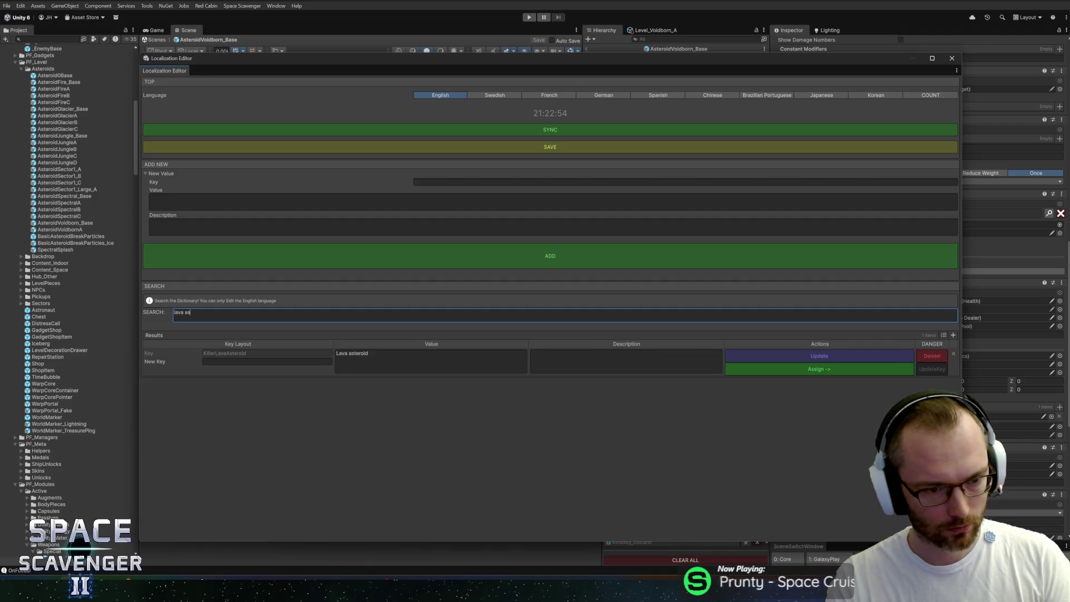
{"action": "key", "text": "BackSpace"}
{"action": "key", "text": "BackSpace"}
{"action": "type", "text": "Ki"}
{"action": "key", "text": "BackSpace"}
{"action": "key", "text": "BackSpace"}
{"action": "key", "text": "BackSpace"}
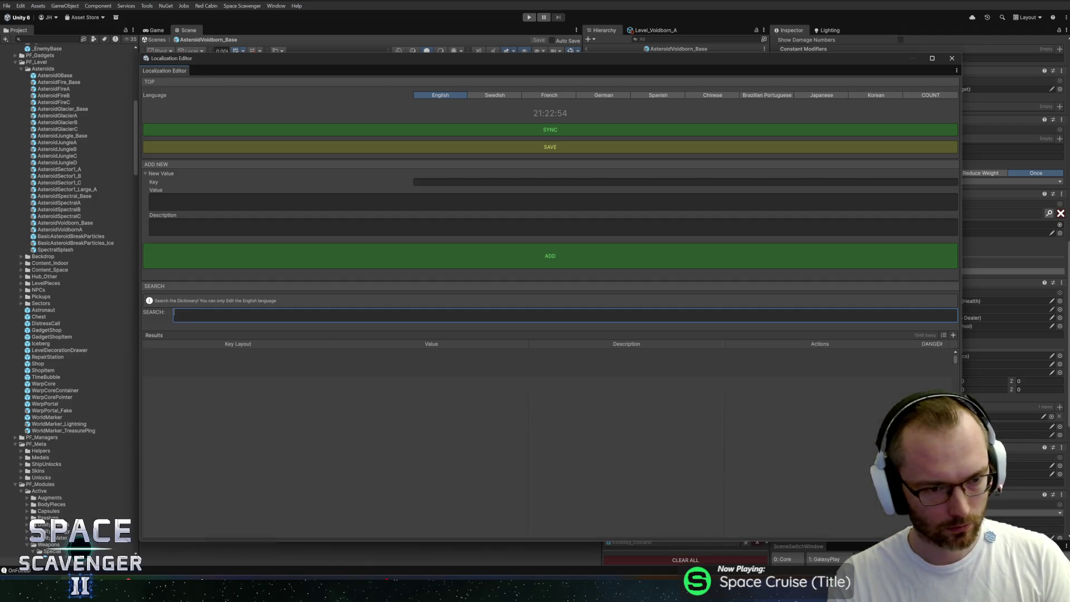
{"action": "left_click", "coordinate": [429, 174]}
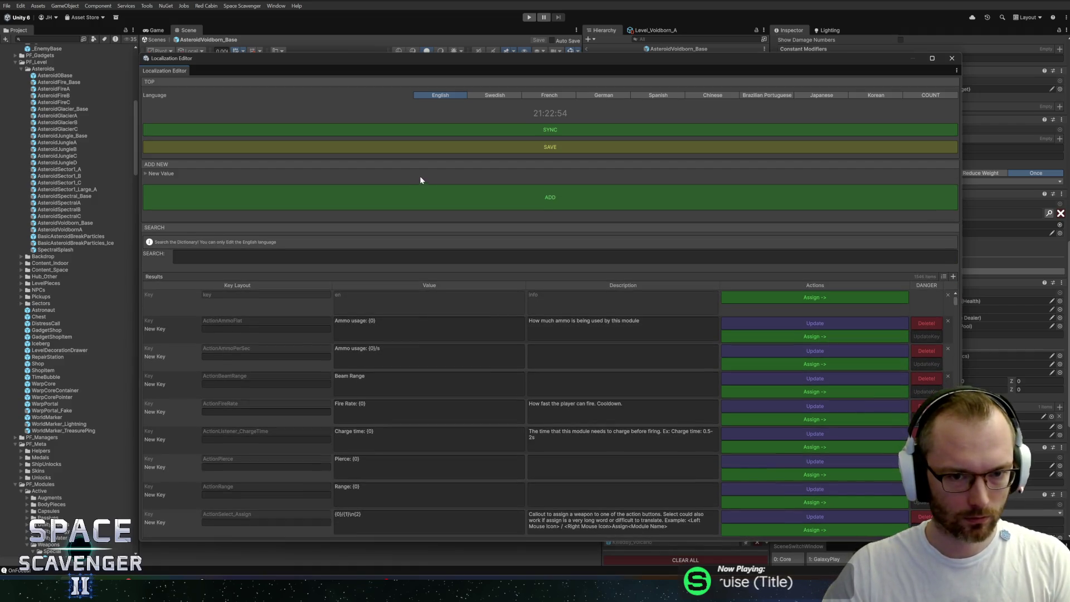
Start a new localization entry with key KillerEnergyCage and value 'Energy Cage'
{"action": "left_click", "coordinate": [419, 176]}
{"action": "left_click", "coordinate": [434, 179]}
{"action": "type", "text": "KillerEnergyC"}
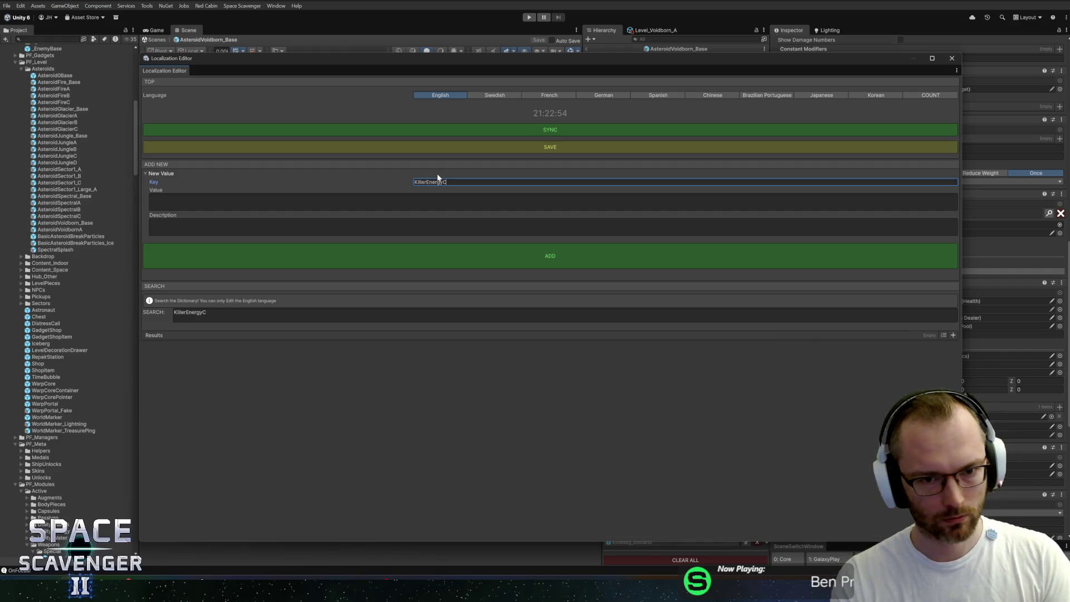
{"action": "type", "text": "age"}
{"action": "key", "text": "Tab"}
{"action": "type", "text": "Ene"}
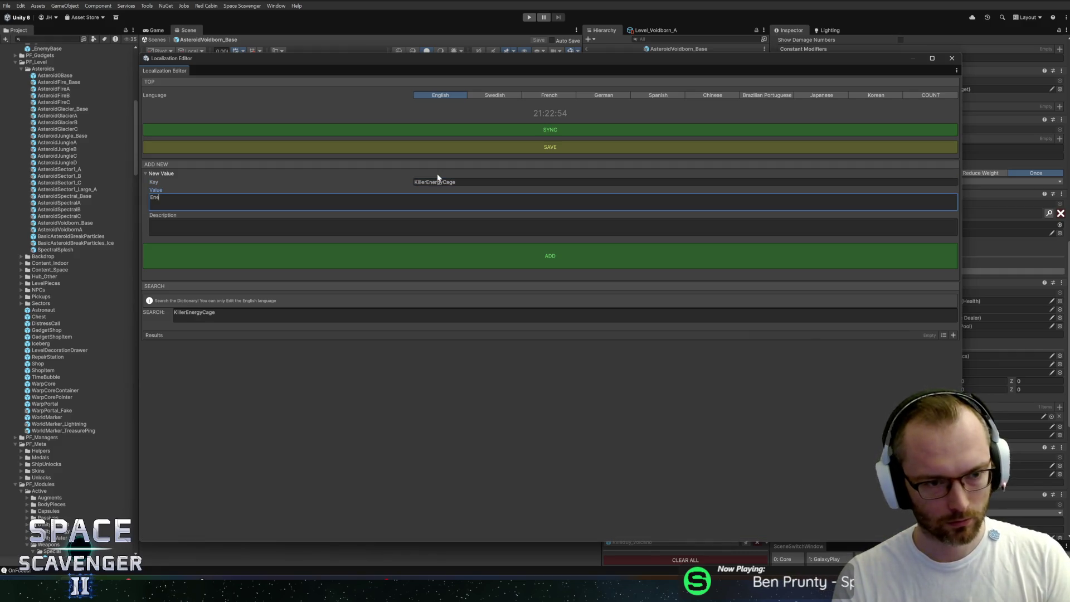
{"action": "type", "text": "rgy Cag"}
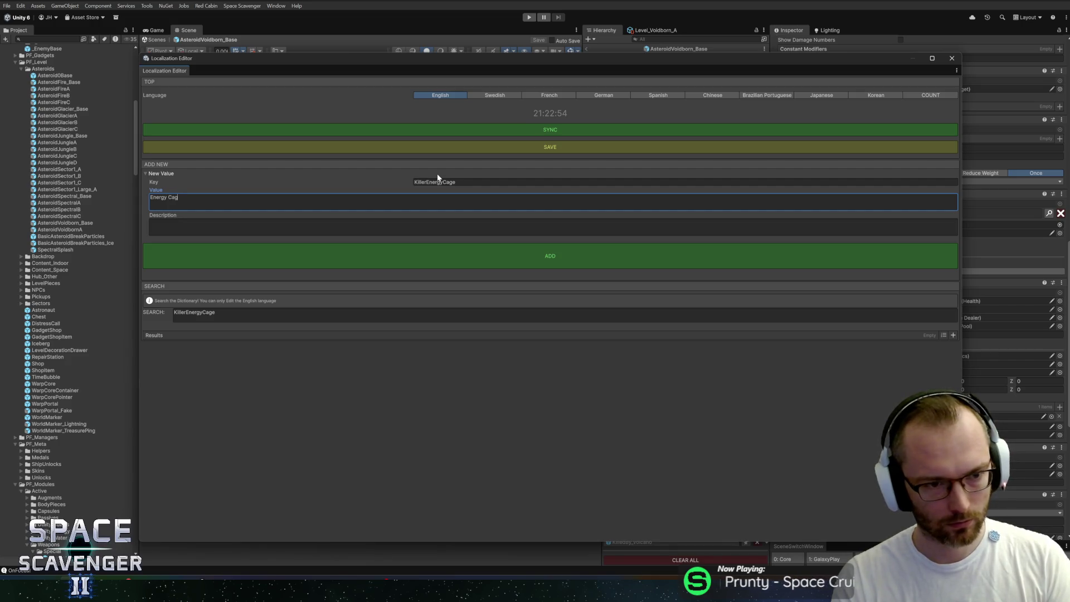
{"action": "type", "text": "e"}
Describe it as a sci-fi energy container that can explode, add it, and assign it to the prefab
{"action": "key", "text": "Tab"}
{"action": "type", "text": "A technolo"}
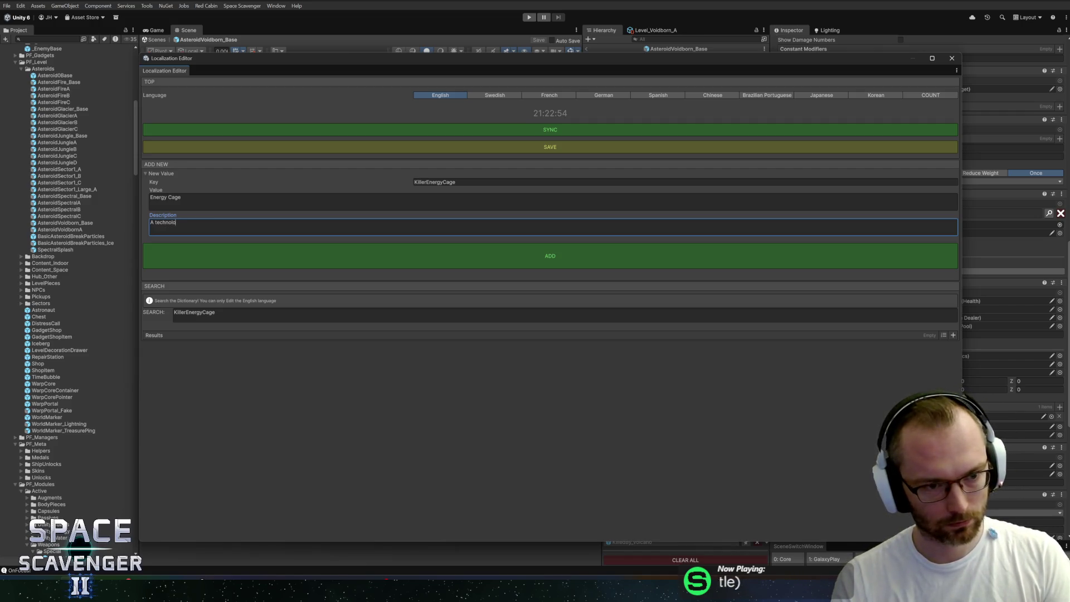
{"action": "type", "text": "gical"}
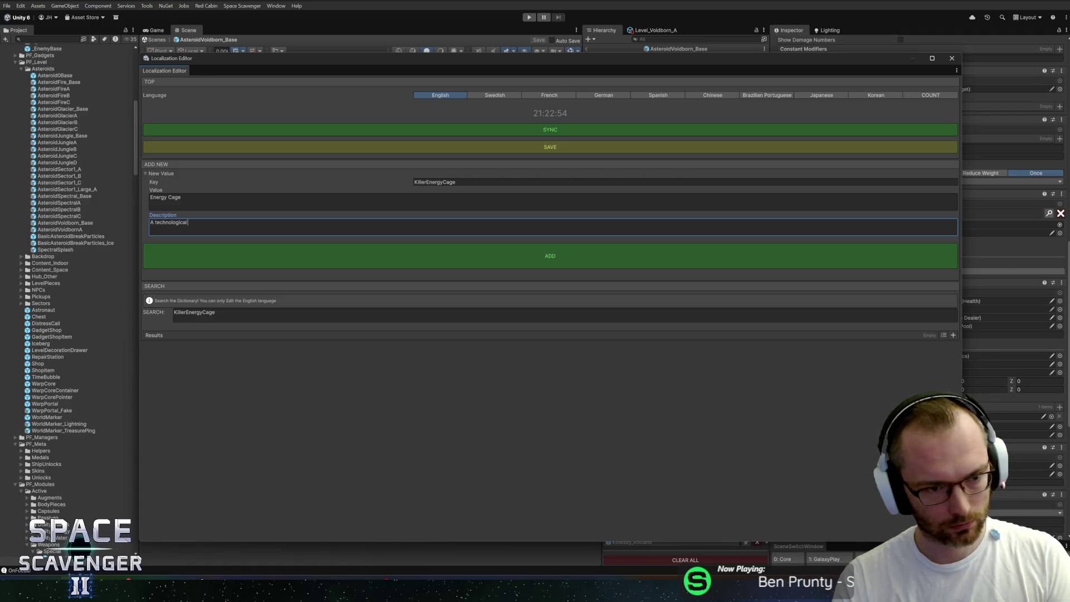
{"action": "key", "text": "ctrl+BackSpace"}
{"action": "type", "text": "sci-"}
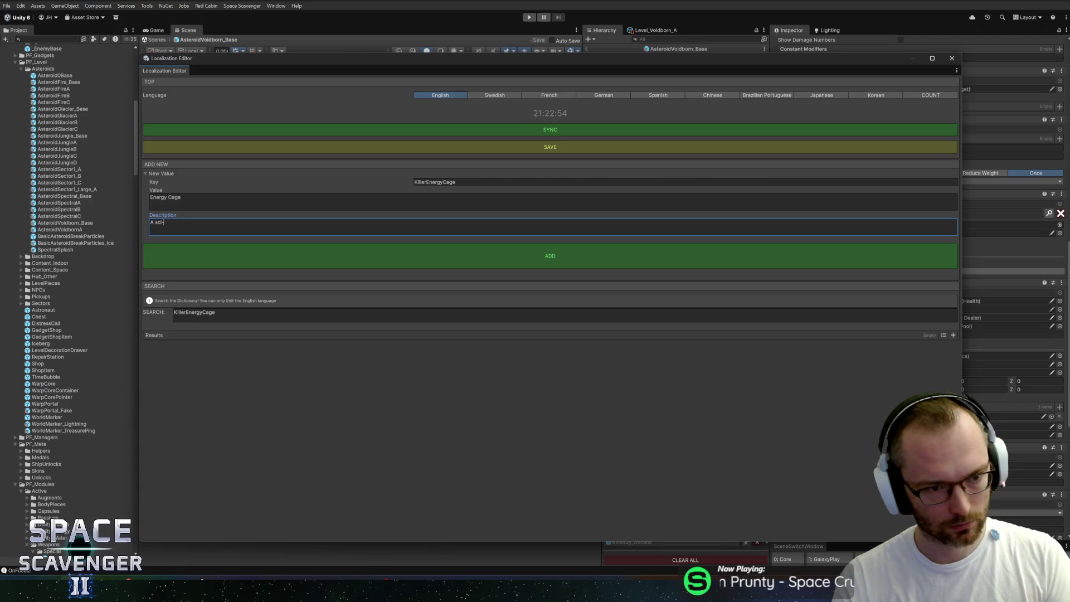
{"action": "type", "text": "fi enerh"}
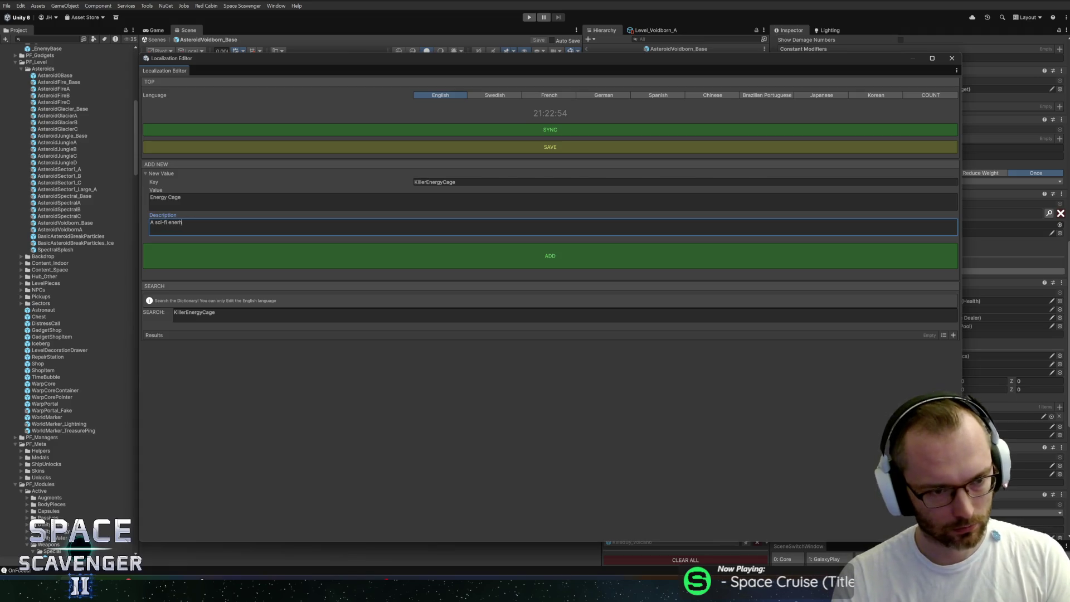
{"action": "type", "text": "gcontain"}
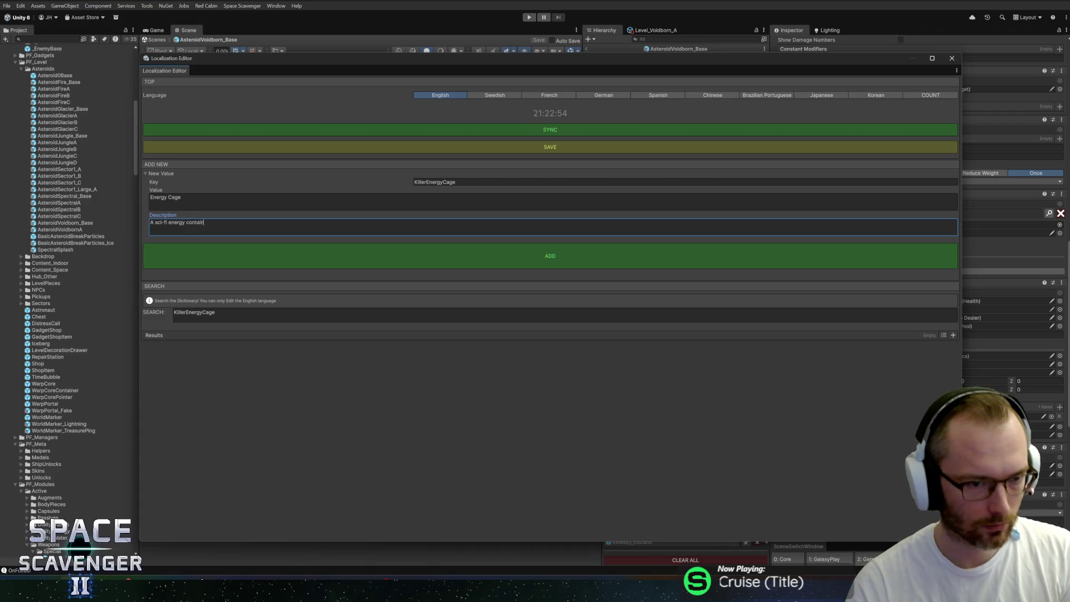
{"action": "type", "text": " that e"}
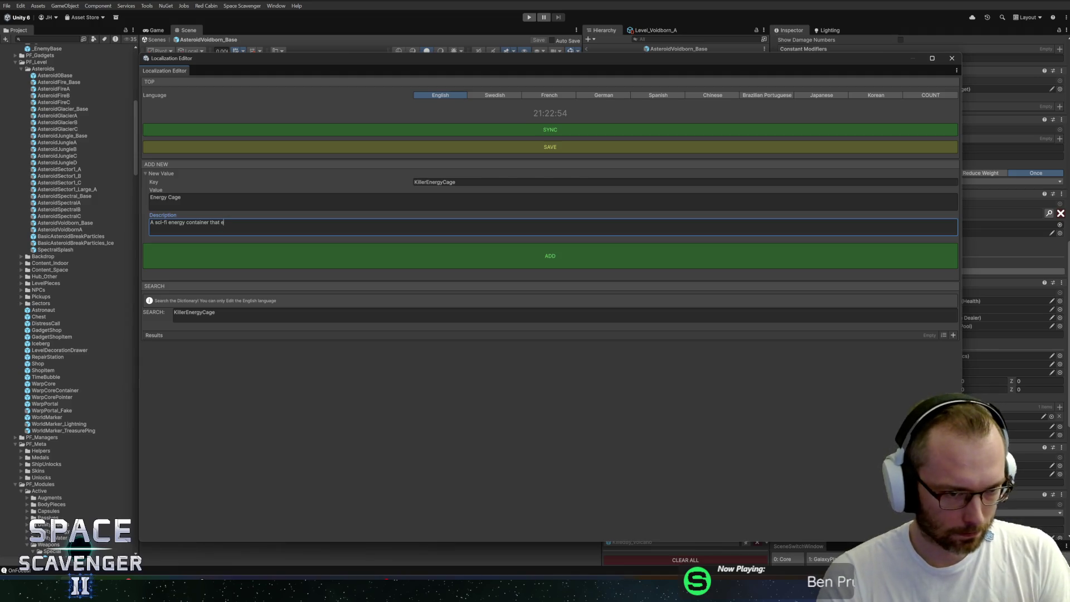
{"action": "key", "text": "BackSpace"}
{"action": "type", "text": "can explo"}
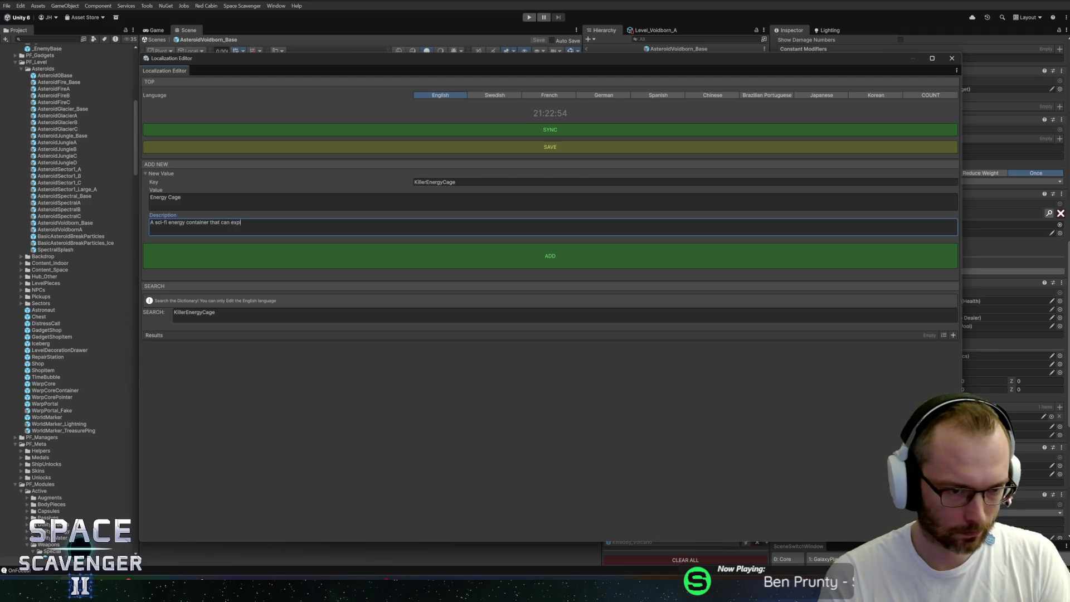
{"action": "type", "text": "de."}
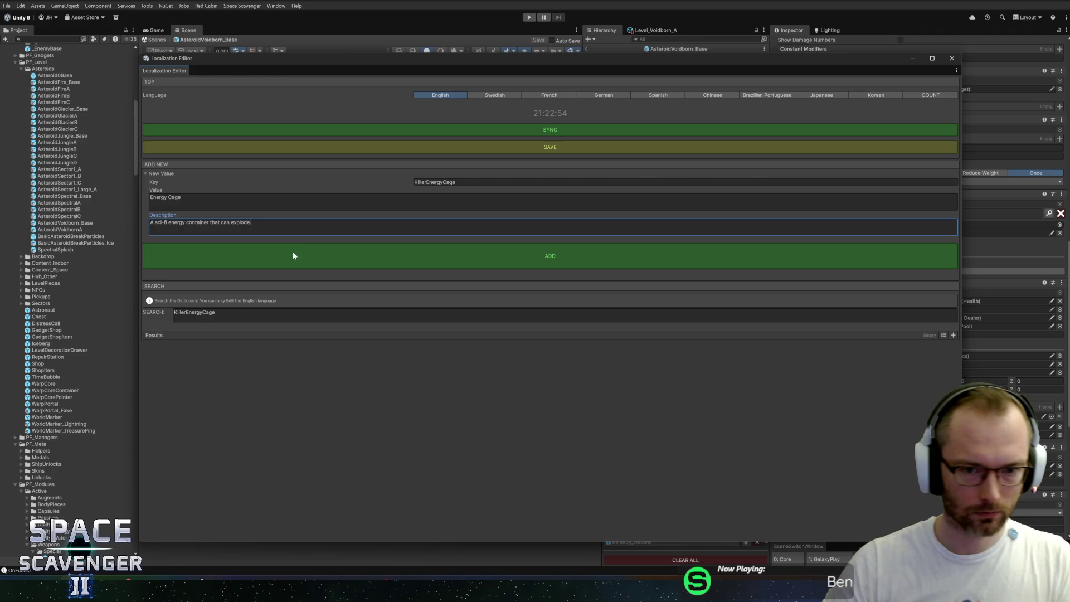
{"action": "left_click", "coordinate": [343, 246]}
{"action": "left_click", "coordinate": [812, 369]}
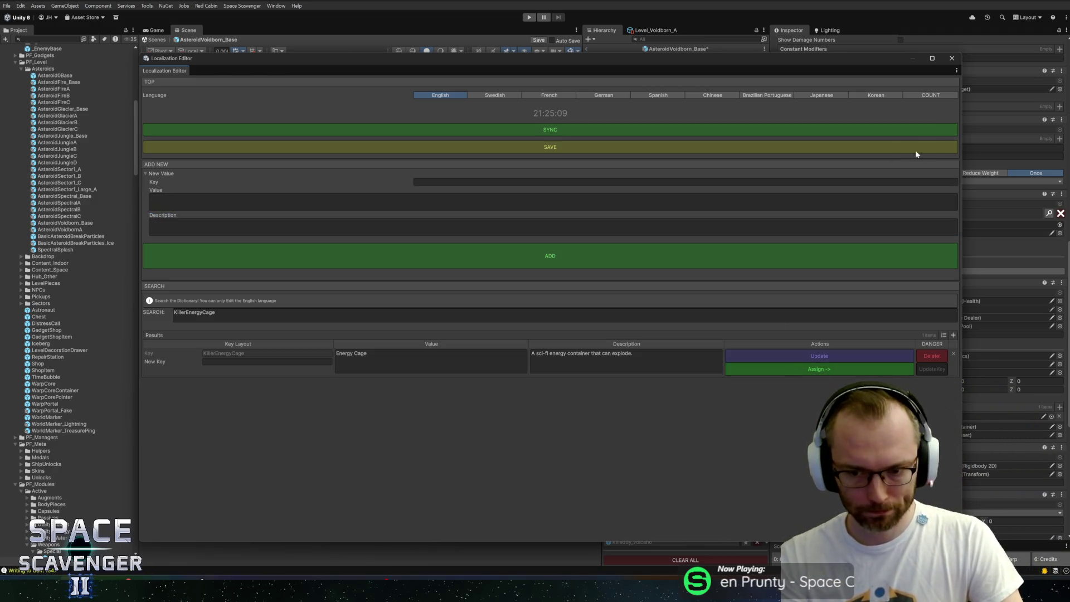
Close the Localization Editor and exit prefab mode back to the Core scene
{"action": "left_click", "coordinate": [953, 57]}
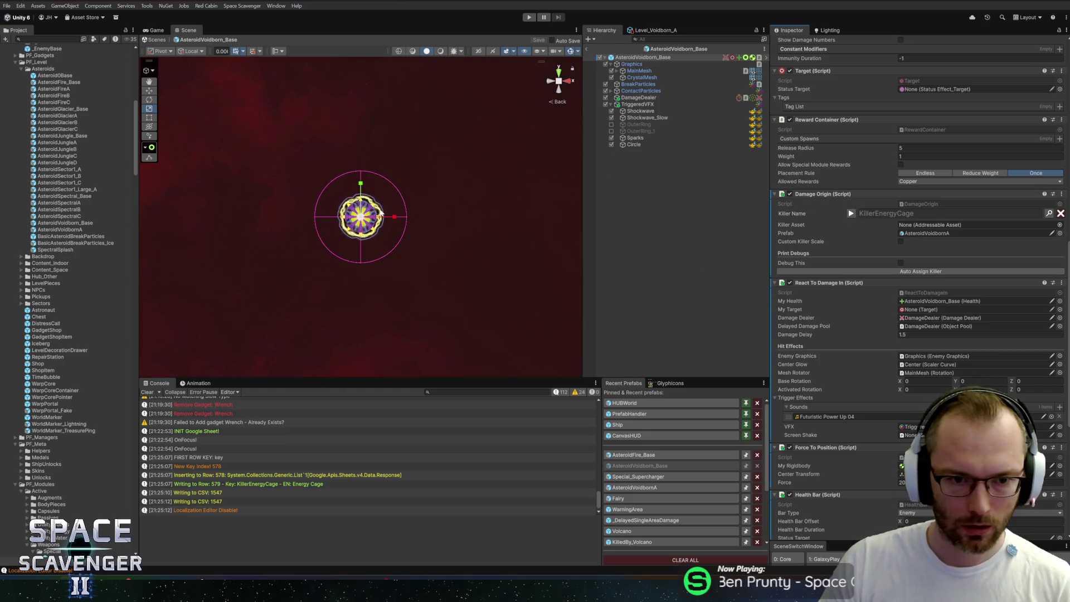
{"action": "scroll", "coordinate": [381, 207], "scroll_direction": "up", "scroll_amount": 4}
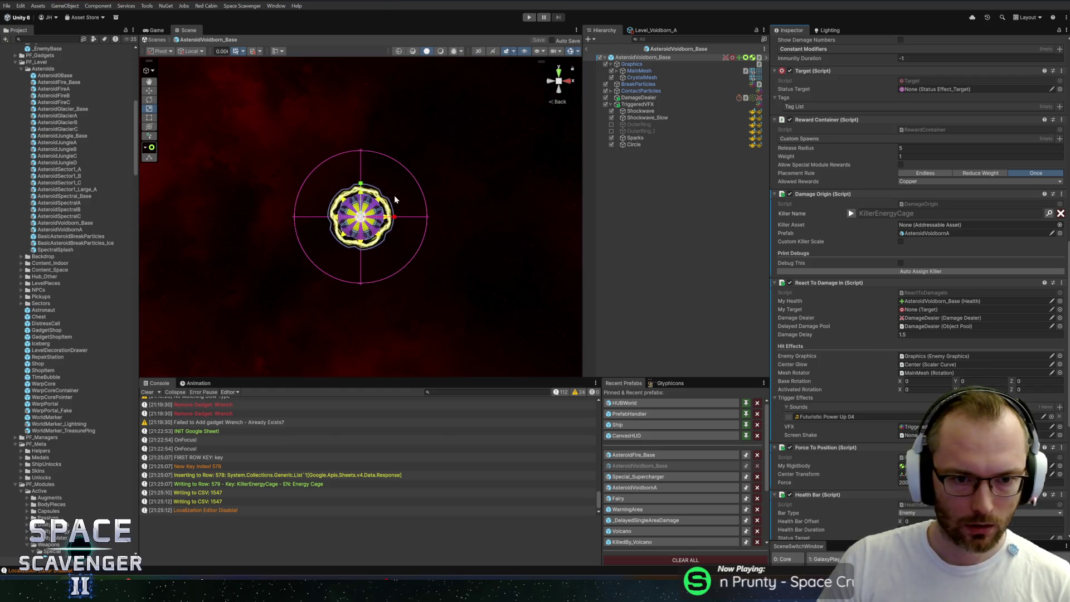
{"action": "left_click", "coordinate": [590, 49]}
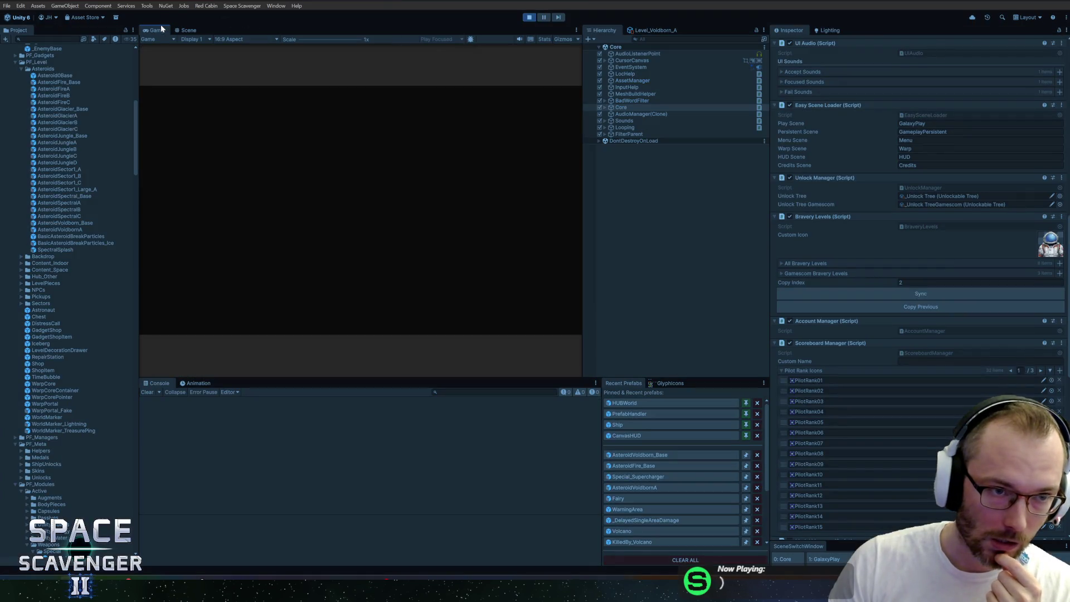
{"action": "double_click", "coordinate": [161, 27]}
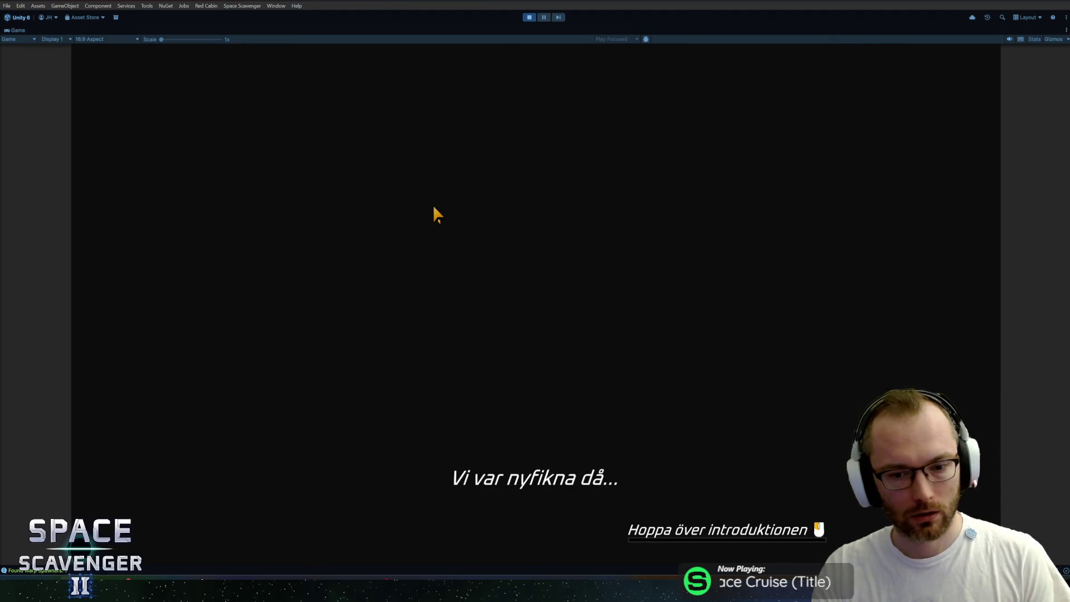
{"action": "key", "text": "ctrl+p"}
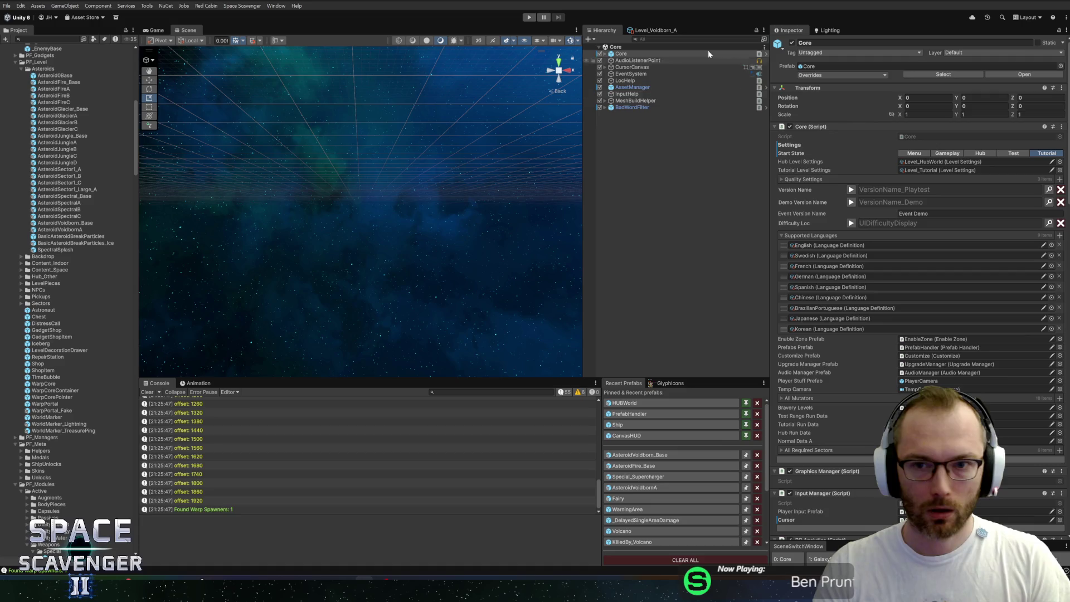
{"action": "left_click", "coordinate": [529, 20]}
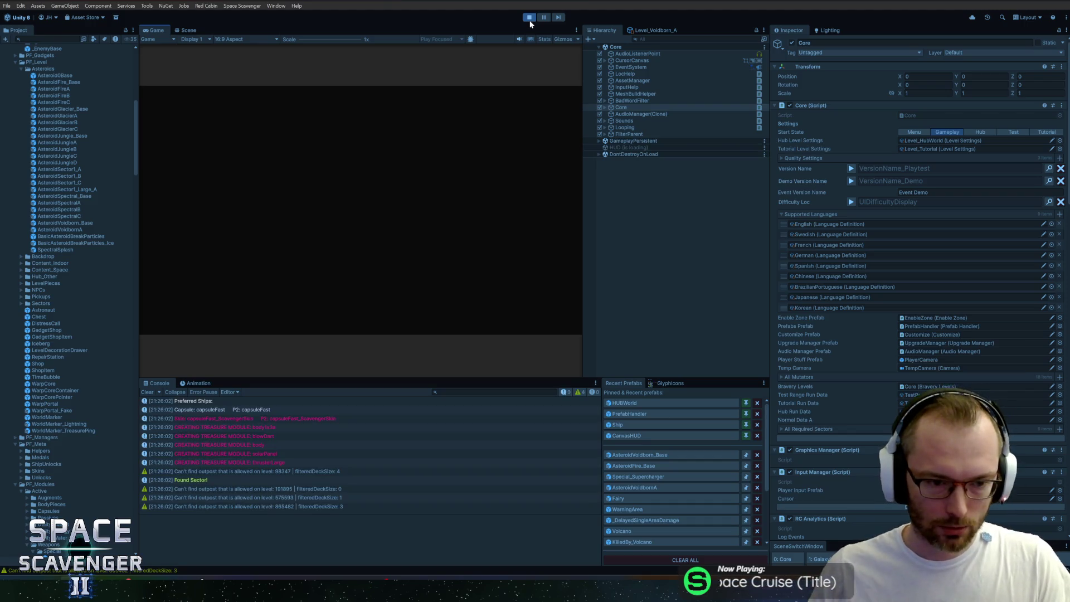
{"action": "double_click", "coordinate": [155, 29]}
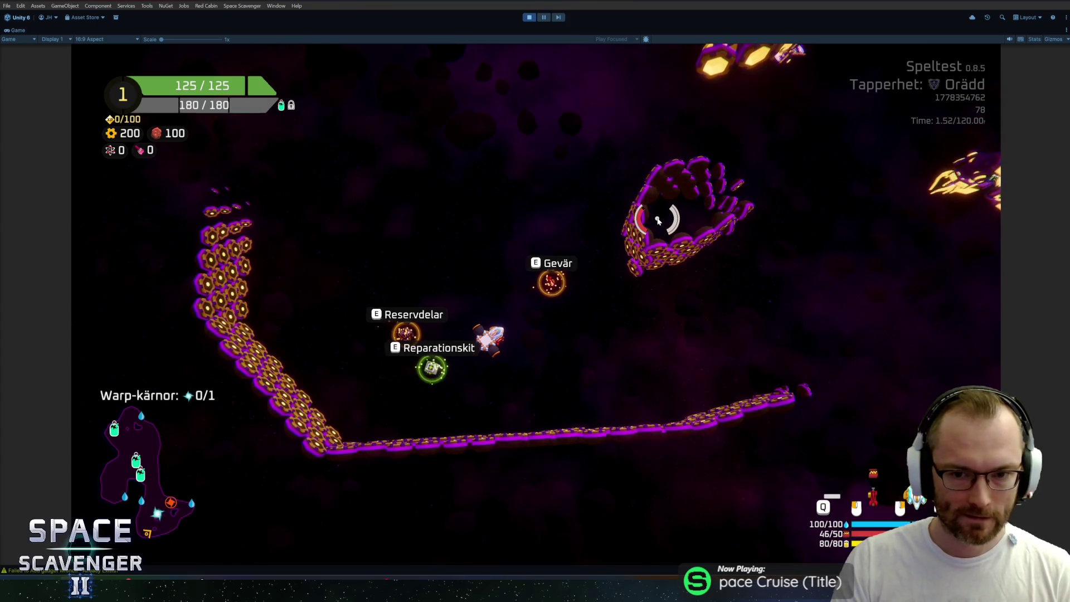
{"action": "key", "text": "w"}
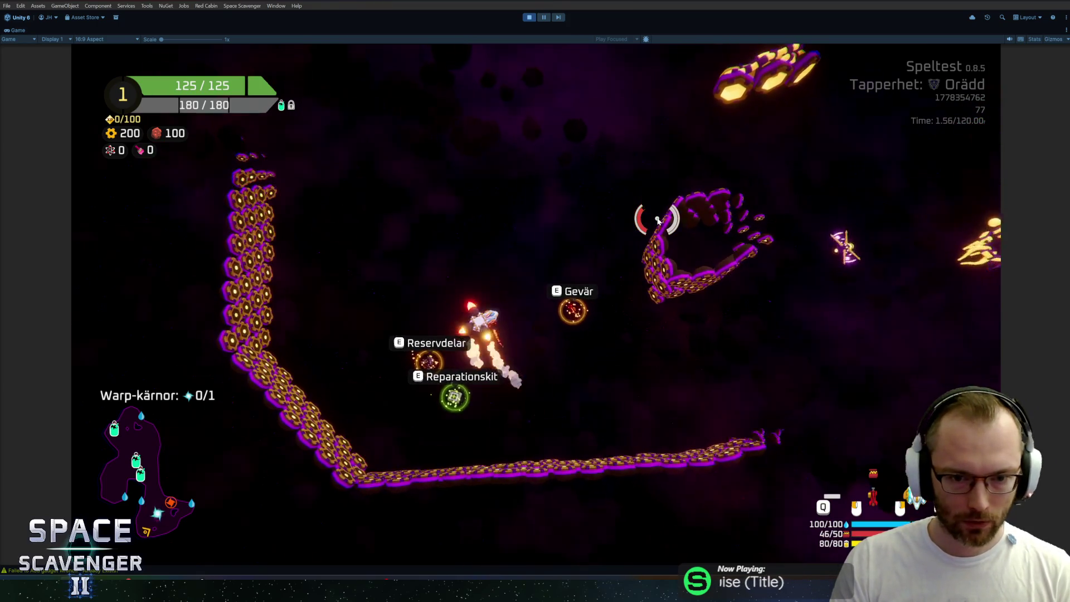
{"action": "key", "text": "w"}
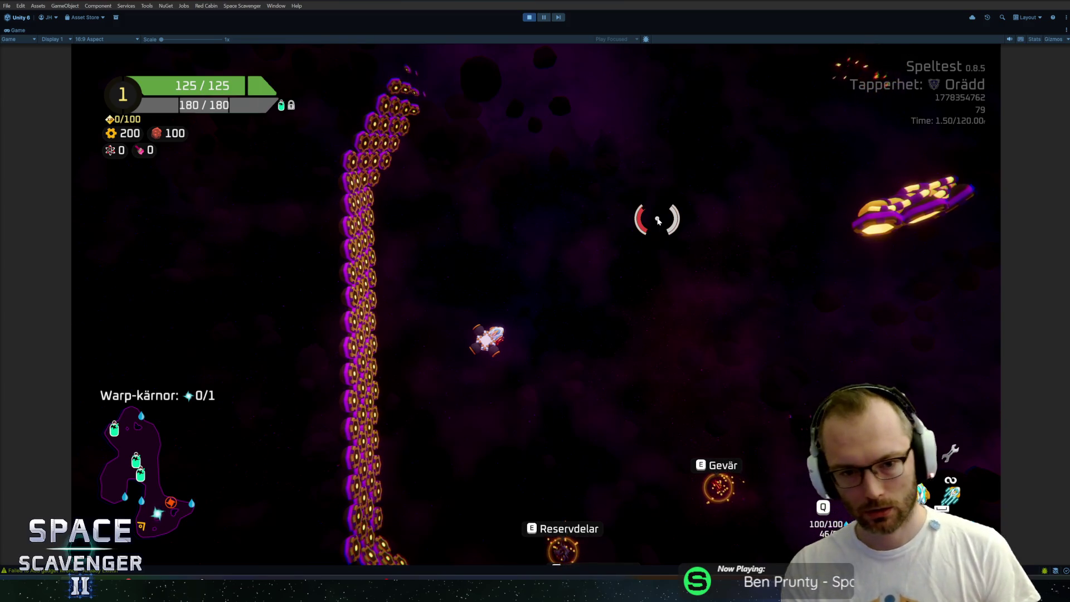
{"action": "key", "text": "w"}
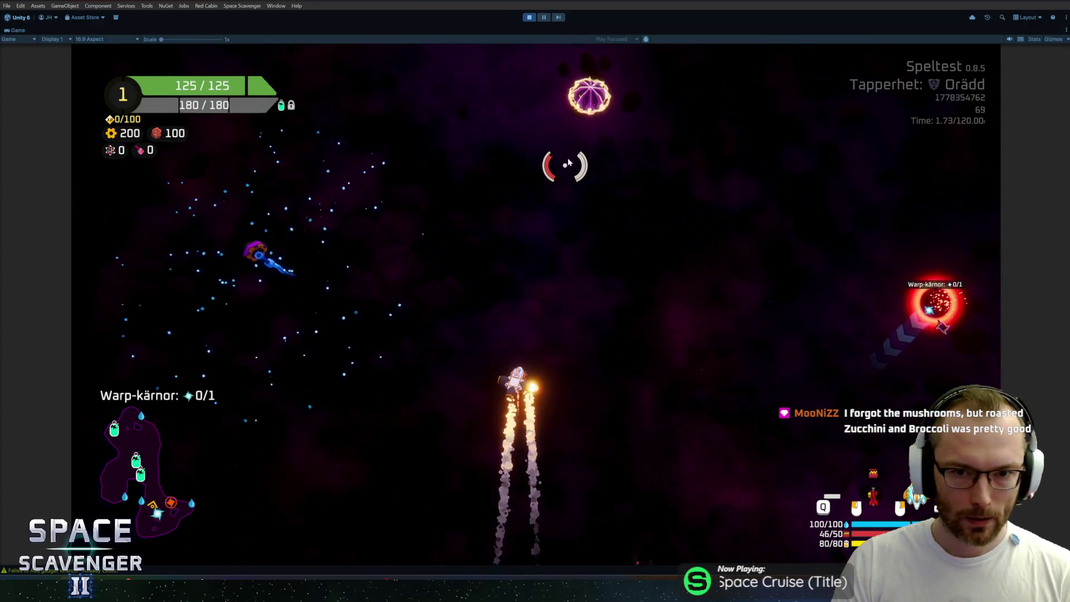
{"action": "key", "text": "grave"}
{"action": "type", "text": "spawn rif"}
{"action": "key", "text": "Return"}
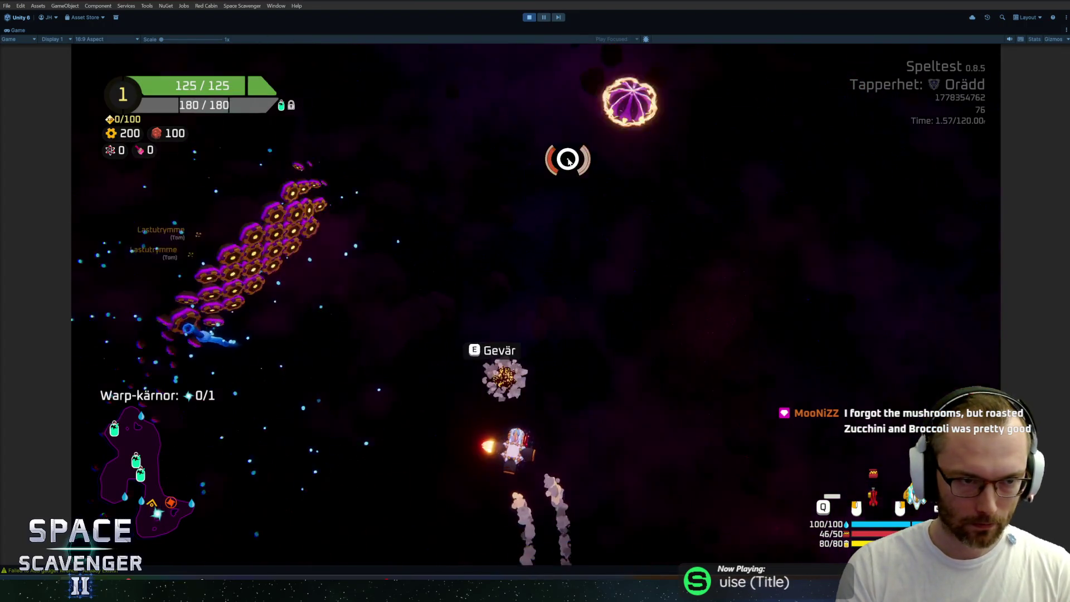
{"action": "key", "text": "e"}
{"action": "left_click", "coordinate": [535, 200]}
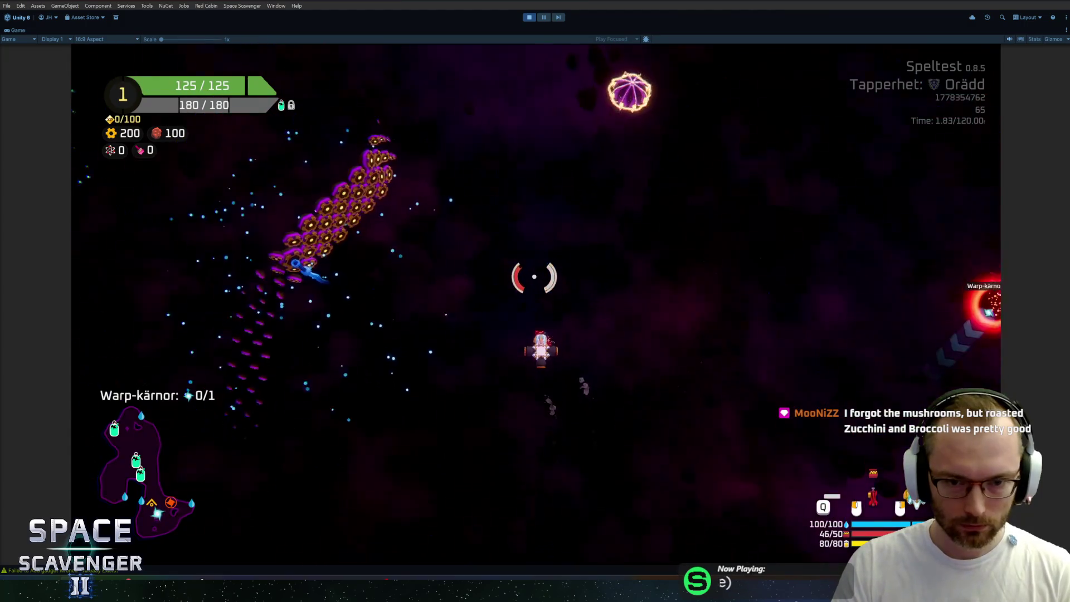
{"action": "key", "text": "e"}
{"action": "right_click", "coordinate": [533, 240]}
{"action": "left_click", "coordinate": [544, 249]}
{"action": "key", "text": "e"}
{"action": "key", "text": "w"}
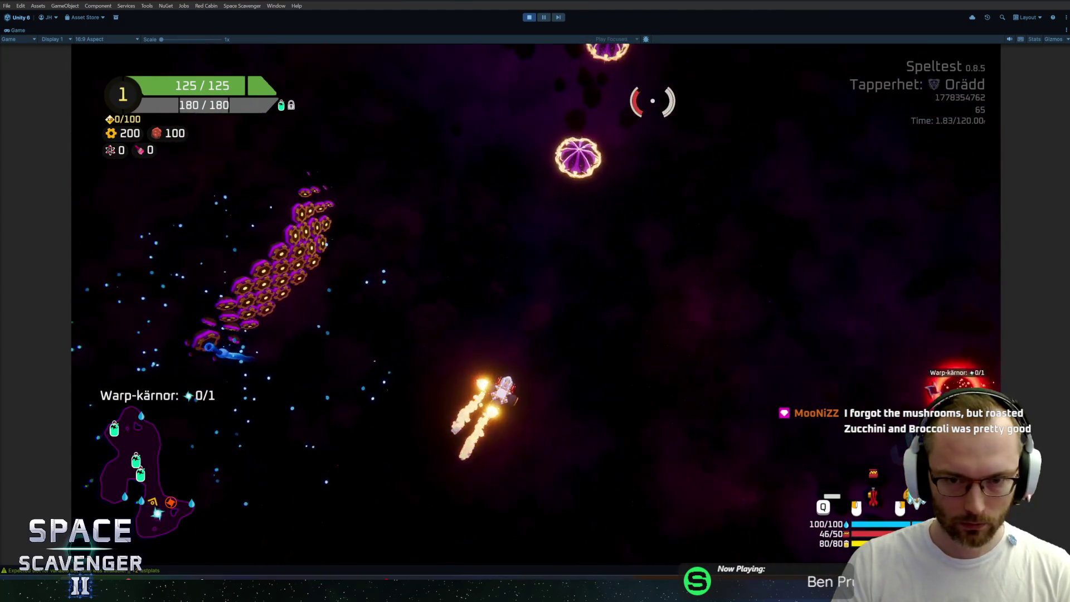
{"action": "key", "text": "w"}
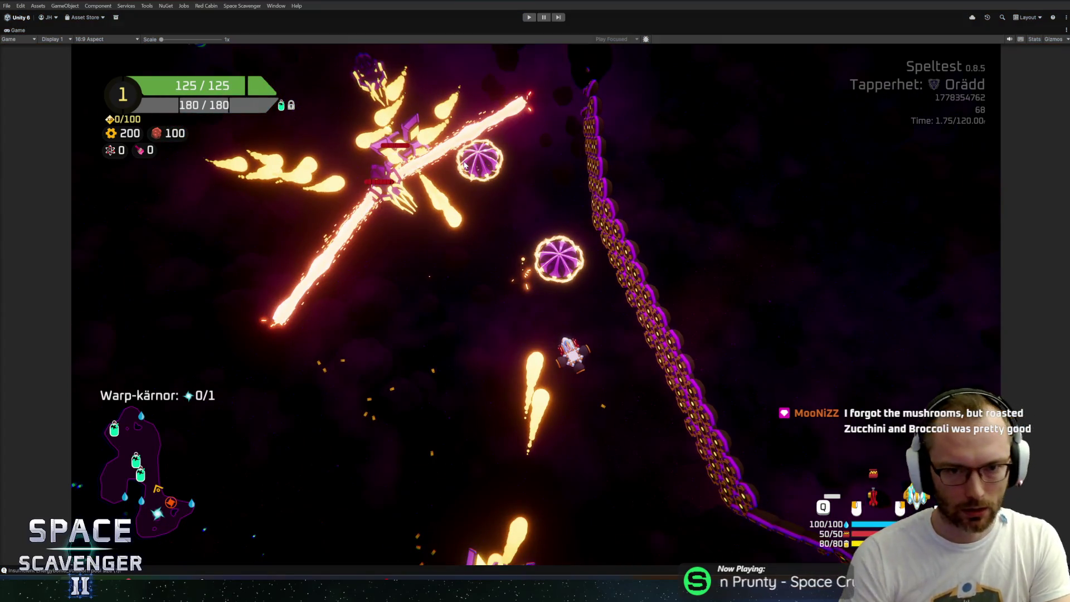
{"action": "key", "text": "ctrl+p"}
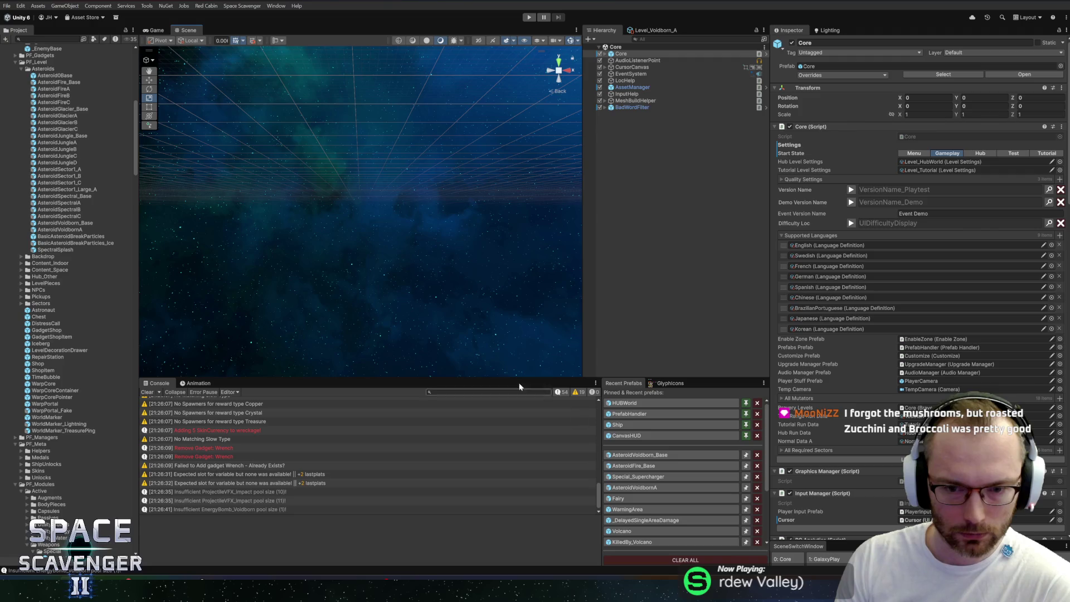
Enlarge and clear the Console, then reopen AsteroidVoidborn_Base and select its DamageDealer
{"action": "left_click_drag", "start_coordinate": [494, 378], "coordinate": [495, 366]}
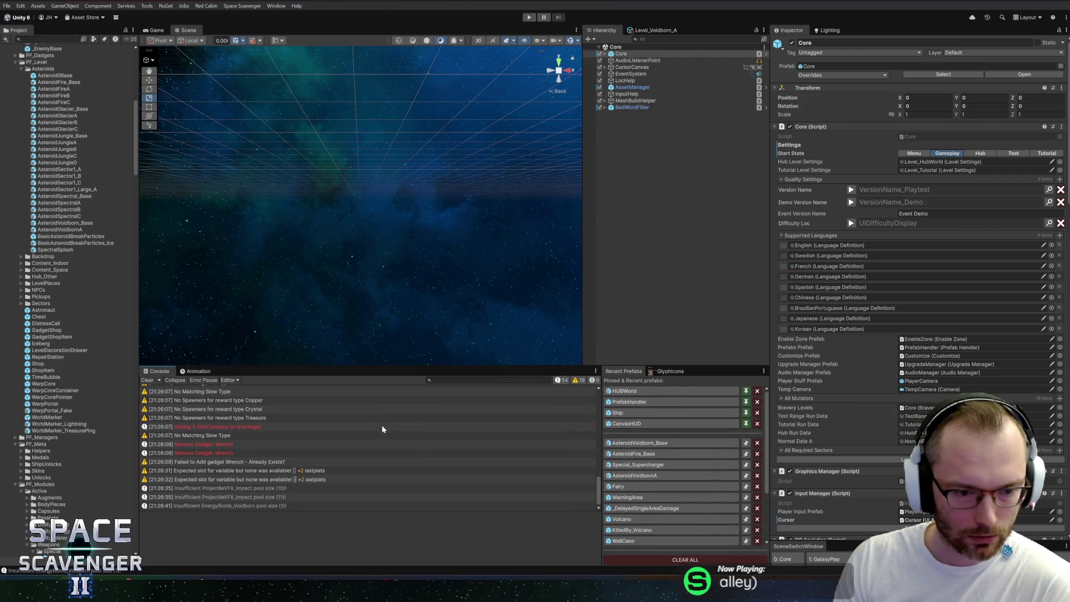
{"action": "left_click", "coordinate": [146, 380]}
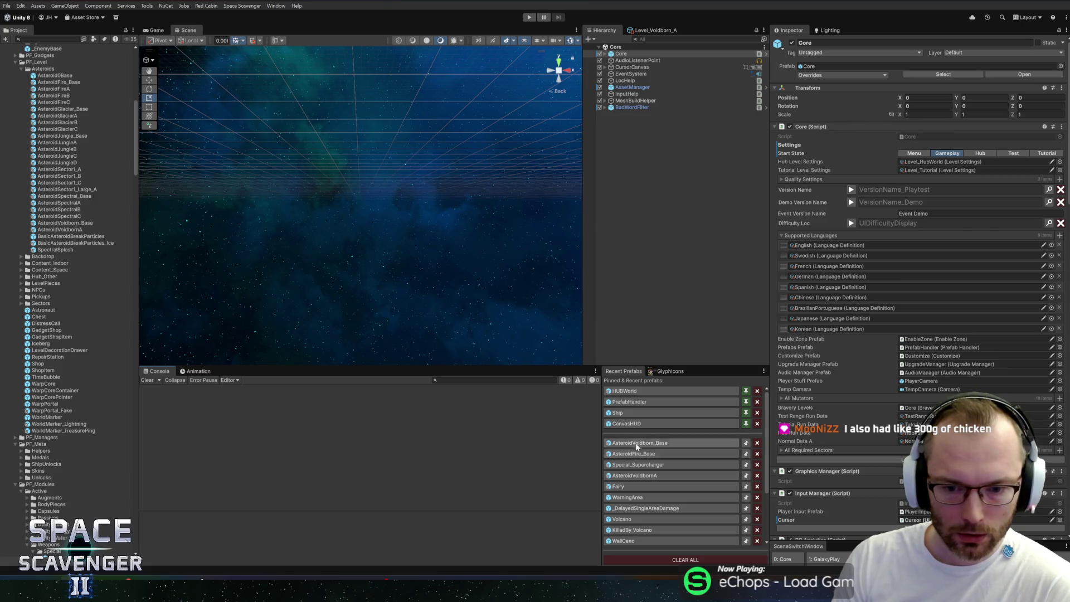
{"action": "left_click", "coordinate": [637, 443]}
{"action": "left_click", "coordinate": [639, 97]}
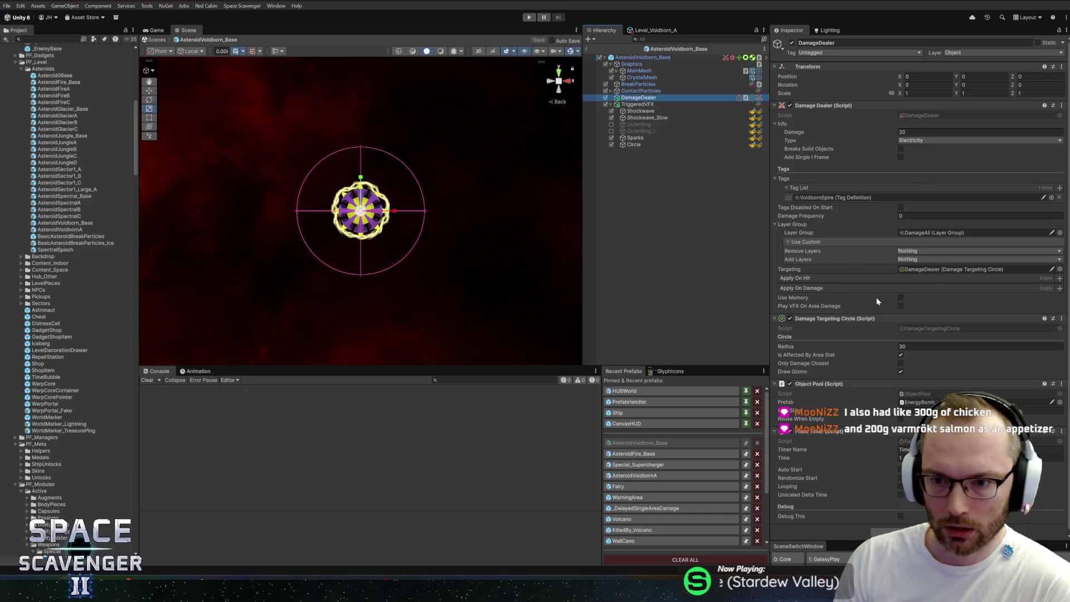
Enable Play VFX On Area Damage on the Damage Dealer and open the EnergyBomb_Voidborn prefab
{"action": "left_click", "coordinate": [900, 305]}
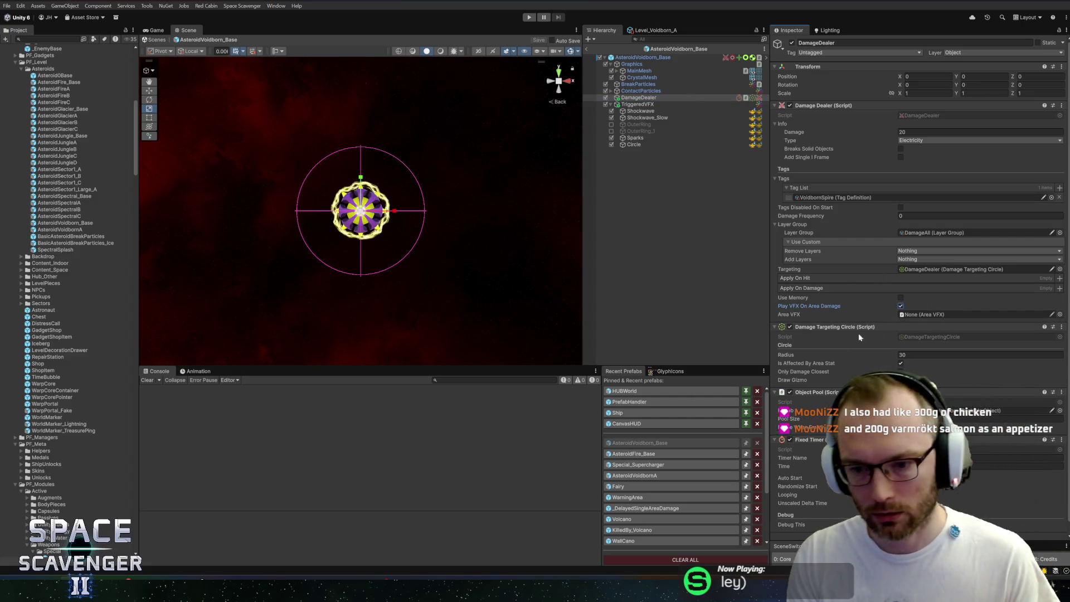
{"action": "scroll", "coordinate": [905, 298], "scroll_direction": "down", "scroll_amount": 1}
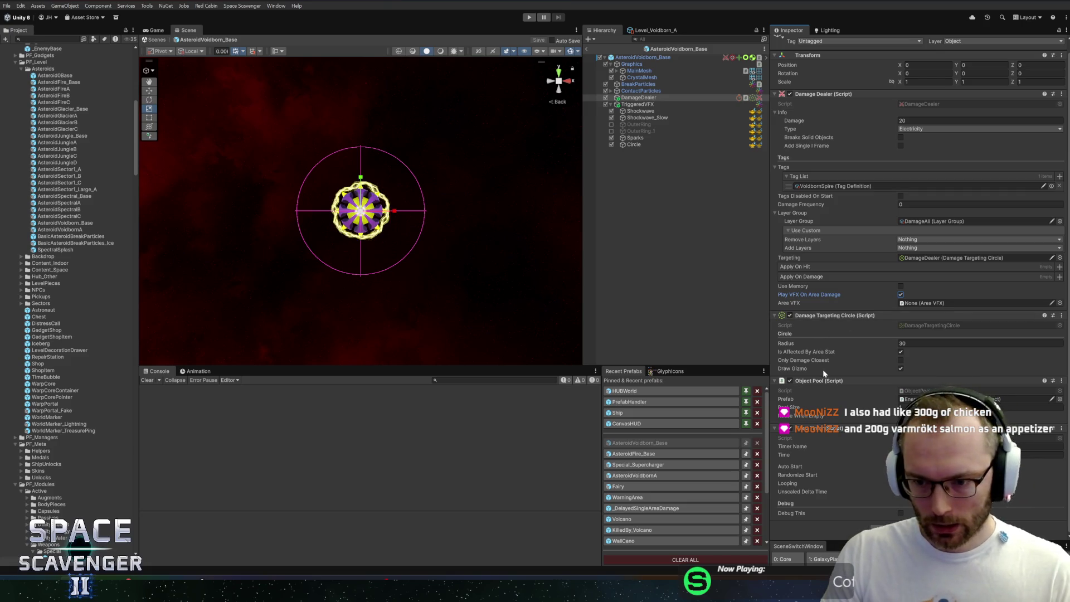
{"action": "left_click", "coordinate": [948, 400]}
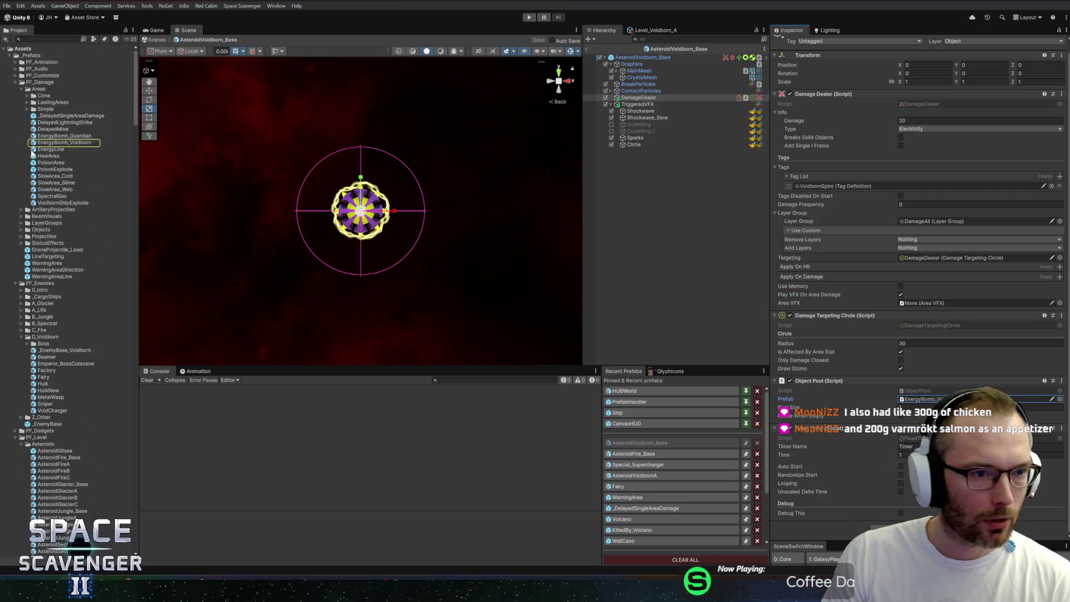
{"action": "double_click", "coordinate": [50, 143]}
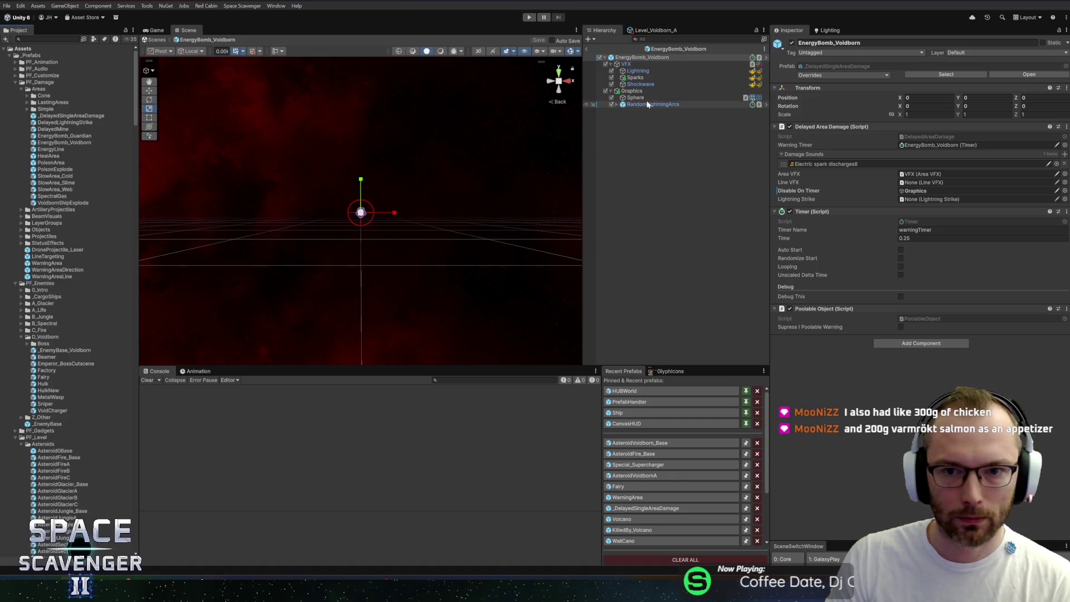
Preview the Lightning, Sparks and Shockwave burst, then inspect the root's Area VFX and the VFX object
{"action": "left_click", "coordinate": [638, 71]}
{"action": "left_click", "coordinate": [641, 84], "text": "shift"}
{"action": "left_click", "coordinate": [452, 293]}
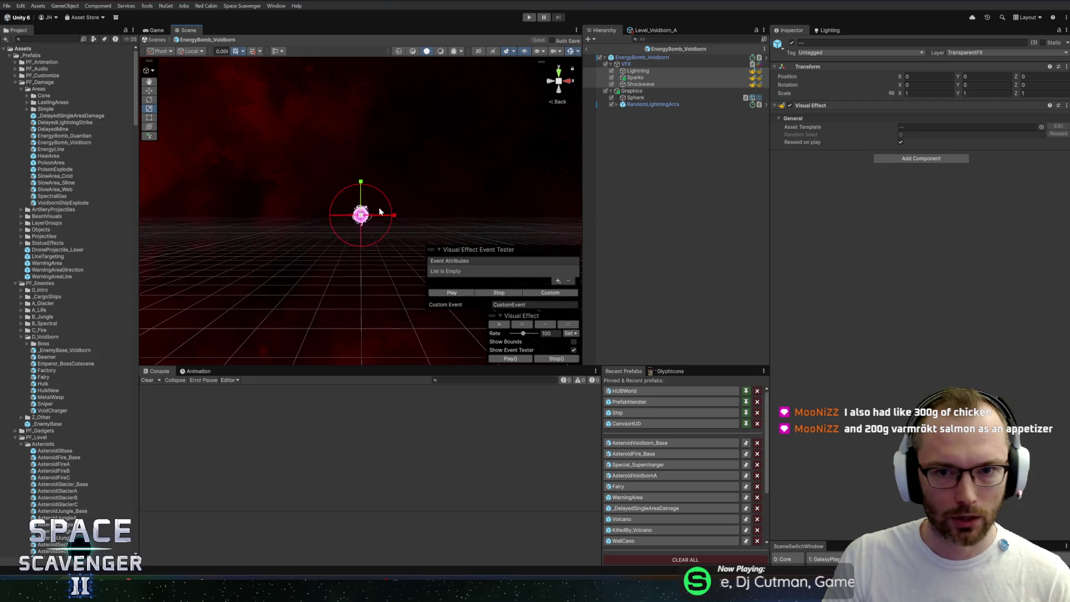
{"action": "left_click", "coordinate": [654, 58]}
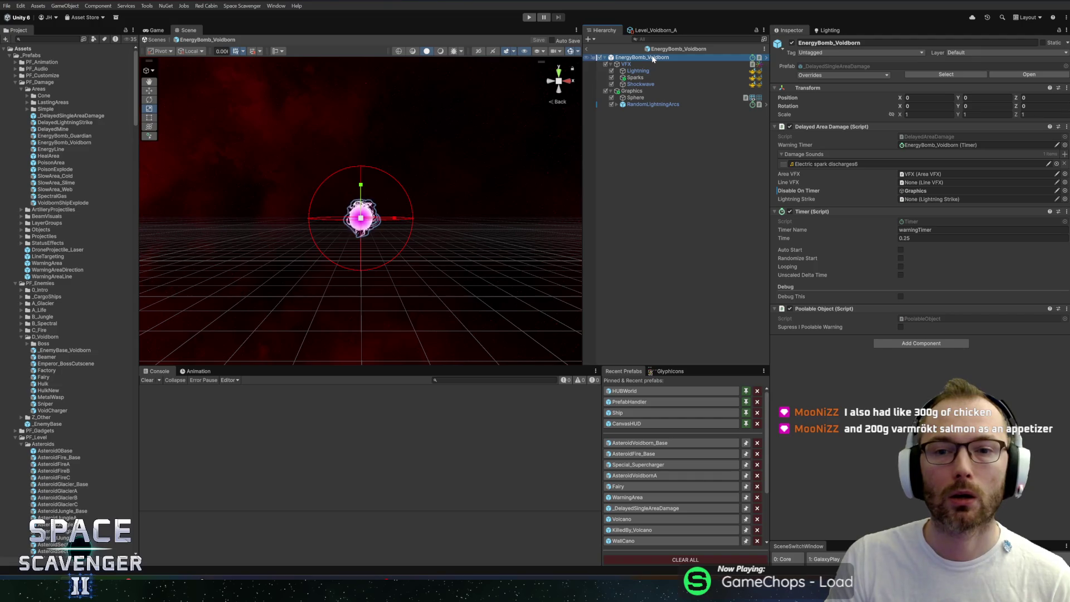
{"action": "left_click", "coordinate": [919, 174]}
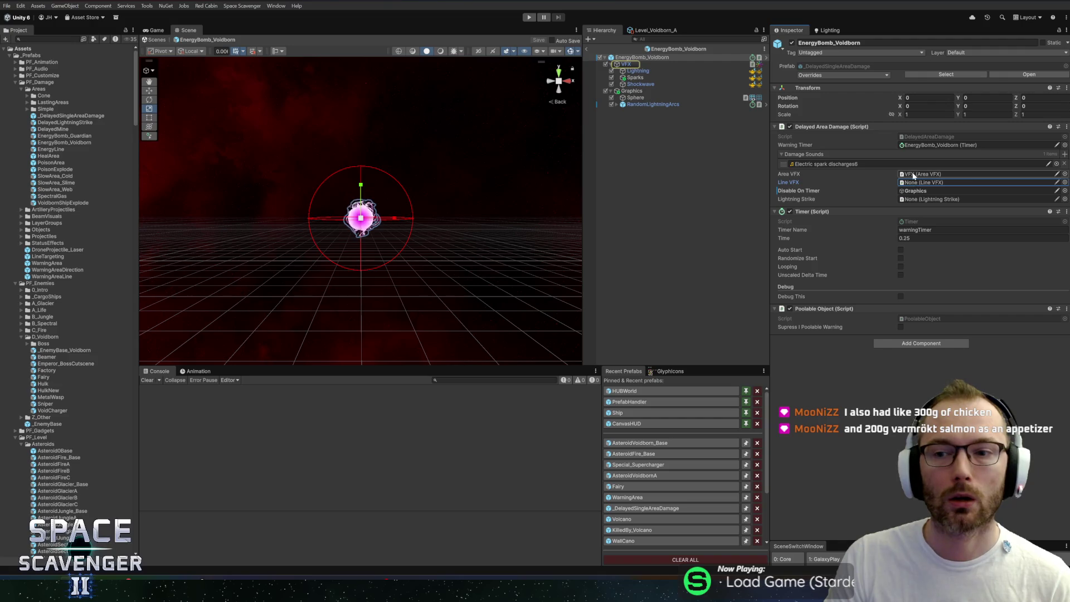
{"action": "left_click", "coordinate": [627, 65]}
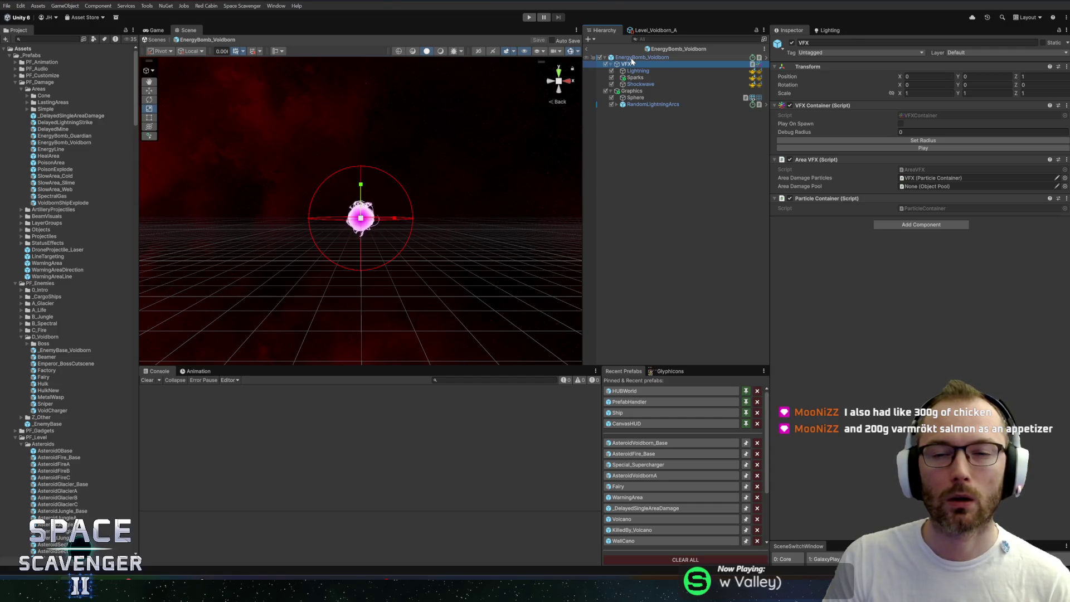
{"action": "left_click", "coordinate": [632, 58]}
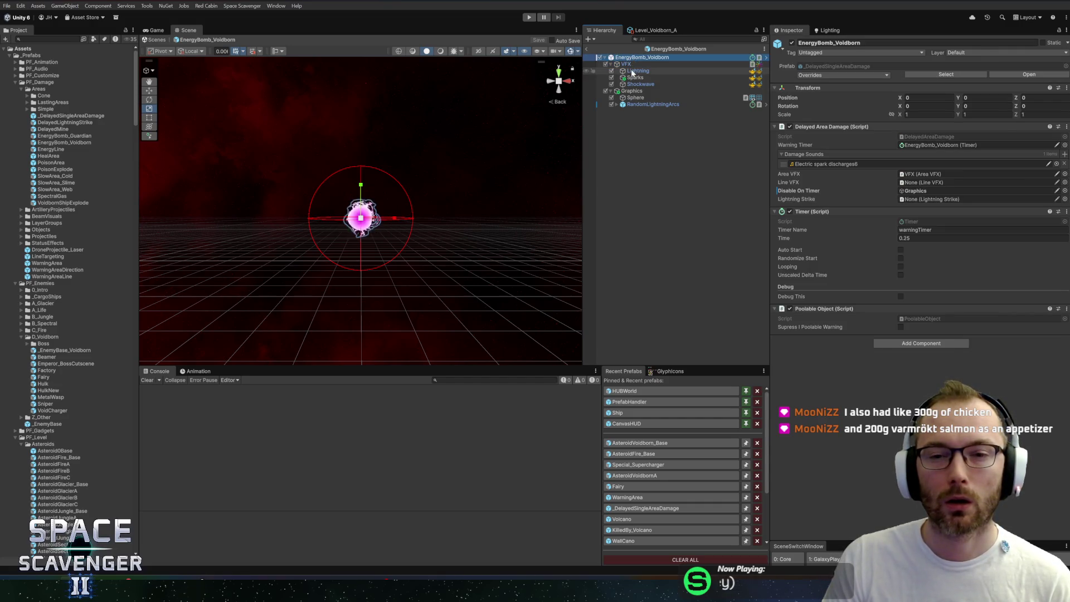
Expand RandomLightningArcs > AllArcs and select Arc_13
{"action": "scroll", "coordinate": [454, 184], "scroll_direction": "up", "scroll_amount": 5}
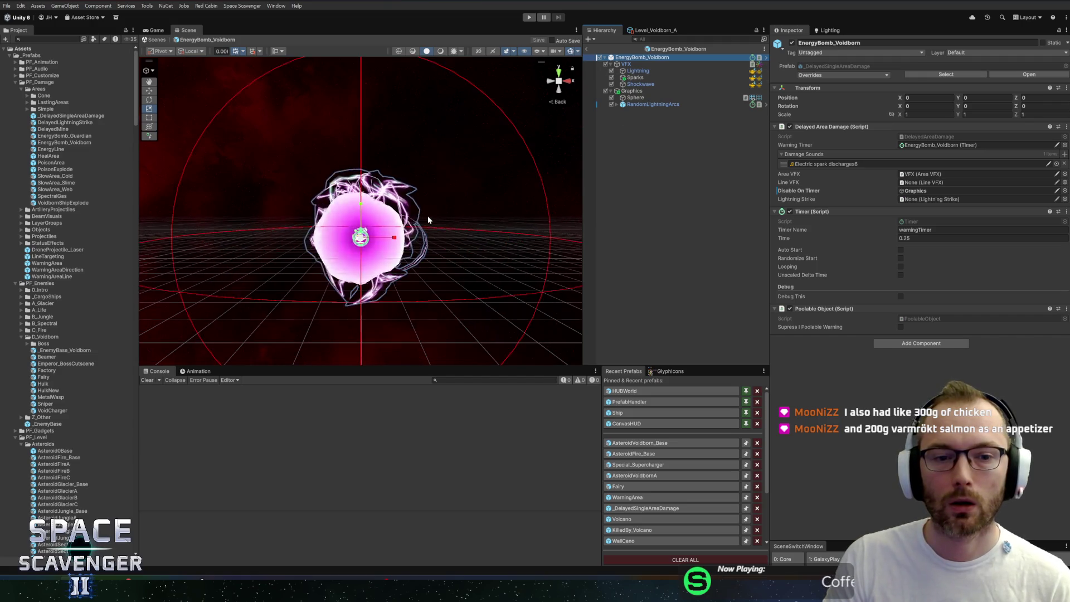
{"action": "left_click", "coordinate": [616, 104]}
{"action": "left_click", "coordinate": [618, 111]}
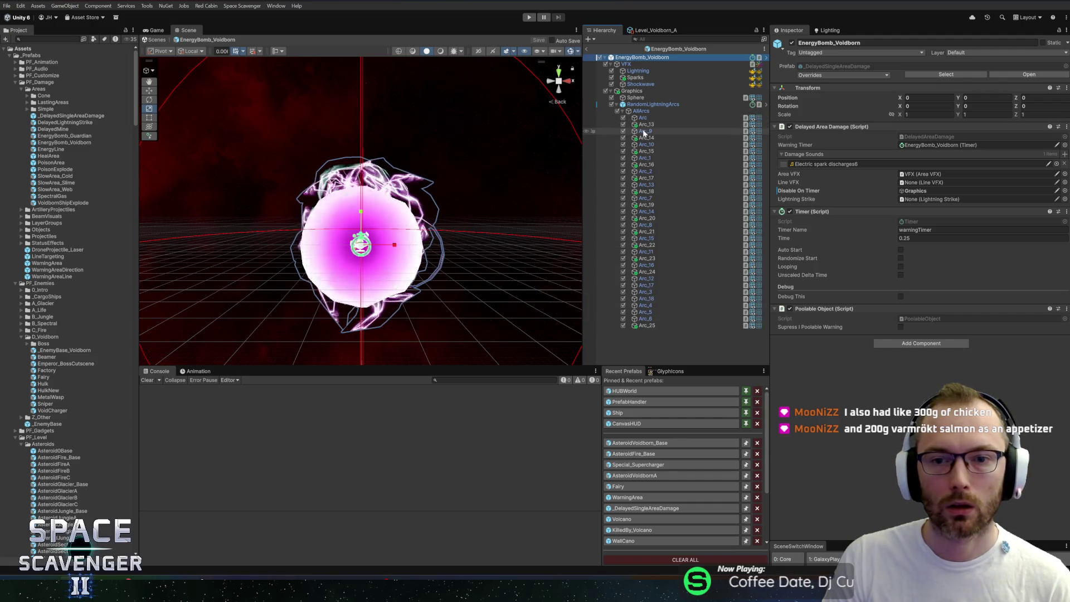
{"action": "left_click", "coordinate": [648, 131]}
{"action": "left_click", "coordinate": [647, 126]}
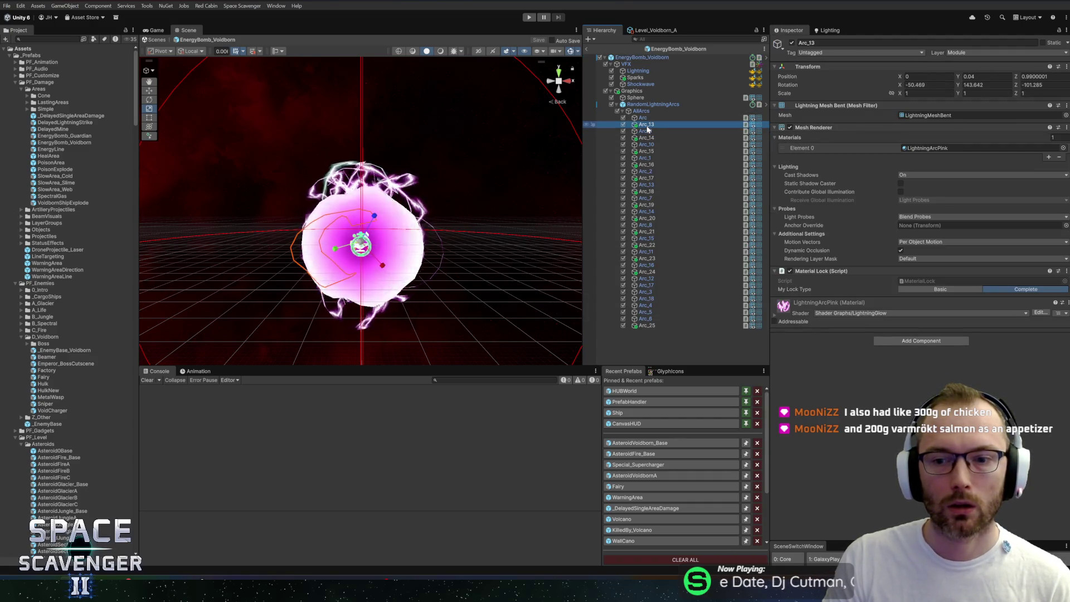
Assign the LightningArcPink material to Arc_13, Arc_14 and Arc_15
{"action": "key", "text": "Down"}
{"action": "key", "text": "Down"}
{"action": "key", "text": "Down"}
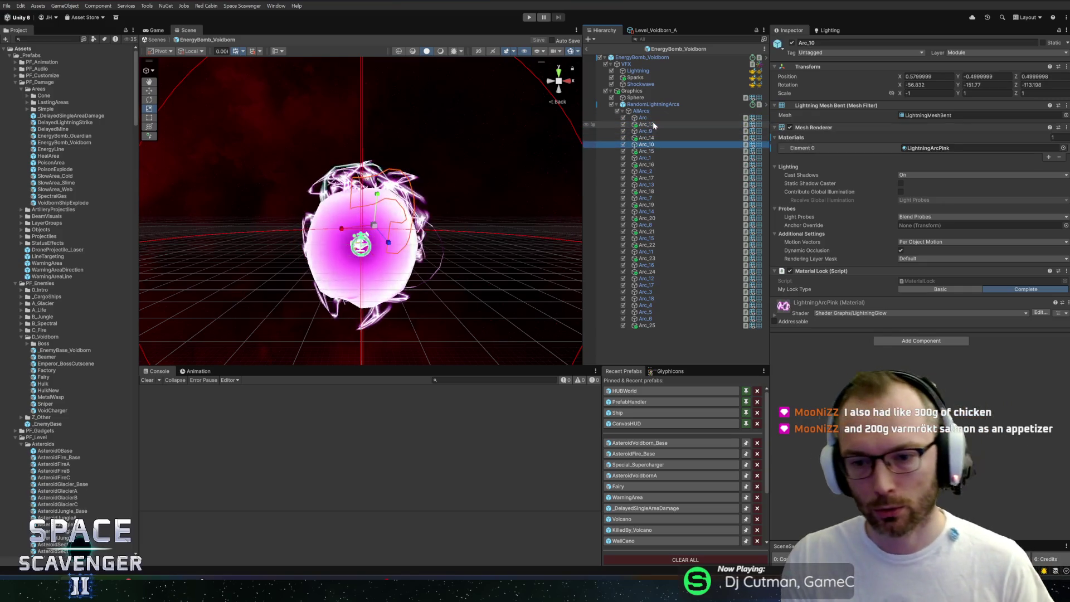
{"action": "key", "text": "Up"}
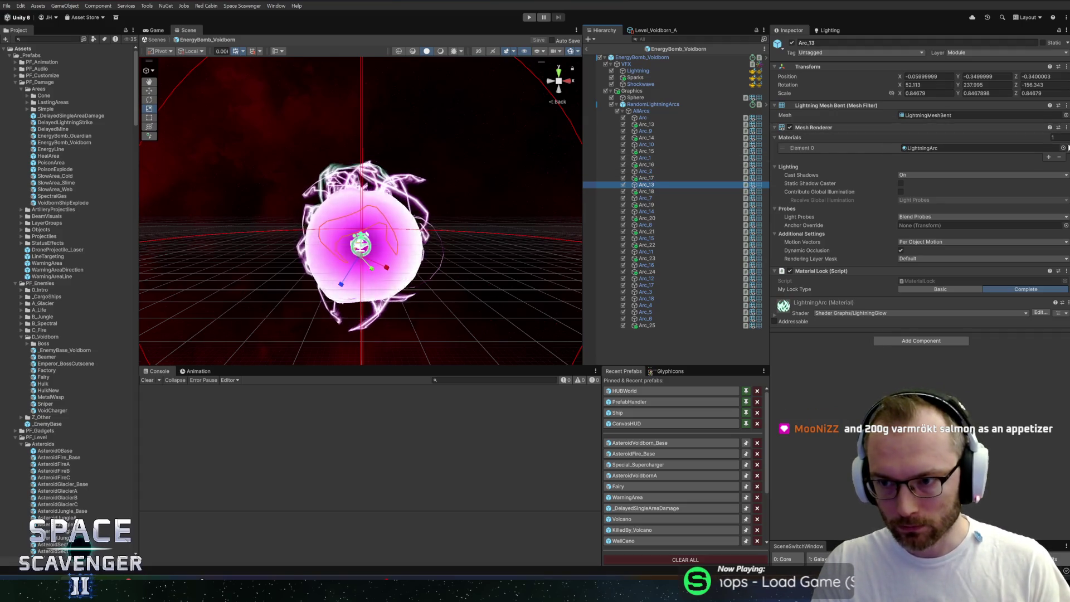
{"action": "left_click", "coordinate": [1064, 148]}
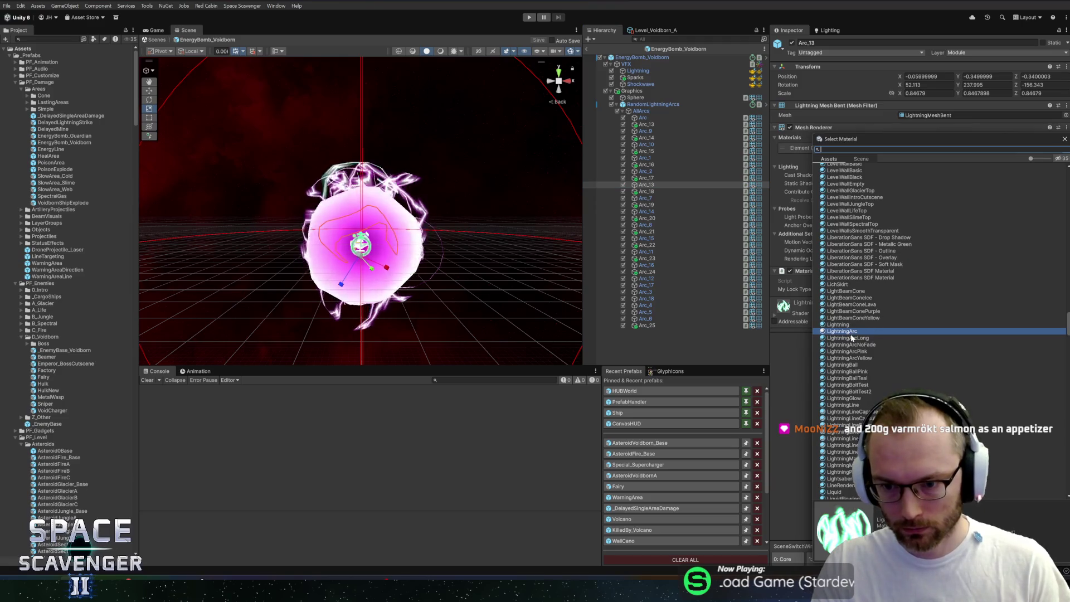
{"action": "double_click", "coordinate": [857, 352]}
{"action": "key", "text": "Down"}
{"action": "key", "text": "Down"}
{"action": "key", "text": "Down"}
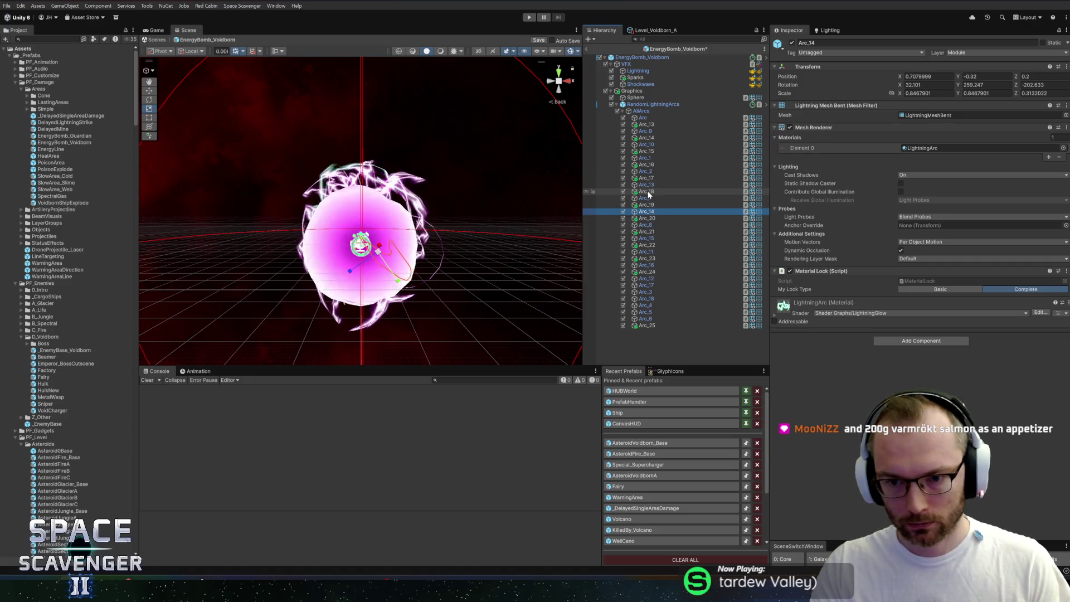
{"action": "left_click", "coordinate": [1064, 148]}
{"action": "double_click", "coordinate": [847, 352]}
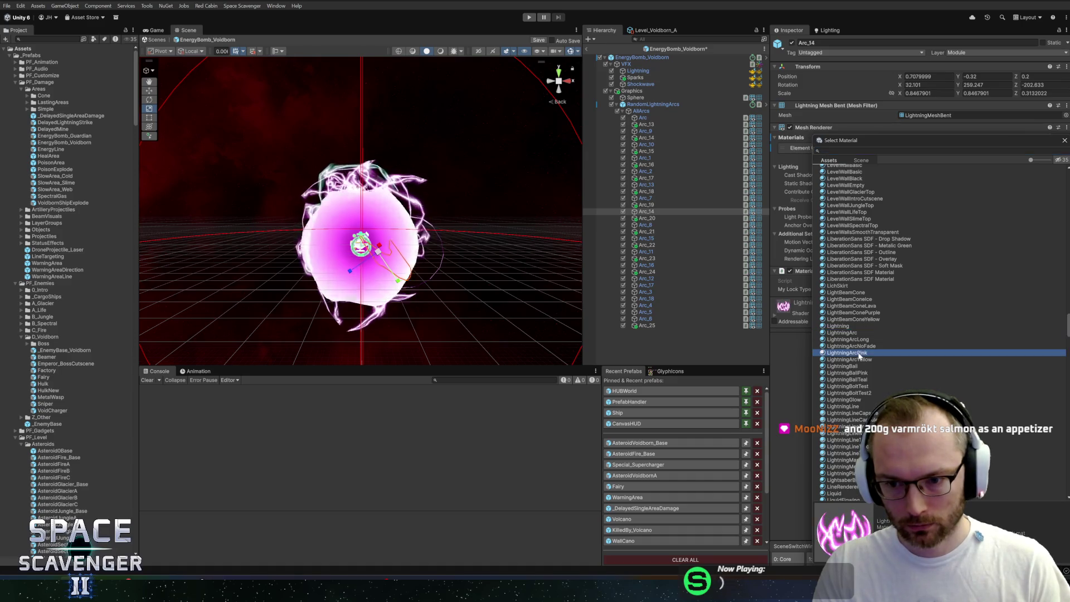
{"action": "left_click", "coordinate": [650, 225]}
{"action": "key", "text": "Down"}
{"action": "key", "text": "Down"}
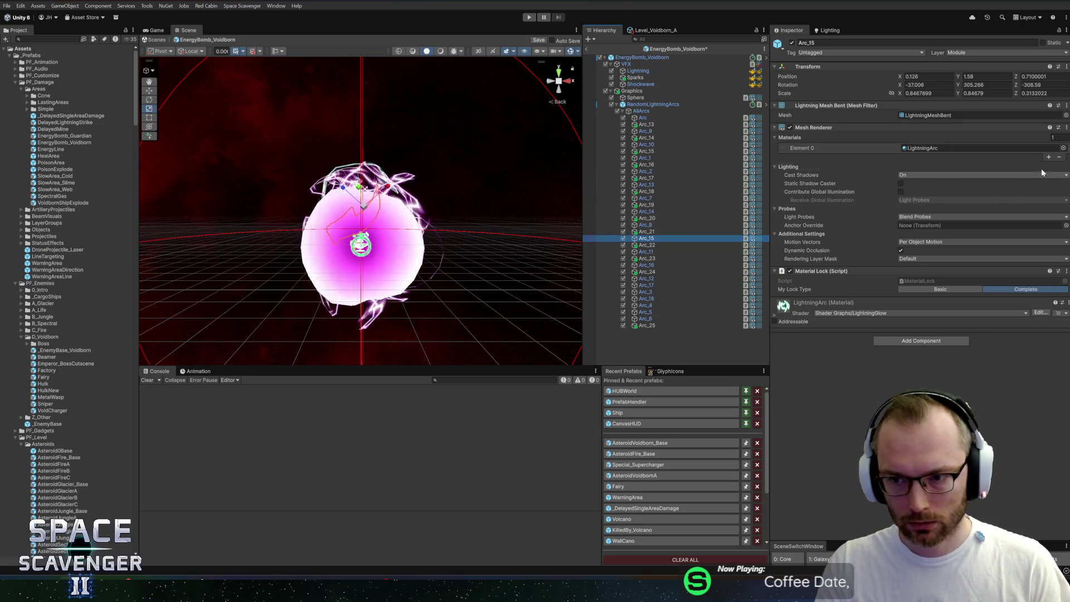
{"action": "left_click", "coordinate": [1064, 147]}
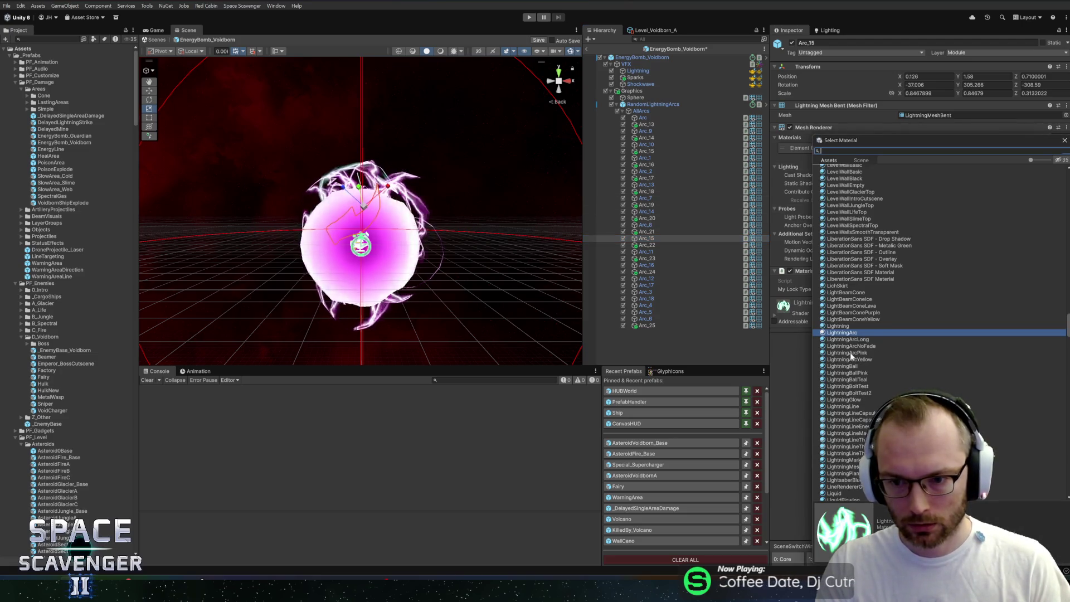
{"action": "double_click", "coordinate": [847, 353]}
Assign LightningArcPink to Arc_17 and Arc_18 as well
{"action": "left_click", "coordinate": [653, 246]}
{"action": "key", "text": "Down"}
{"action": "key", "text": "Down"}
{"action": "key", "text": "Down"}
{"action": "key", "text": "Down"}
{"action": "key", "text": "Down"}
{"action": "key", "text": "Down"}
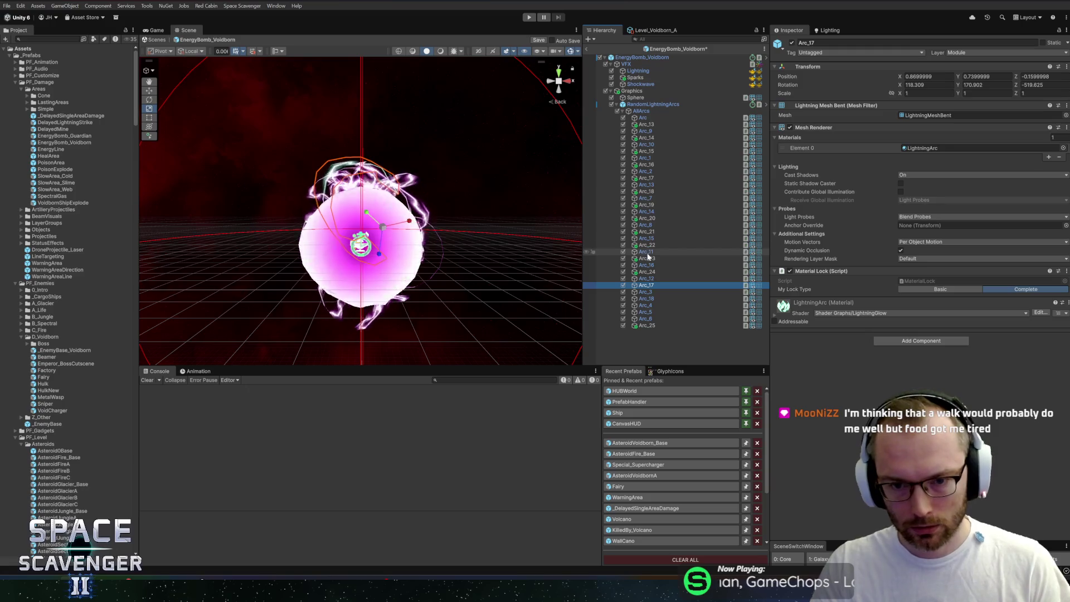
{"action": "left_click_drag", "start_coordinate": [648, 263], "coordinate": [649, 263]}
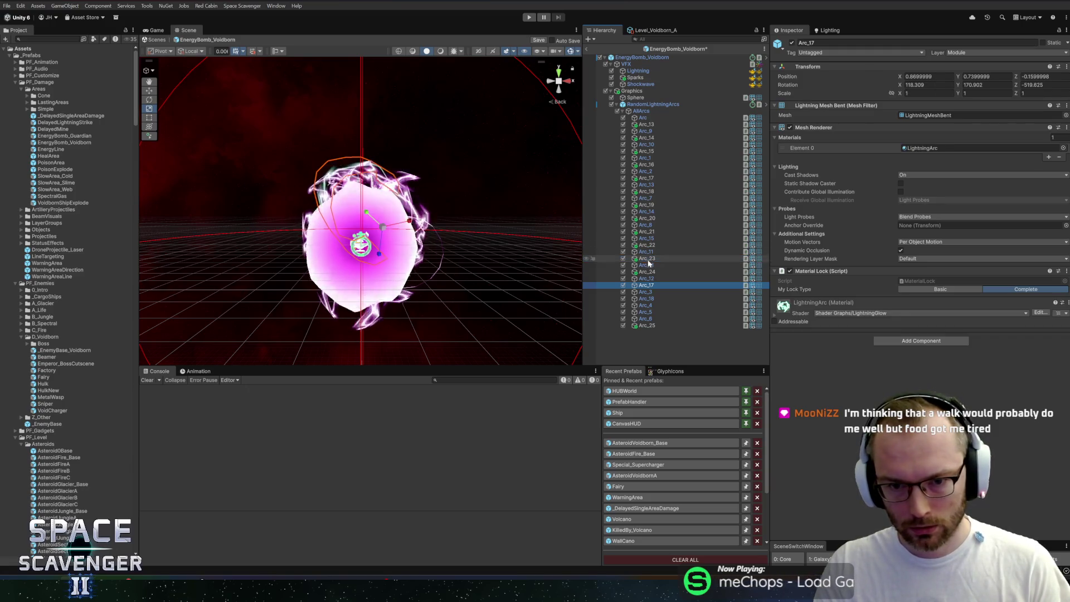
{"action": "left_click", "coordinate": [650, 247], "text": "ctrl"}
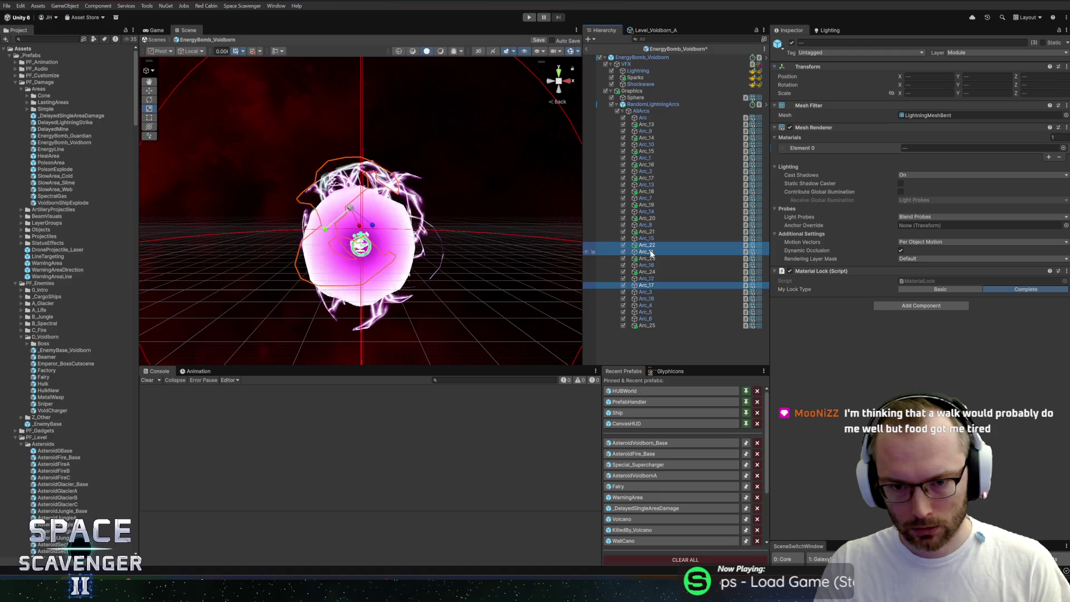
{"action": "left_click", "coordinate": [651, 252], "text": "ctrl"}
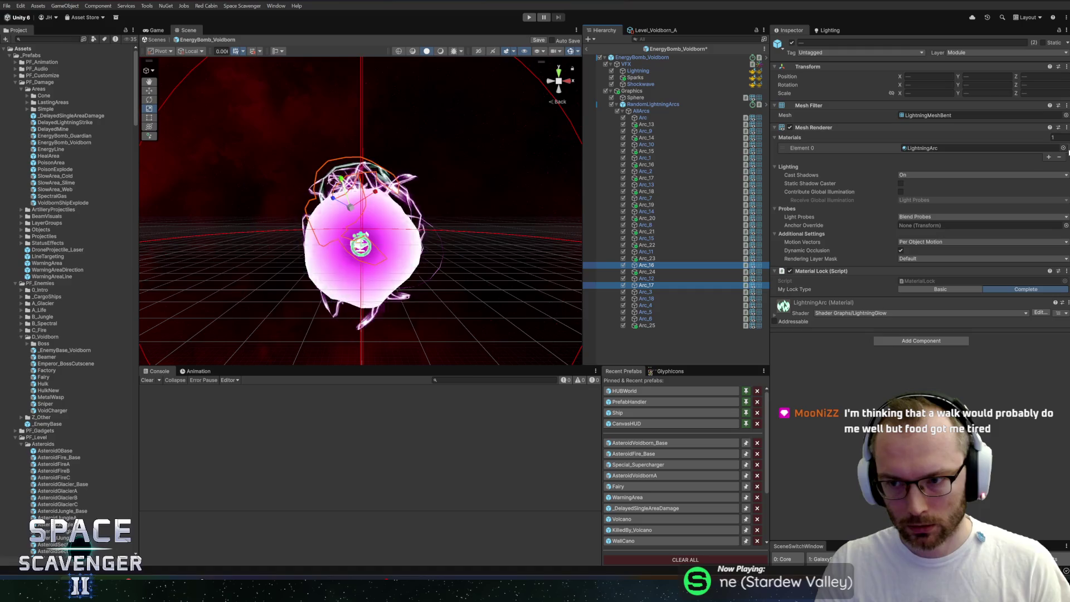
{"action": "left_click", "coordinate": [1063, 148]}
{"action": "double_click", "coordinate": [870, 334]}
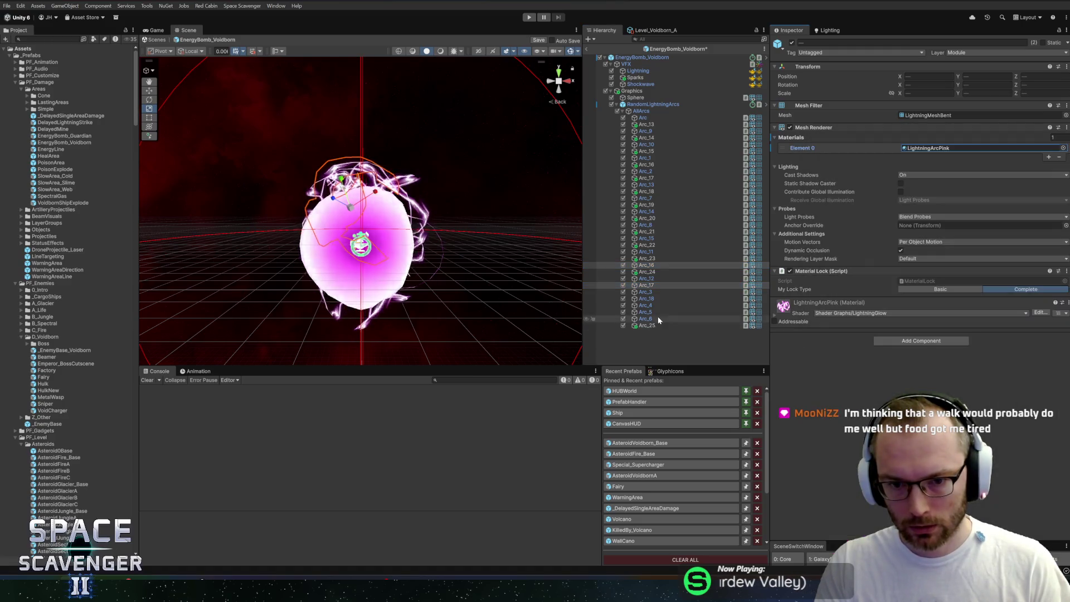
{"action": "left_click", "coordinate": [647, 292]}
{"action": "key", "text": "Down"}
{"action": "key", "text": "Down"}
{"action": "key", "text": "Down"}
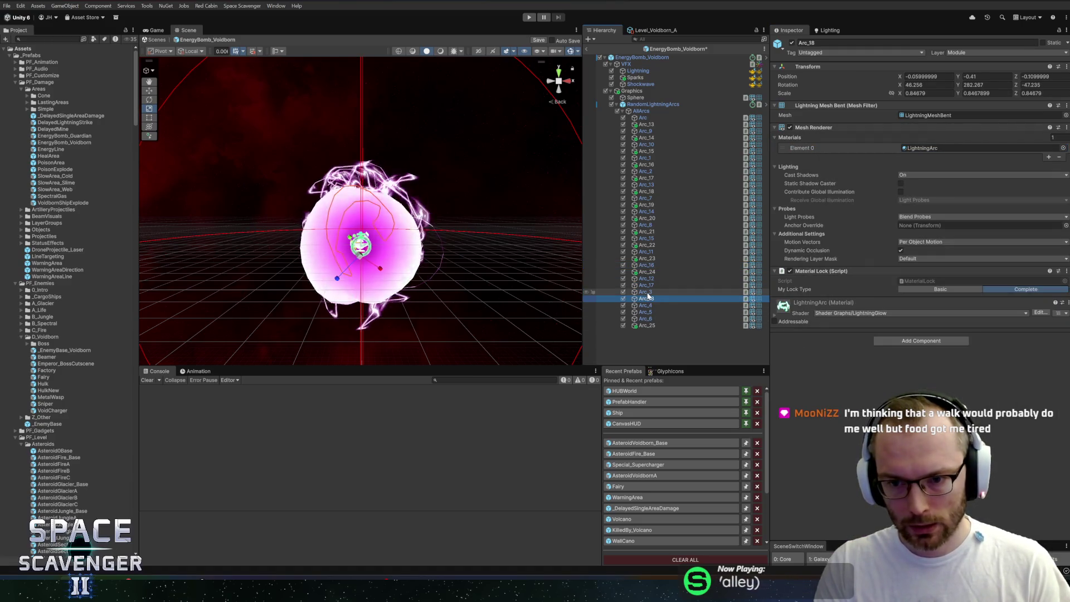
{"action": "key", "text": "Up"}
{"action": "key", "text": "Up"}
{"action": "key", "text": "Up"}
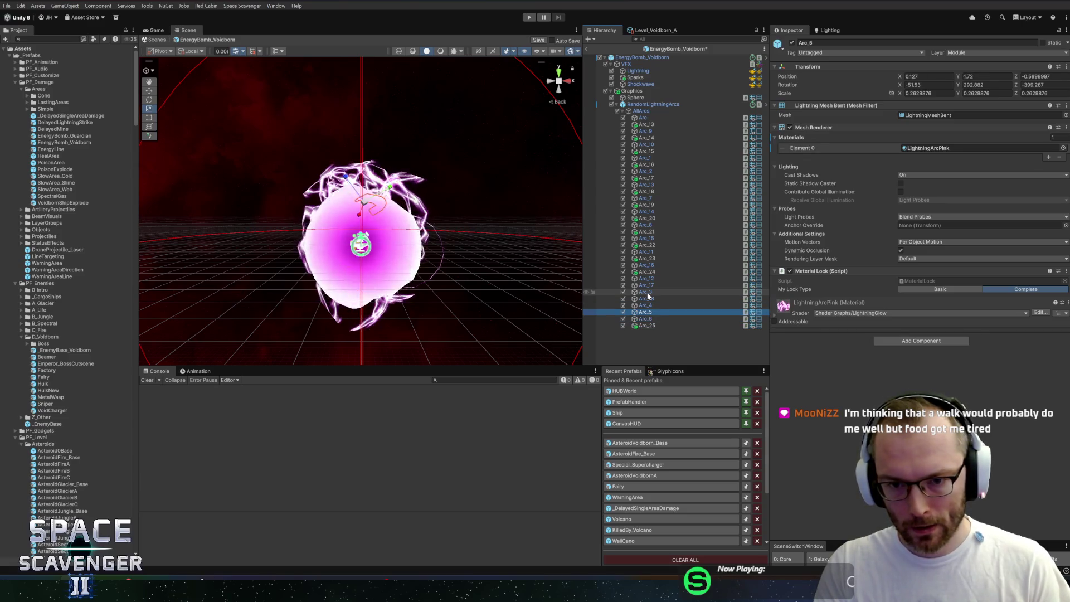
{"action": "left_click", "coordinate": [1063, 149]}
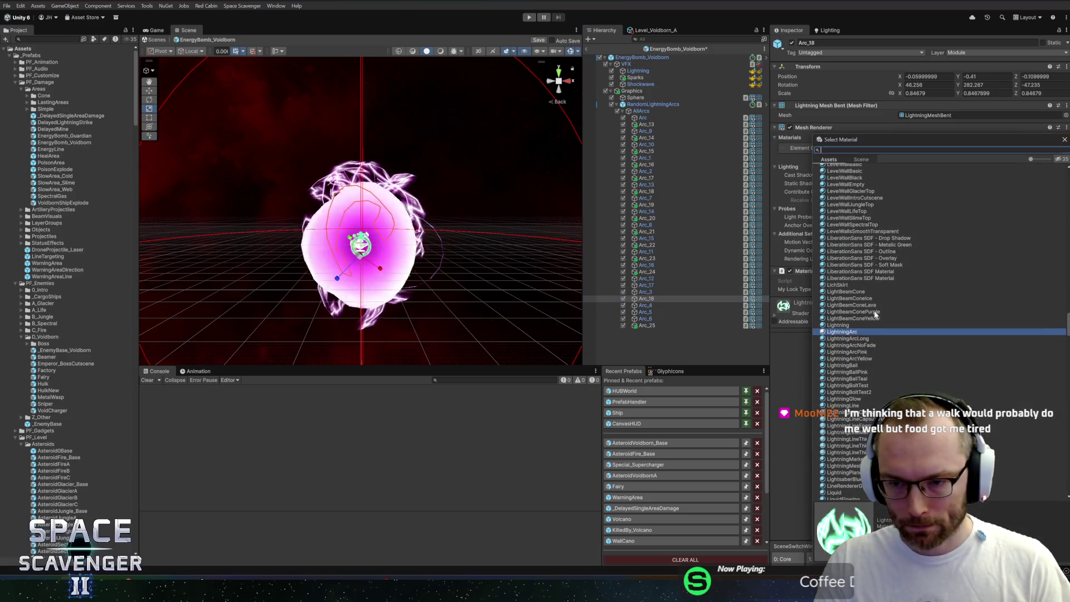
{"action": "double_click", "coordinate": [859, 353]}
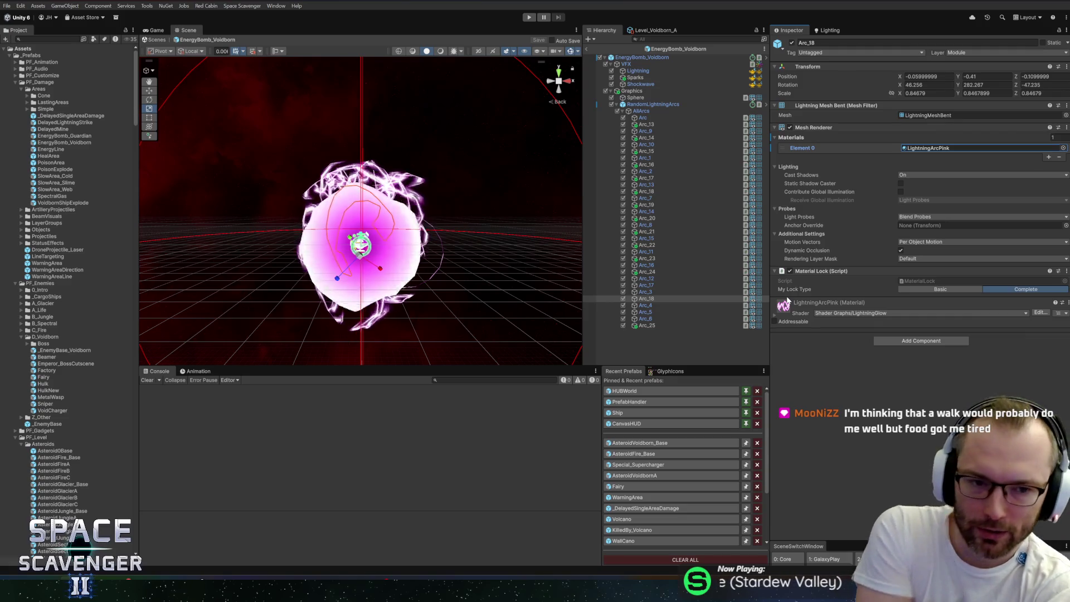
{"action": "left_click", "coordinate": [641, 327]}
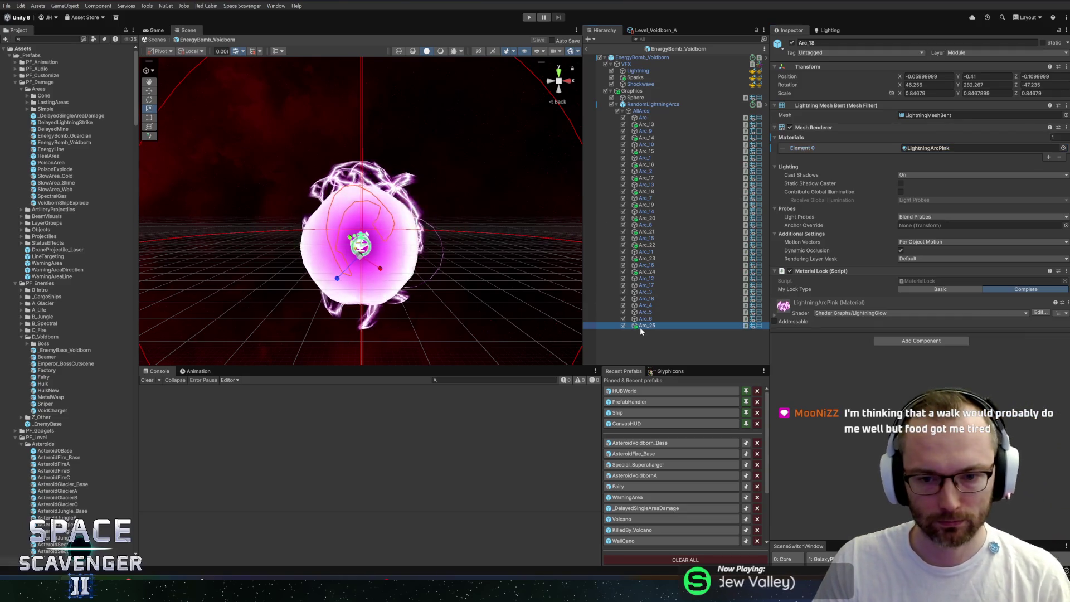
Give all 32 arcs, Arc through Arc_25, the LightningArcYellow material
{"action": "left_click", "coordinate": [659, 118], "text": "shift"}
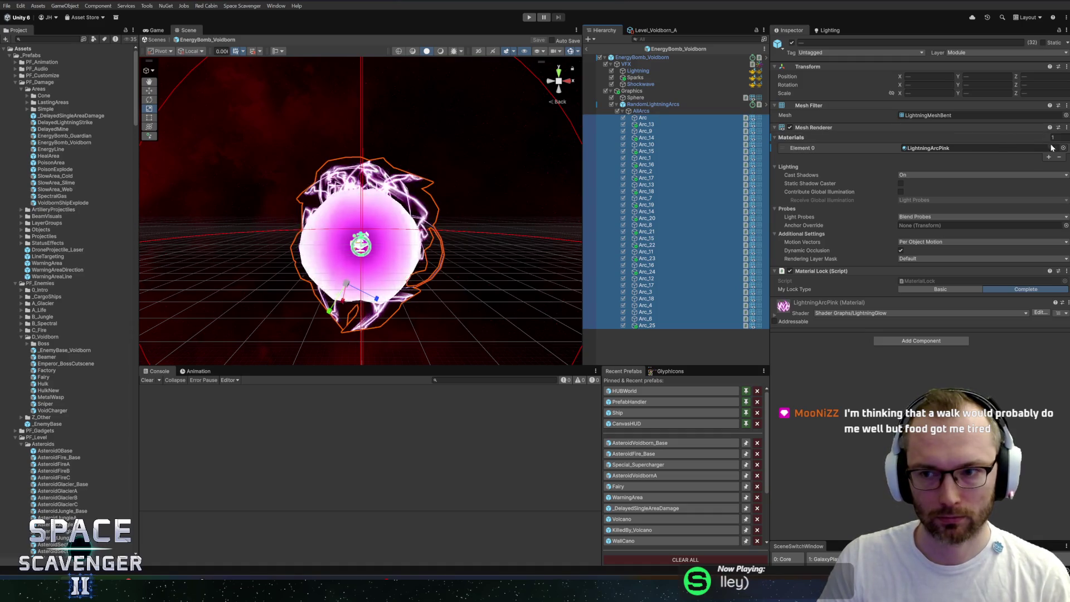
{"action": "left_click", "coordinate": [1064, 148]}
{"action": "left_click", "coordinate": [859, 339]}
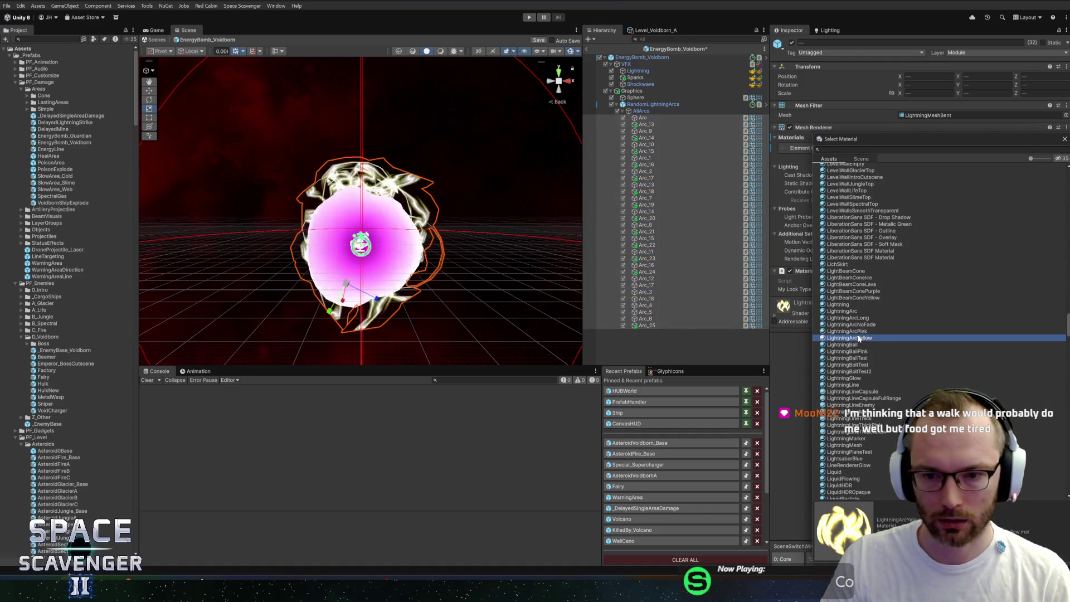
{"action": "double_click", "coordinate": [859, 339]}
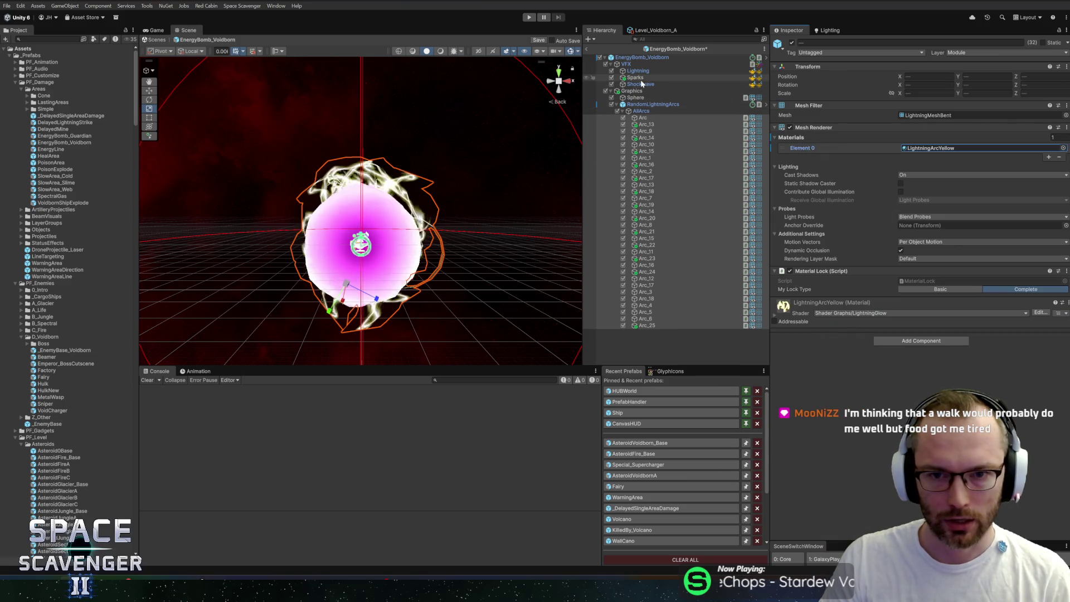
Set the Sphere's material to LightningBall after comparing ball materials, and save the prefab
{"action": "left_click", "coordinate": [635, 77]}
{"action": "left_click", "coordinate": [635, 98]}
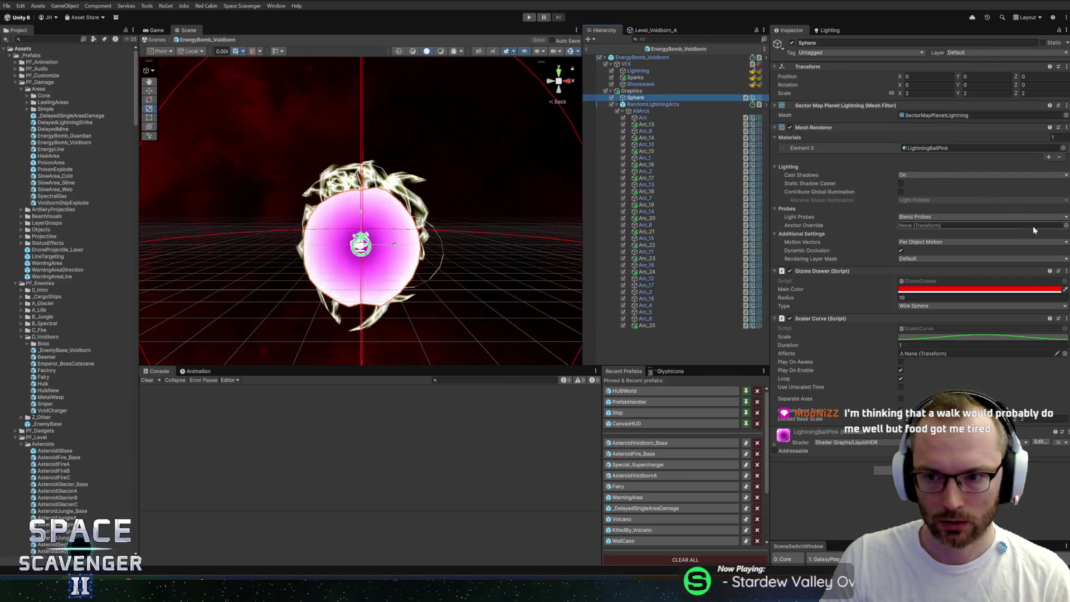
{"action": "left_click", "coordinate": [1063, 148]}
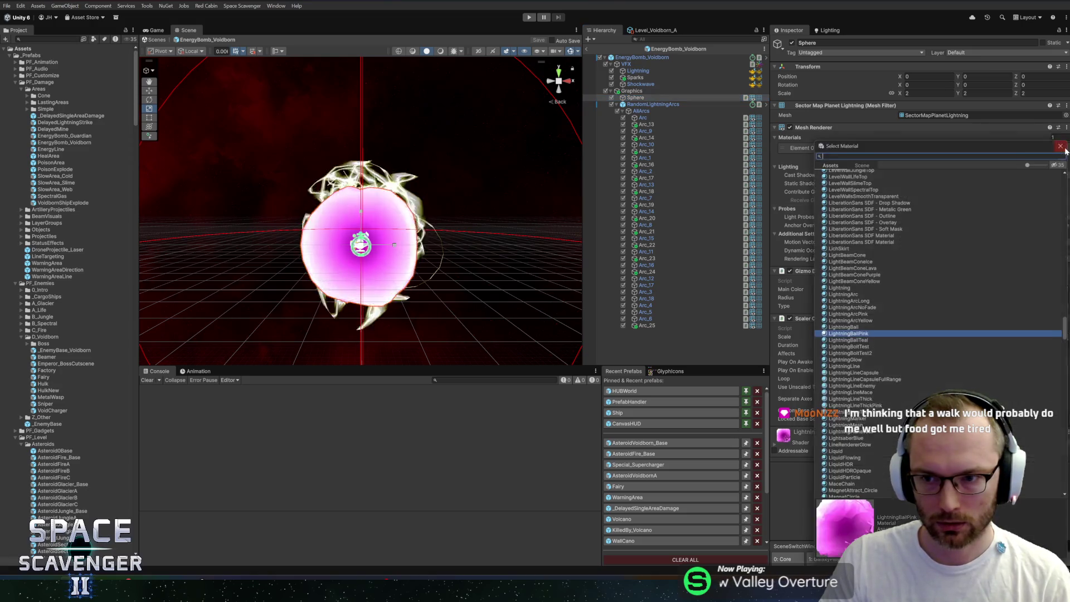
{"action": "left_click", "coordinate": [864, 348]}
{"action": "left_click", "coordinate": [866, 355]}
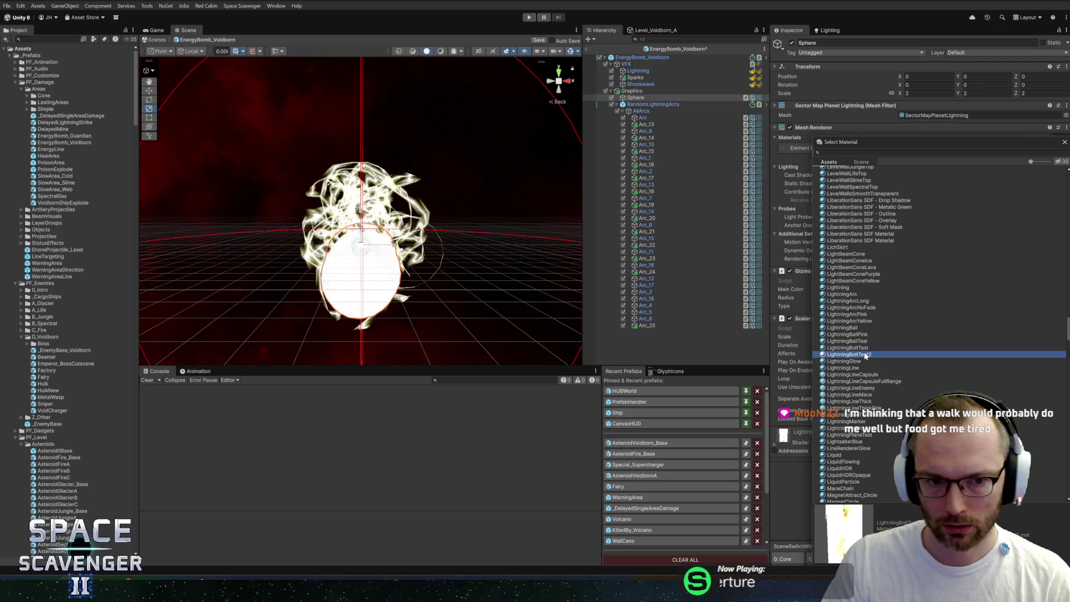
{"action": "left_click", "coordinate": [866, 342]}
{"action": "left_click", "coordinate": [865, 335]}
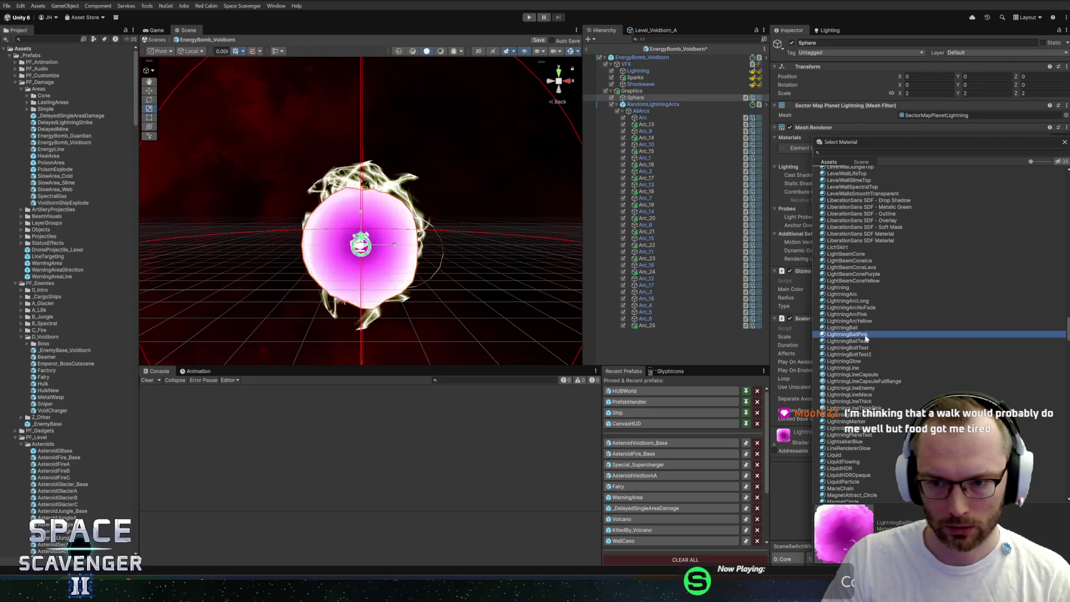
{"action": "left_click", "coordinate": [861, 329]}
{"action": "double_click", "coordinate": [861, 328]}
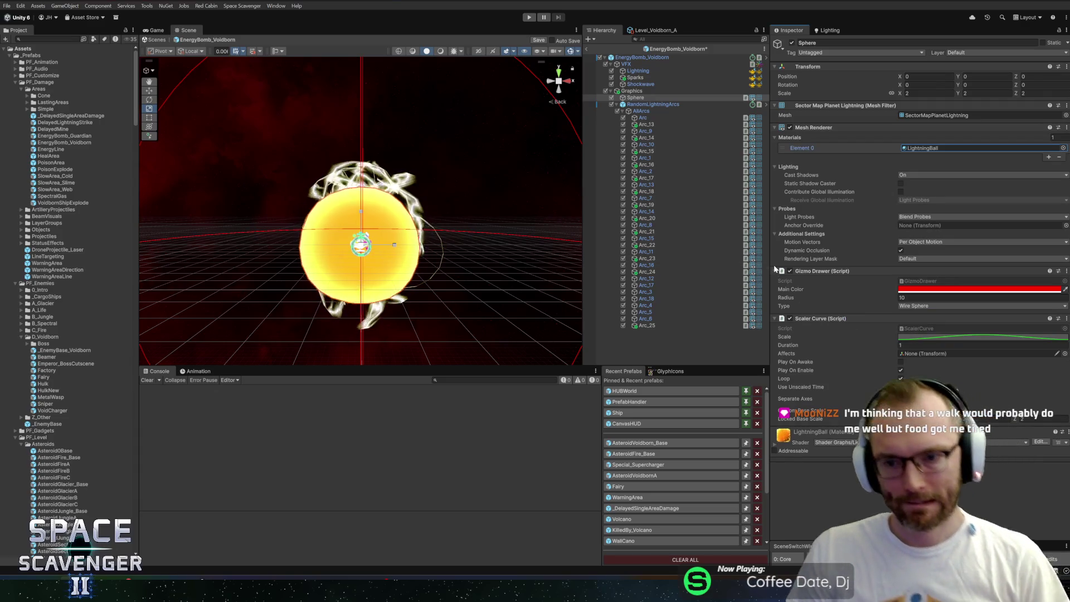
{"action": "key", "text": "ctrl+s"}
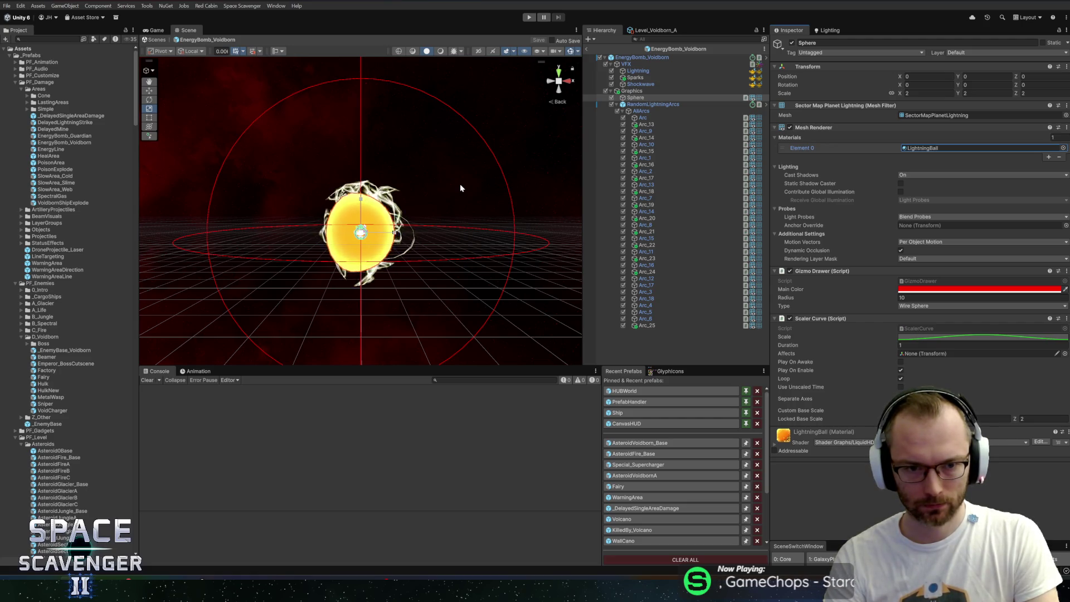
Frame and orbit the yellow sphere, expand LightningBall's properties, then select the Lightning effect
{"action": "mouse_move", "coordinate": [460, 185]}
{"action": "left_mouse_down"}
{"action": "mouse_move", "coordinate": [277, 210]}
{"action": "mouse_move", "coordinate": [308, 195]}
{"action": "mouse_move", "coordinate": [234, 185]}
{"action": "mouse_move", "coordinate": [334, 173]}
{"action": "mouse_move", "coordinate": [545, 174]}
{"action": "mouse_move", "coordinate": [452, 176]}
{"action": "left_mouse_up"}
{"action": "key", "text": "f"}
{"action": "left_click", "coordinate": [774, 440]}
{"action": "scroll", "coordinate": [836, 390], "scroll_direction": "down", "scroll_amount": 5}
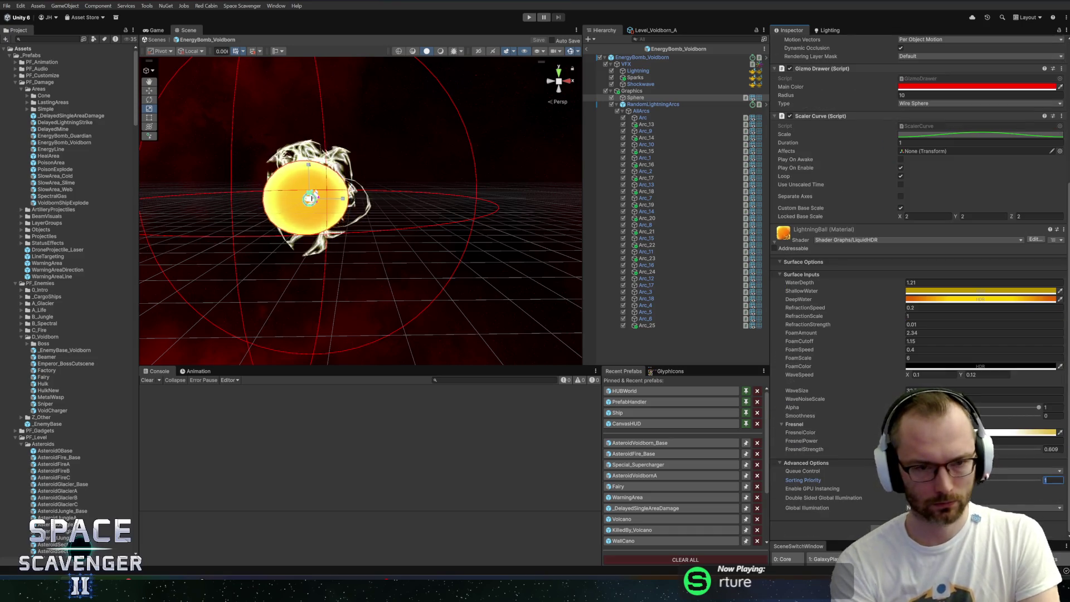
{"action": "left_click_drag", "start_coordinate": [258, 235], "coordinate": [376, 266]}
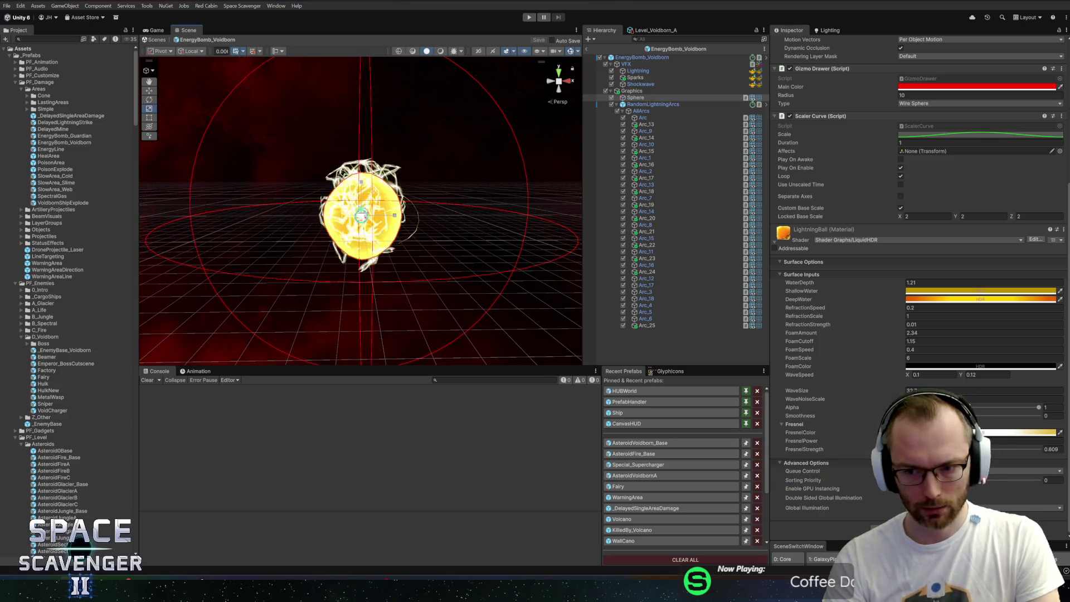
{"action": "scroll", "coordinate": [454, 231], "scroll_direction": "up", "scroll_amount": 3}
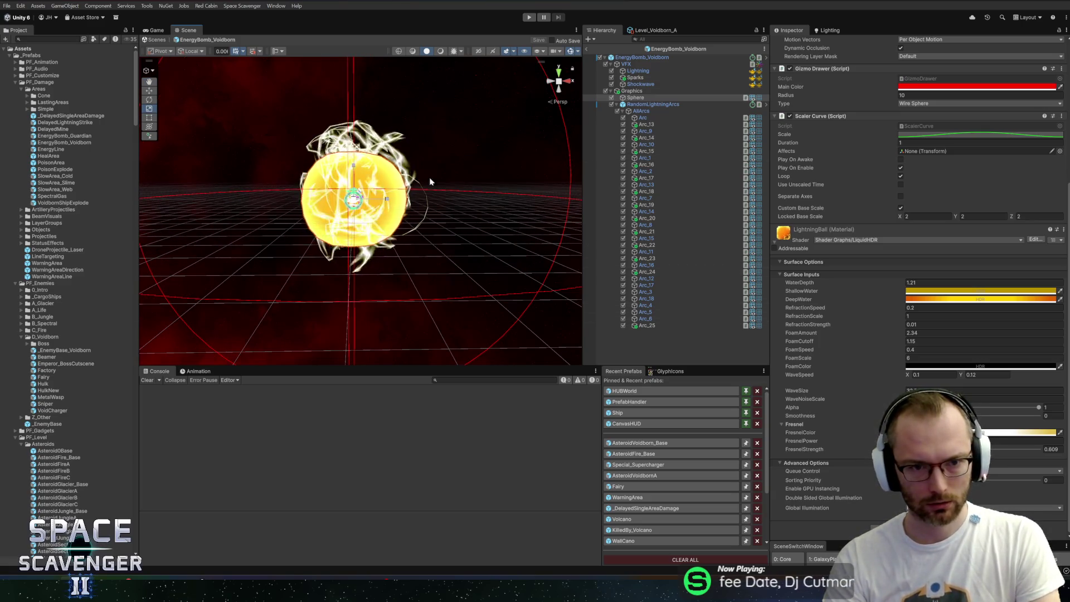
{"action": "mouse_move", "coordinate": [430, 181]}
{"action": "left_mouse_down"}
{"action": "mouse_move", "coordinate": [499, 149]}
{"action": "mouse_move", "coordinate": [454, 124]}
{"action": "mouse_move", "coordinate": [559, 171]}
{"action": "mouse_move", "coordinate": [353, 136]}
{"action": "mouse_move", "coordinate": [481, 147]}
{"action": "left_mouse_up"}
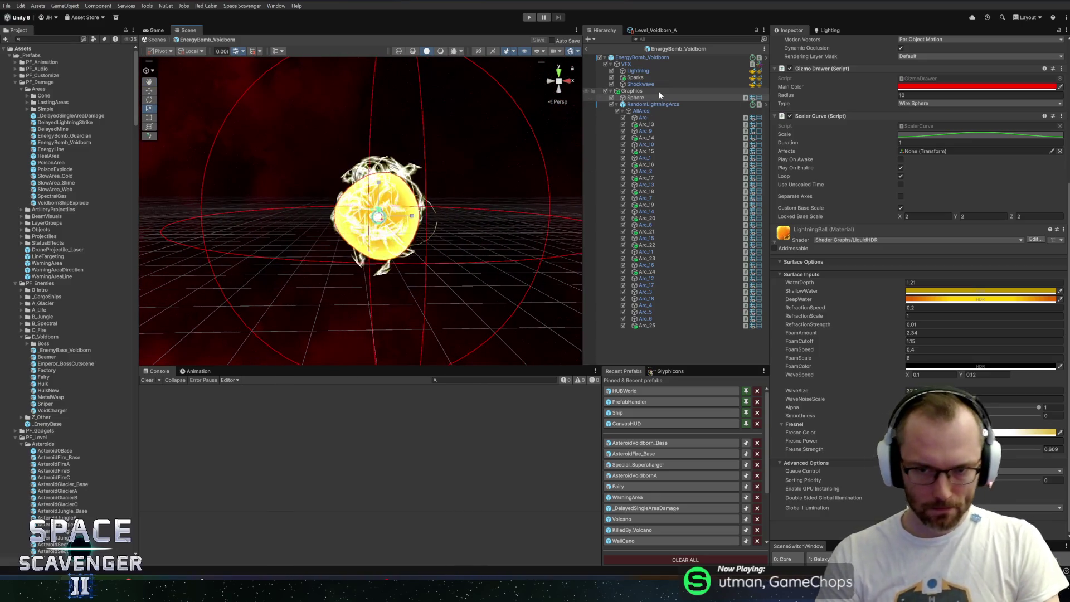
{"action": "left_click", "coordinate": [633, 70]}
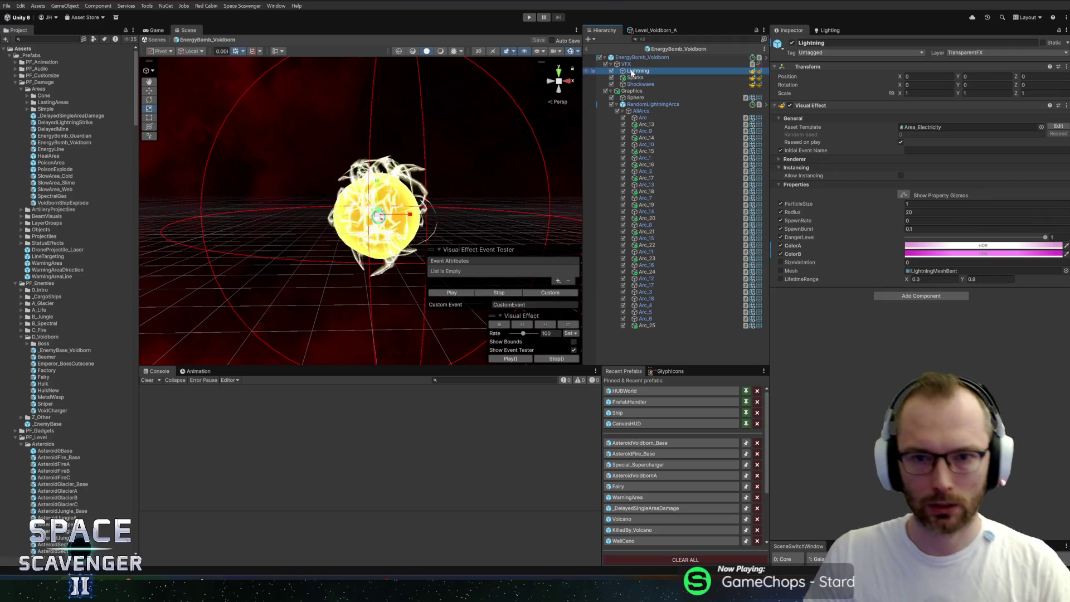
Clear the EnergyBomb_Voidborn root's Area VFX reference to None
{"action": "left_click", "coordinate": [633, 66]}
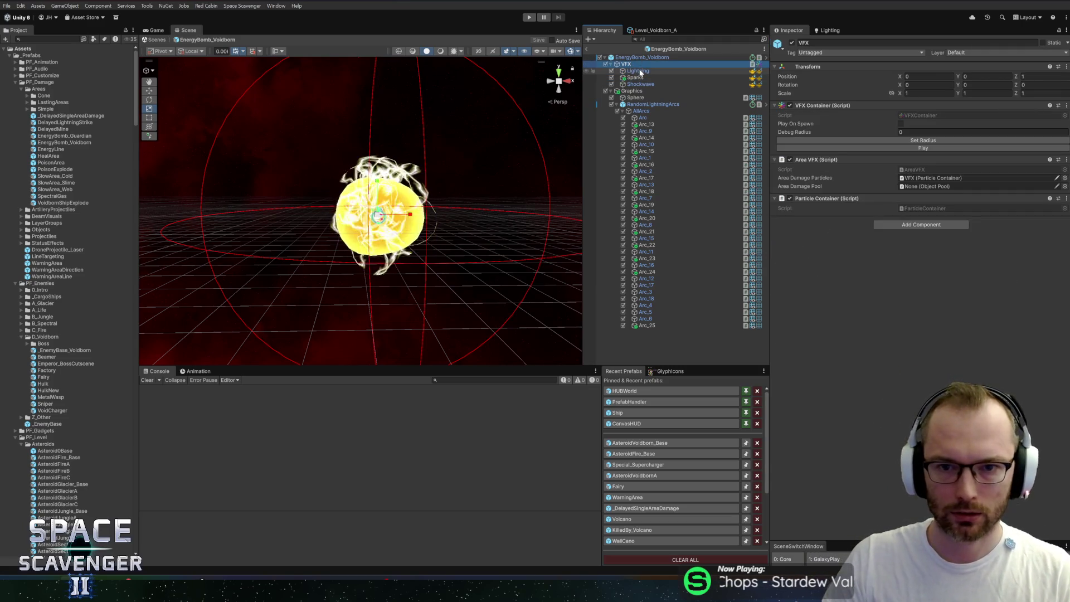
{"action": "key", "text": "Up"}
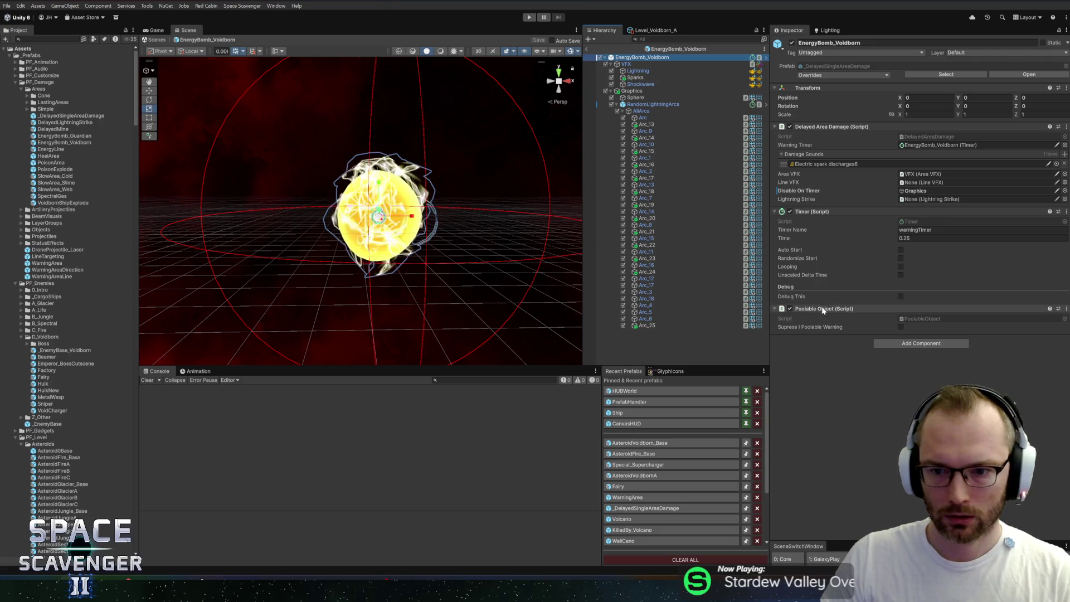
{"action": "mouse_move", "coordinate": [792, 176]}
{"action": "left_mouse_down"}
{"action": "mouse_move", "coordinate": [824, 190]}
{"action": "mouse_move", "coordinate": [821, 203]}
{"action": "left_mouse_up"}
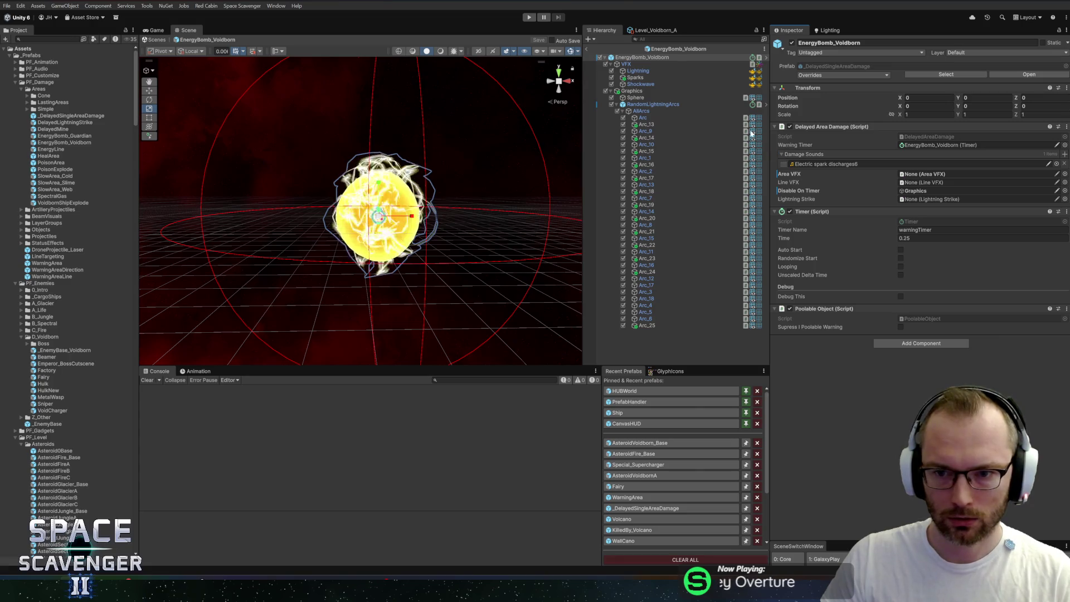
Disable the Lightning, Sparks and Shockwave effects and start Play mode
{"action": "left_click", "coordinate": [636, 72]}
{"action": "left_click", "coordinate": [640, 84], "text": "shift"}
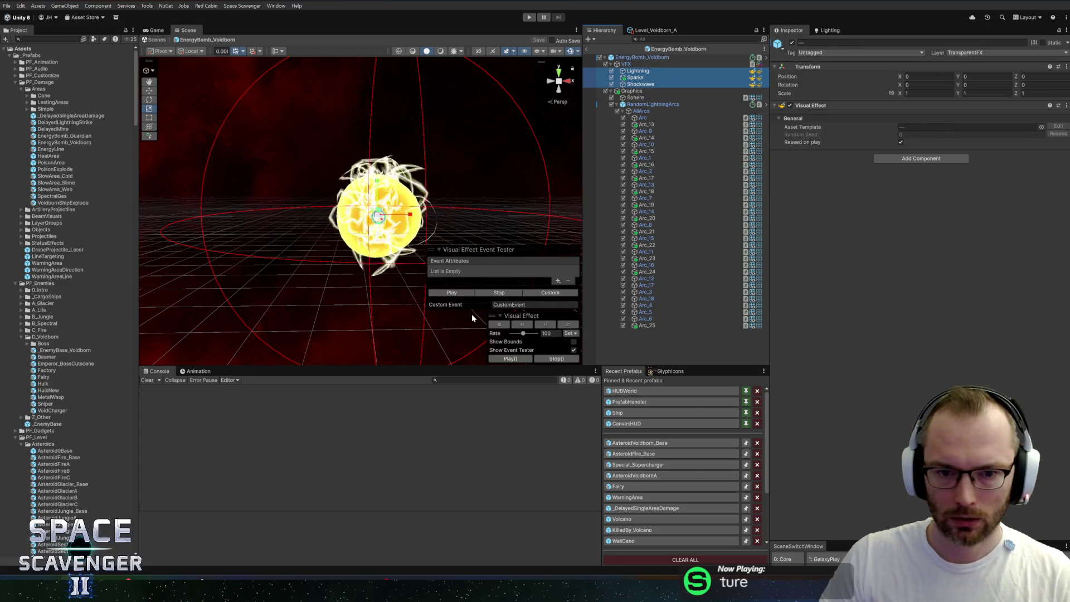
{"action": "left_click", "coordinate": [461, 292]}
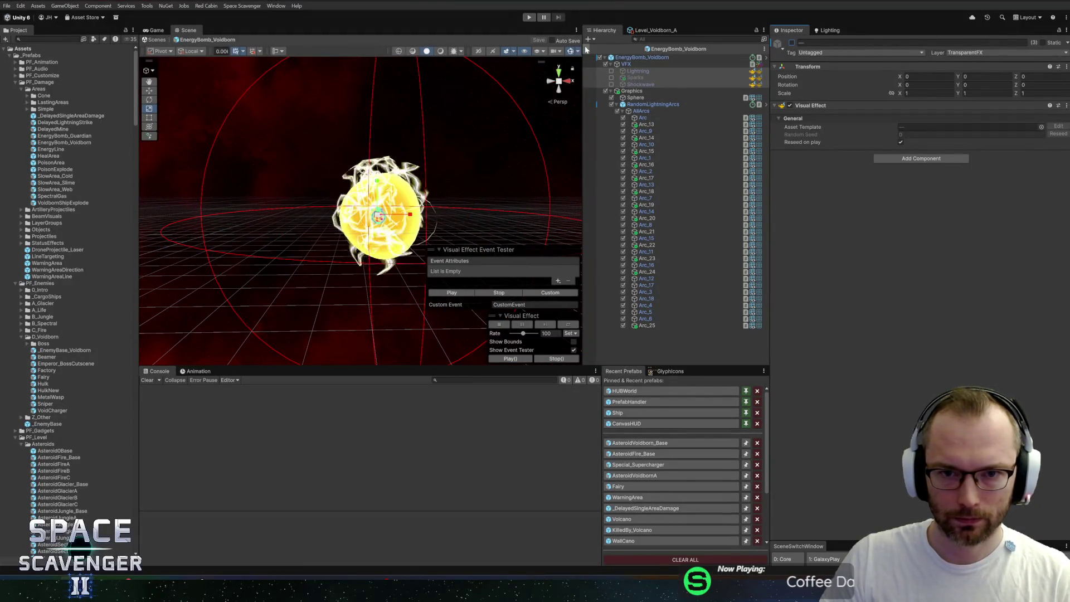
{"action": "left_click", "coordinate": [529, 17]}
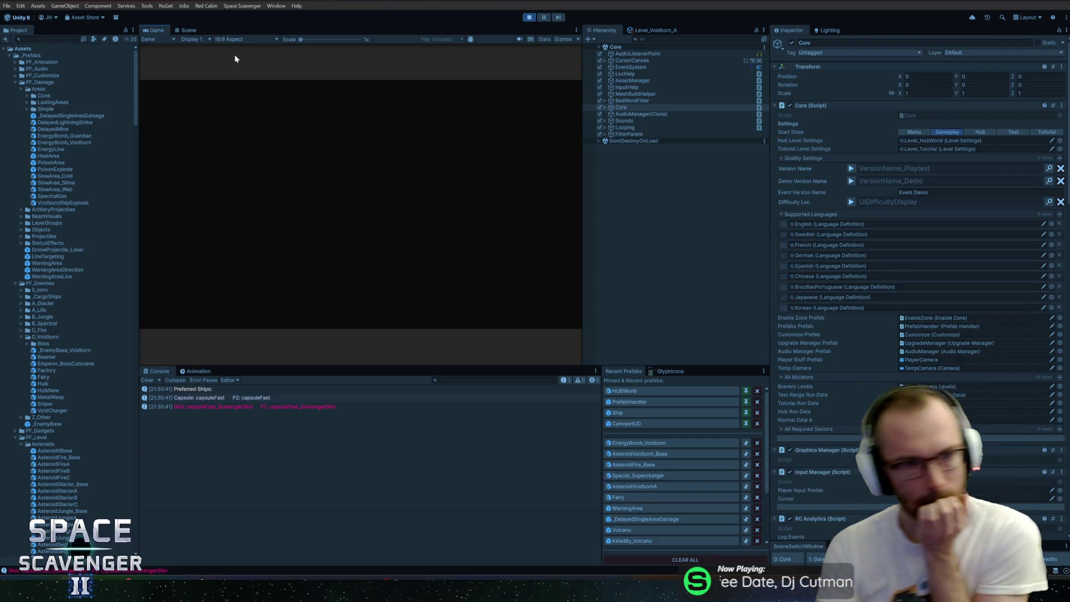
Maximise the Game view and run debug damageAll from the debug console
{"action": "double_click", "coordinate": [157, 29]}
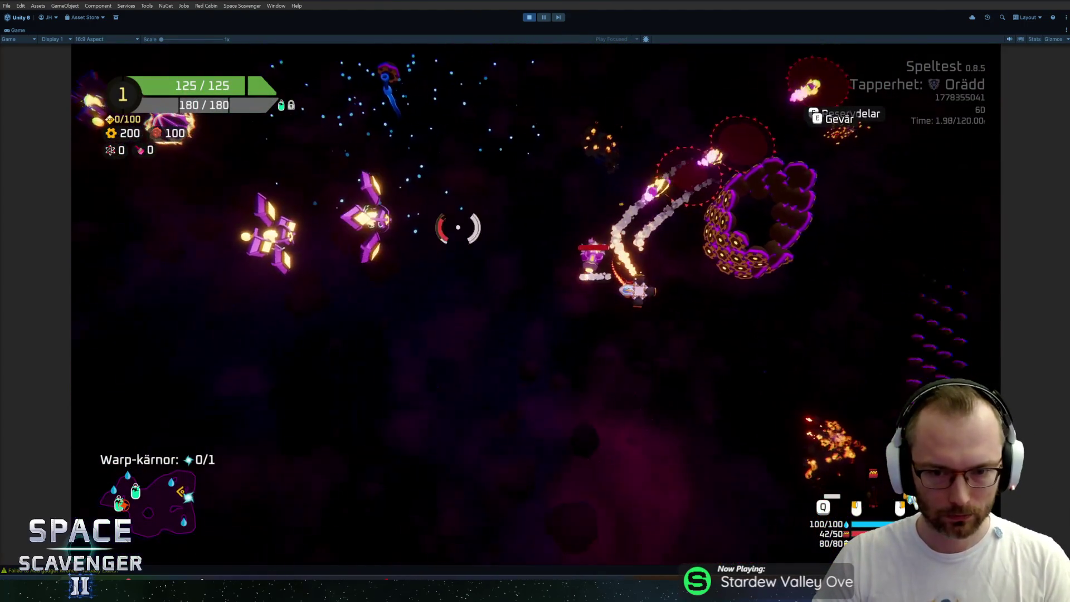
{"action": "key", "text": "grave"}
{"action": "type", "text": "debug dama"}
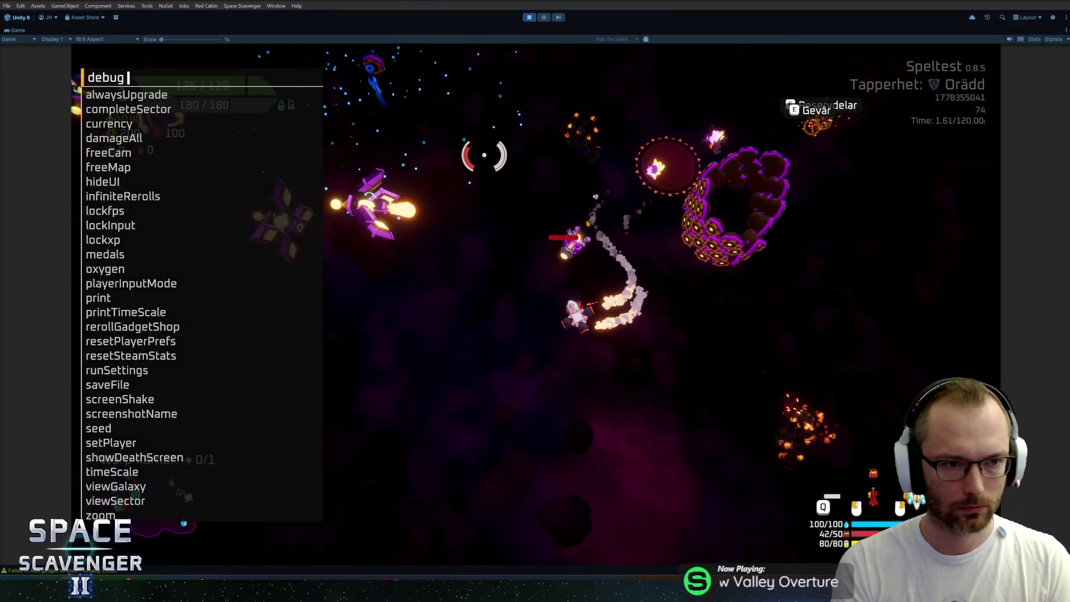
{"action": "key", "text": "Tab"}
{"action": "key", "text": "Return"}
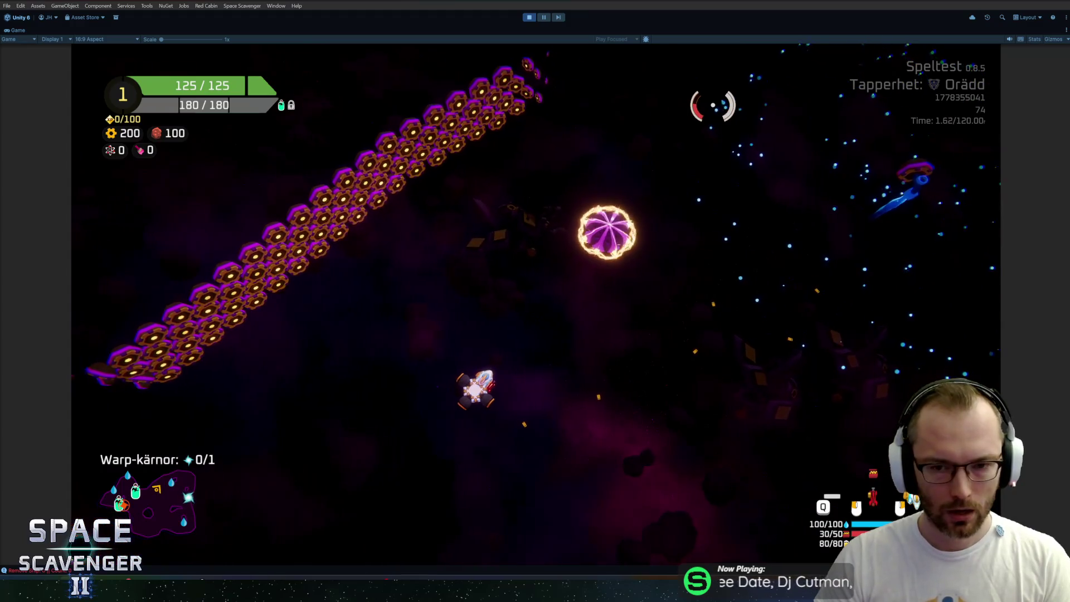
Run debug timeScale 0 and debug freeCam 1 to freeze time and free the camera
{"action": "key", "text": "grave"}
{"action": "type", "text": "debug timeScale 0"}
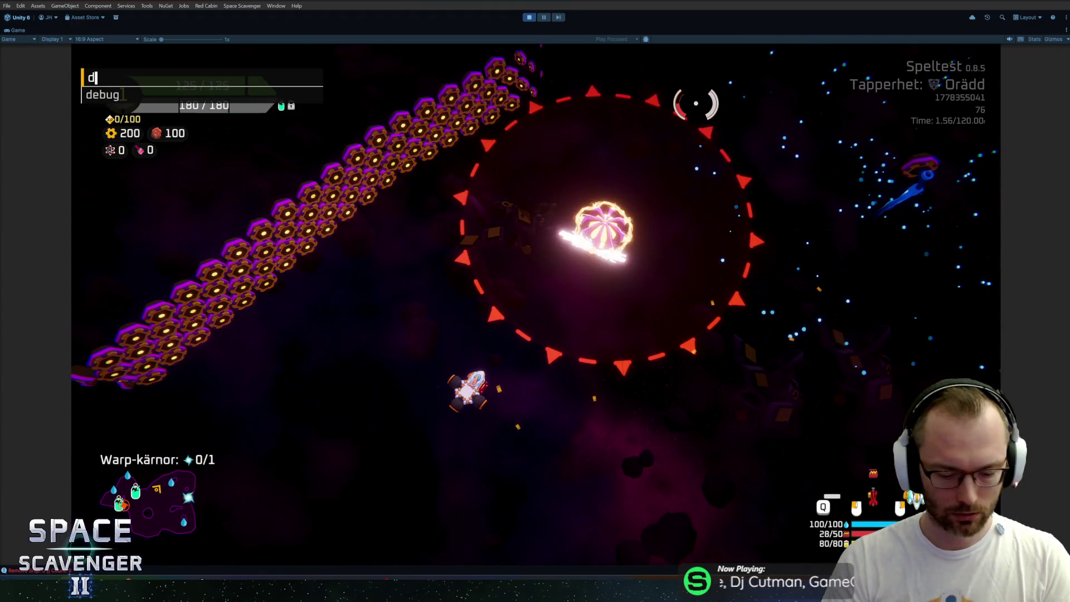
{"action": "key", "text": "Return"}
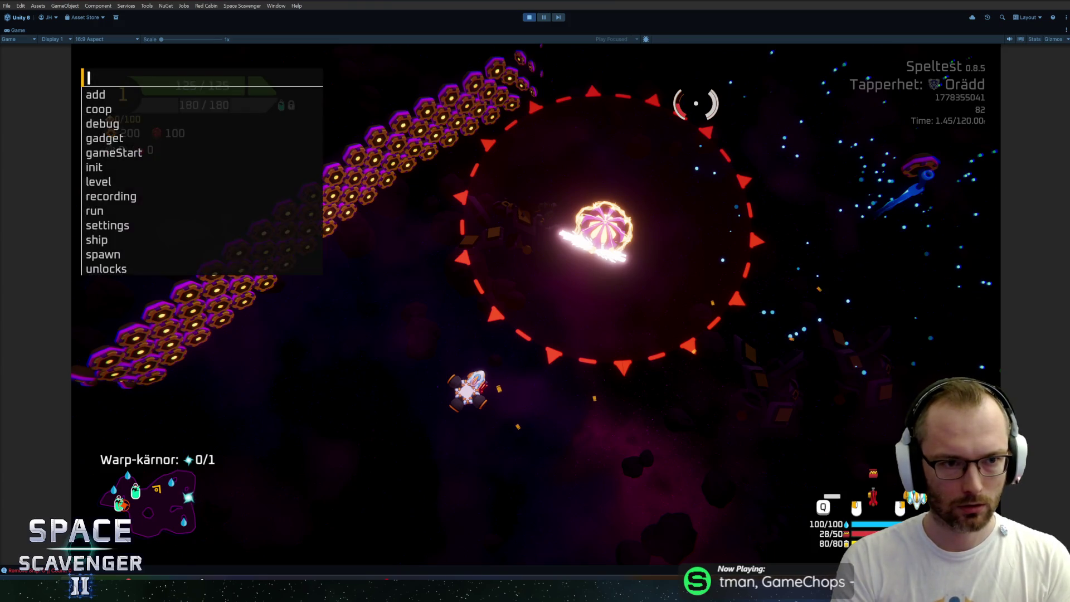
{"action": "type", "text": "debug fr"}
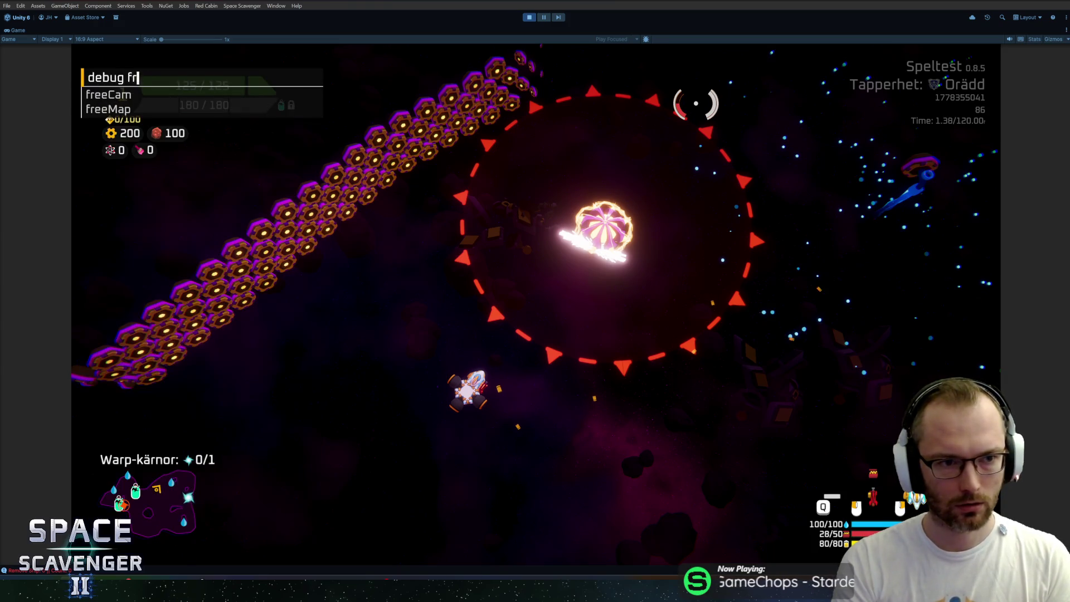
{"action": "type", "text": "eea"}
{"action": "key", "text": "BackSpace"}
{"action": "key", "text": "BackSpace"}
{"action": "type", "text": "c"}
{"action": "key", "text": "Tab"}
{"action": "key", "text": "Return"}
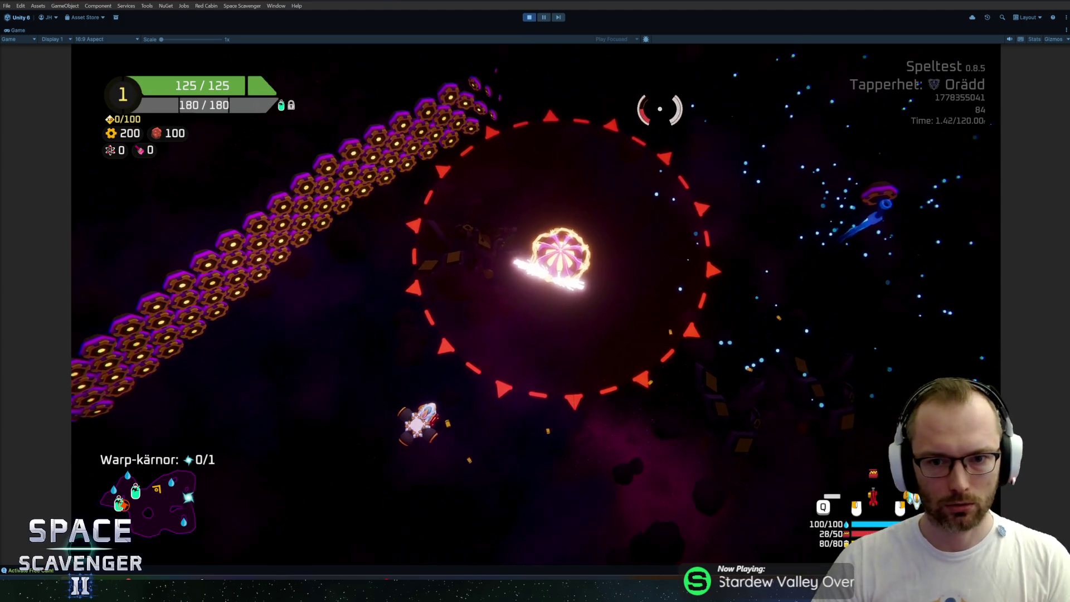
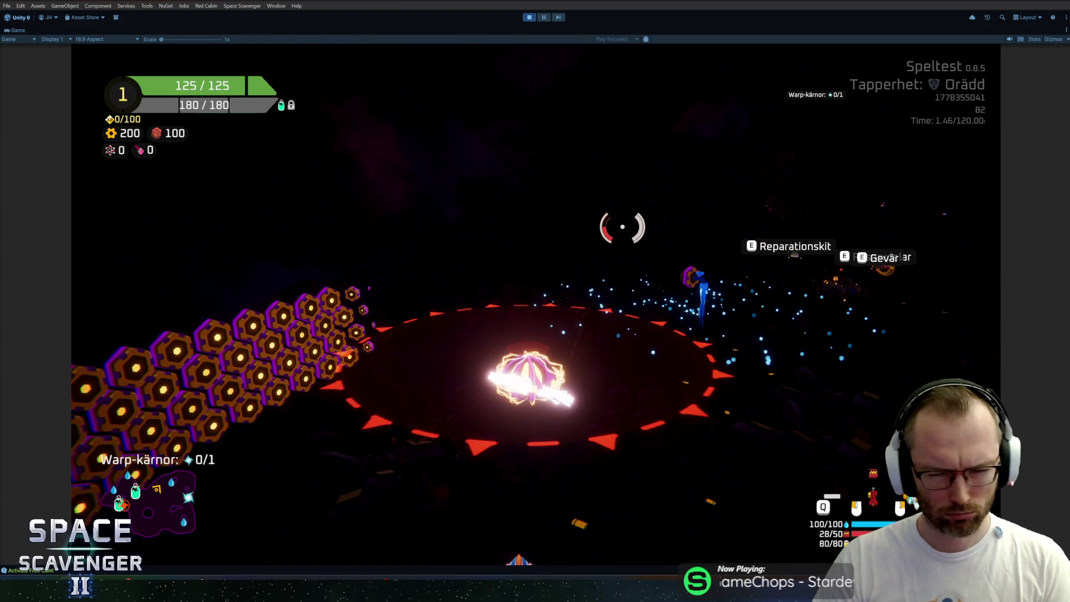
Pause and resume the game, then select a WarningArea(Clone) found via the 'warningarea' Hierarchy search
{"action": "left_click", "coordinate": [541, 17]}
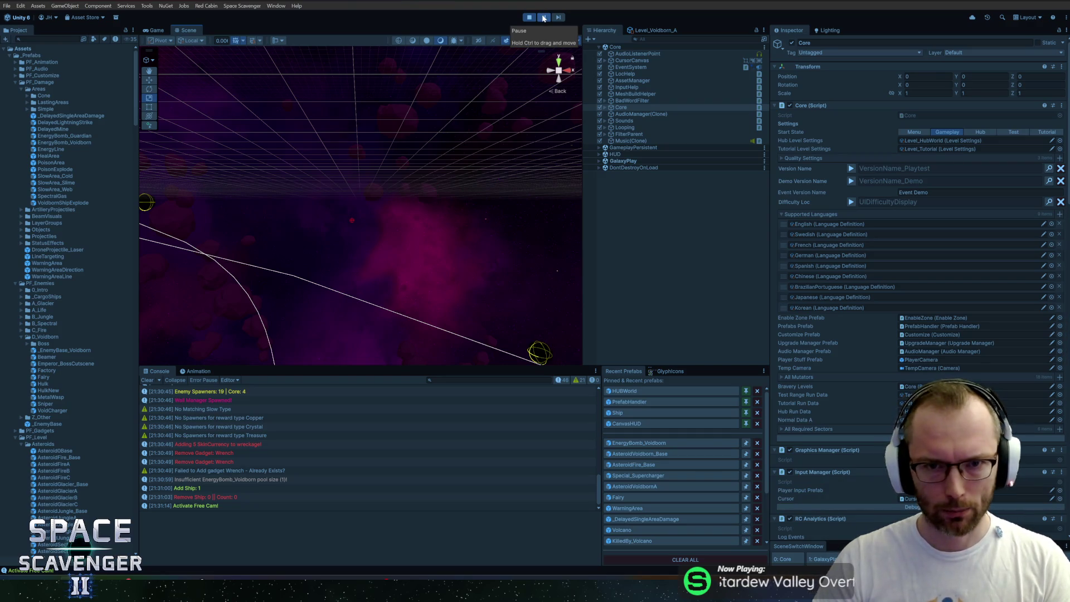
{"action": "left_click", "coordinate": [545, 18]}
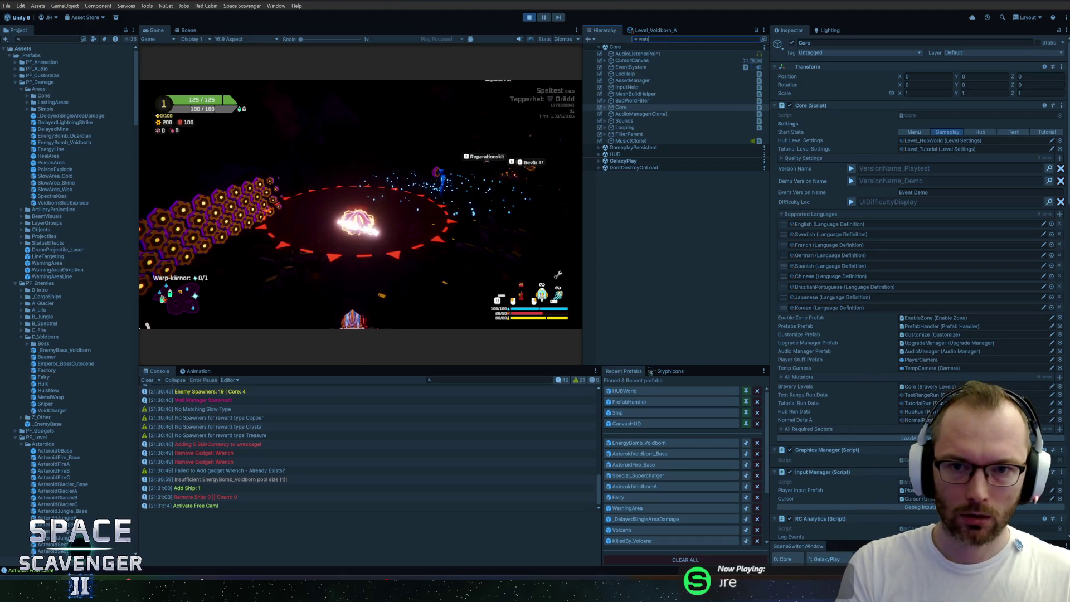
{"action": "key", "text": "BackSpace"}
{"action": "type", "text": "ea"}
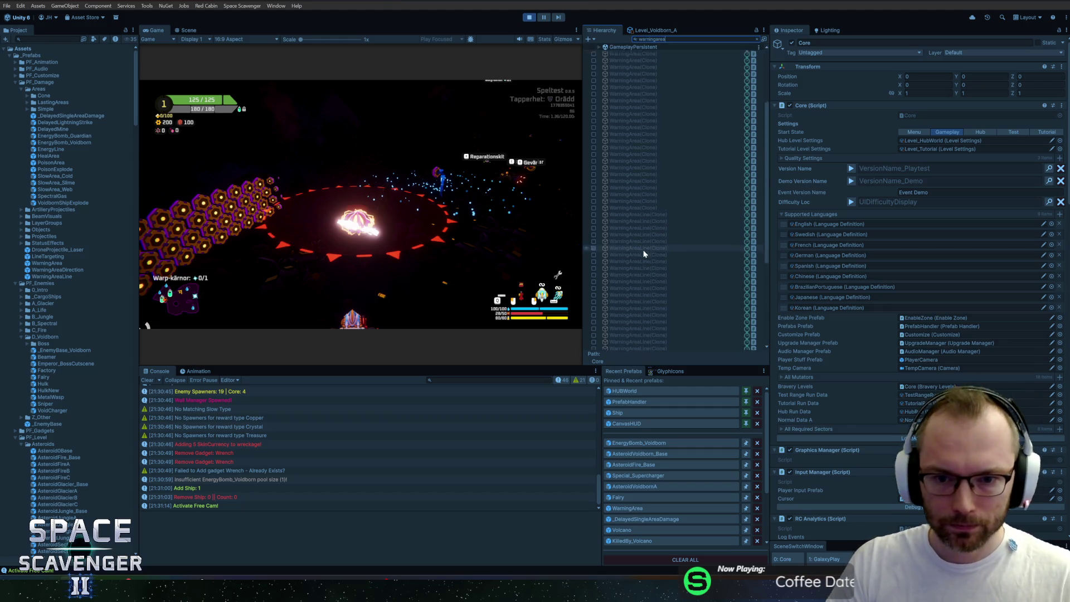
{"action": "scroll", "coordinate": [644, 253], "scroll_direction": "down", "scroll_amount": 5}
{"action": "left_click", "coordinate": [655, 345]}
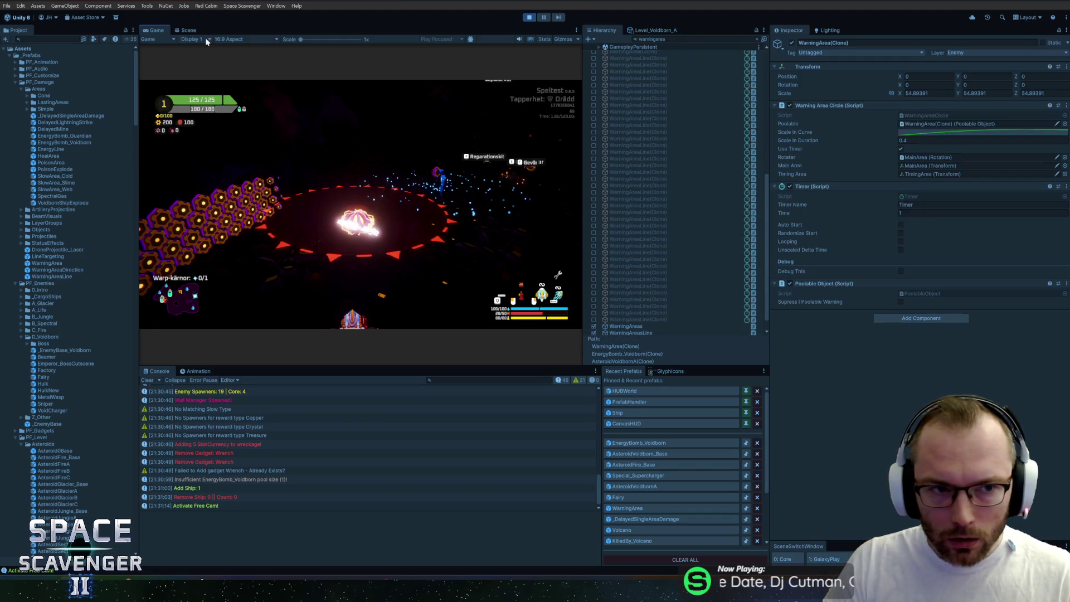
Switch to the Scene view, orbit the level, and clear the Hierarchy search
{"action": "left_click", "coordinate": [188, 30]}
{"action": "mouse_move", "coordinate": [369, 147]}
{"action": "left_mouse_down"}
{"action": "mouse_move", "coordinate": [417, 252]}
{"action": "mouse_move", "coordinate": [460, 146]}
{"action": "mouse_move", "coordinate": [430, 215]}
{"action": "mouse_move", "coordinate": [413, 196]}
{"action": "left_mouse_up"}
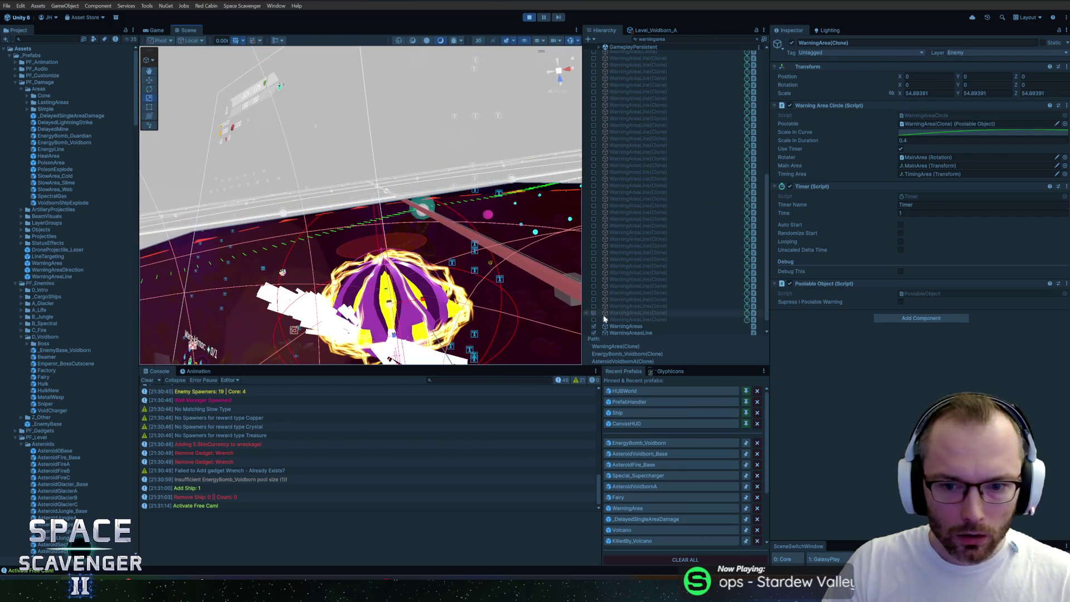
{"action": "key", "text": "Escape"}
Frame the warning area and inspect its MainArea and TimingArea children
{"action": "double_click", "coordinate": [608, 330]}
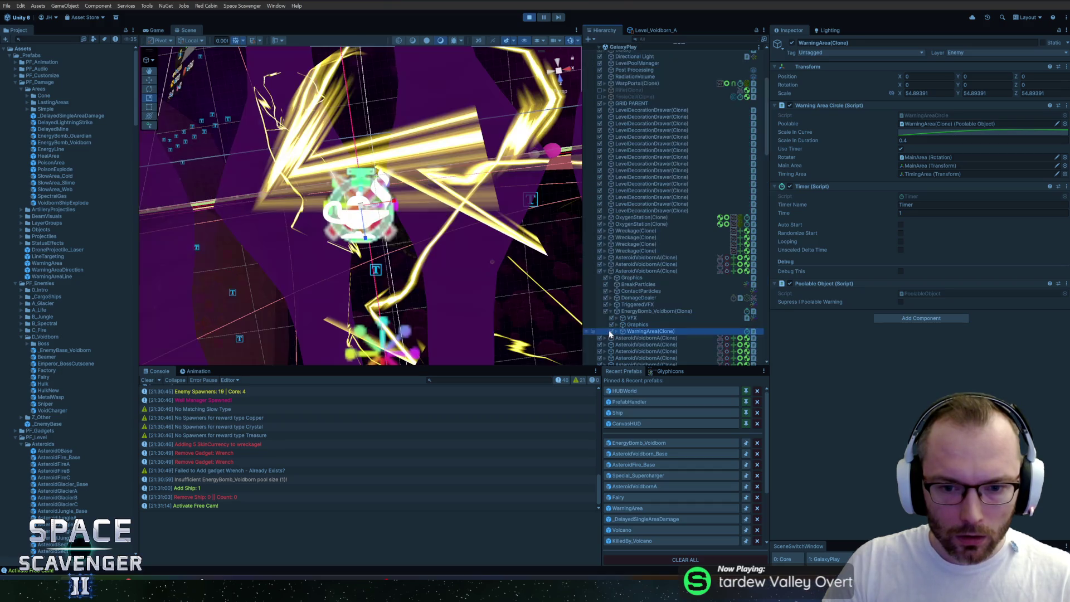
{"action": "scroll", "coordinate": [644, 250], "scroll_direction": "down", "scroll_amount": 5}
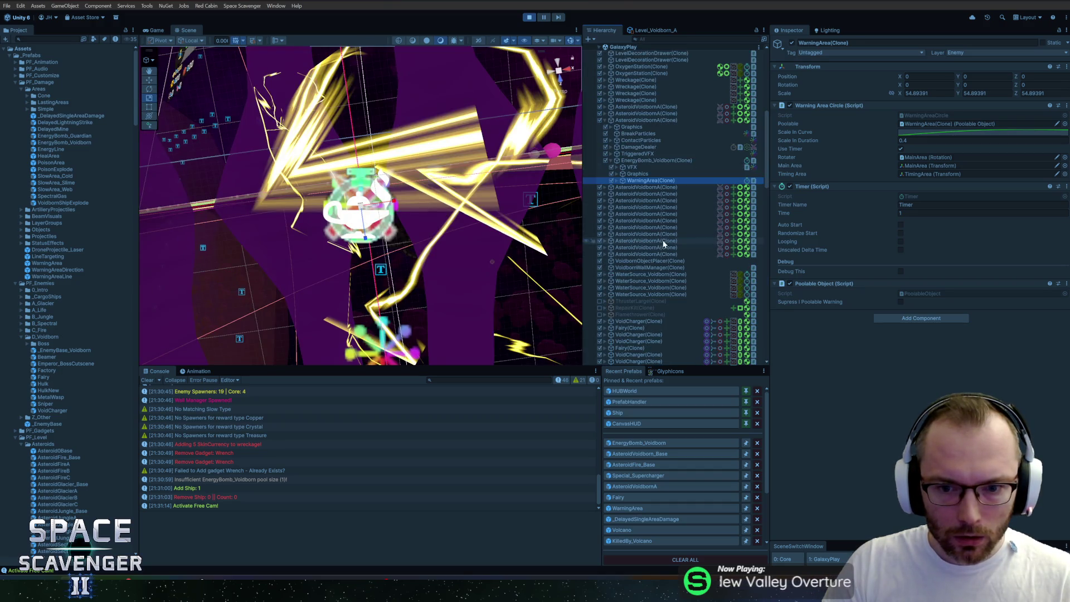
{"action": "left_click", "coordinate": [615, 180]}
{"action": "left_click", "coordinate": [646, 187]}
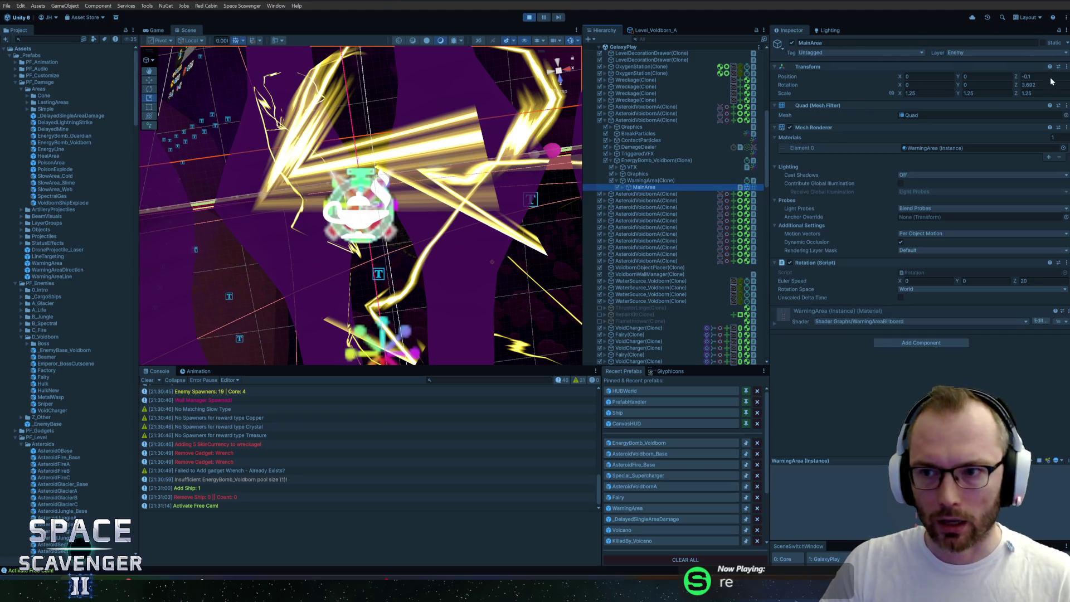
{"action": "left_click", "coordinate": [622, 188]}
{"action": "left_click", "coordinate": [635, 195]}
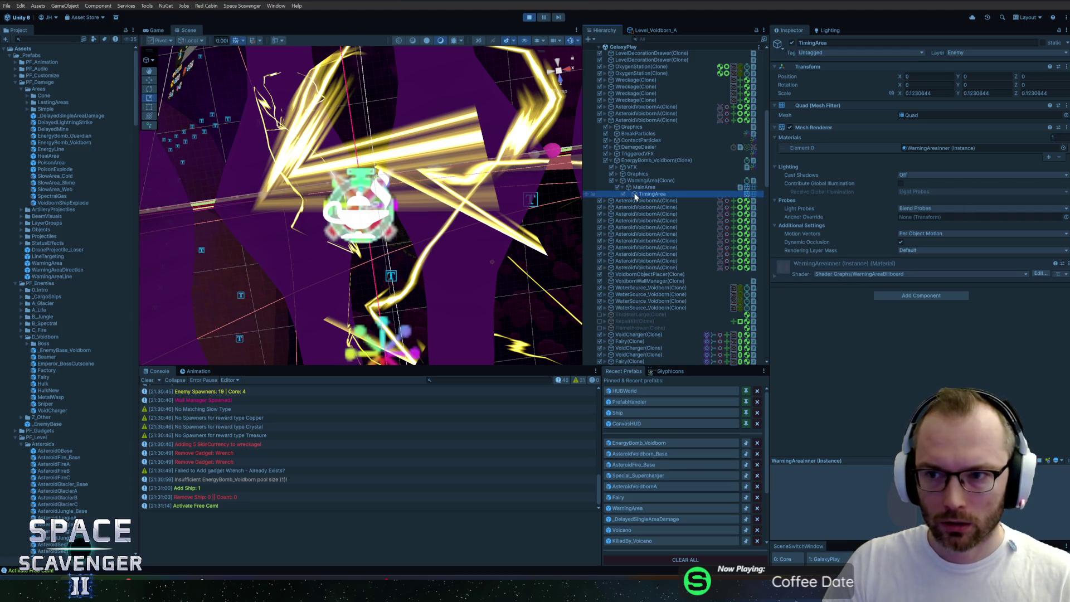
{"action": "left_click", "coordinate": [644, 188]}
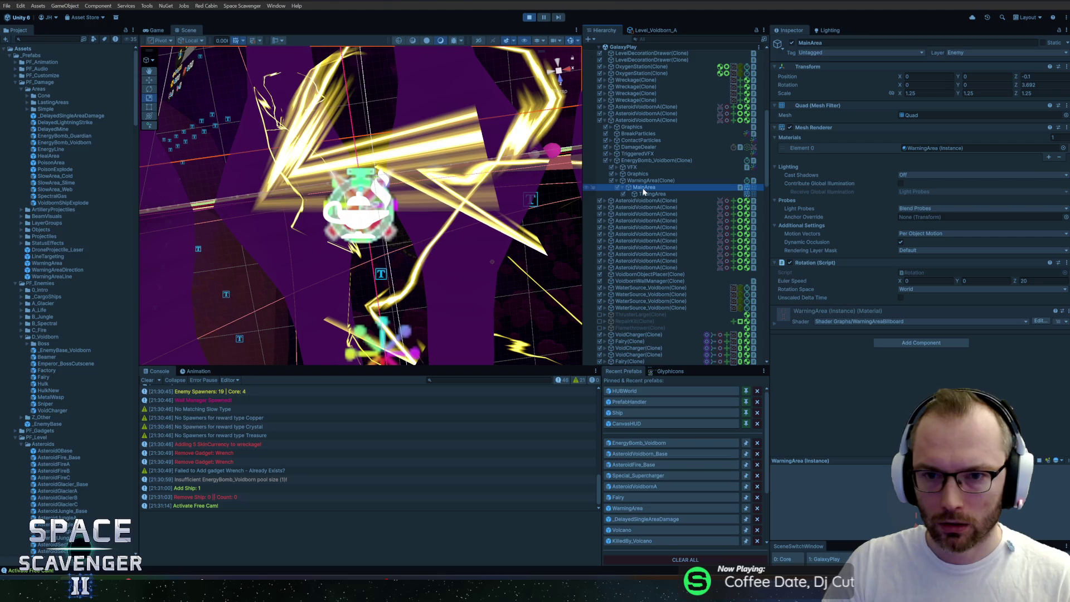
{"action": "scroll", "coordinate": [379, 234], "scroll_direction": "down", "scroll_amount": 10}
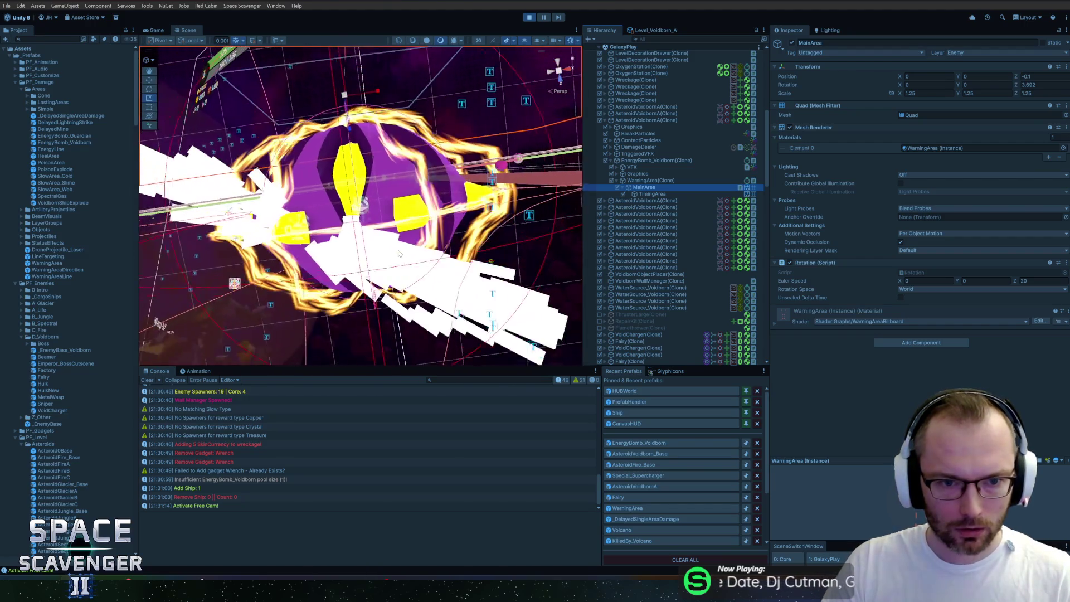
{"action": "left_click_drag", "start_coordinate": [398, 190], "coordinate": [402, 200]}
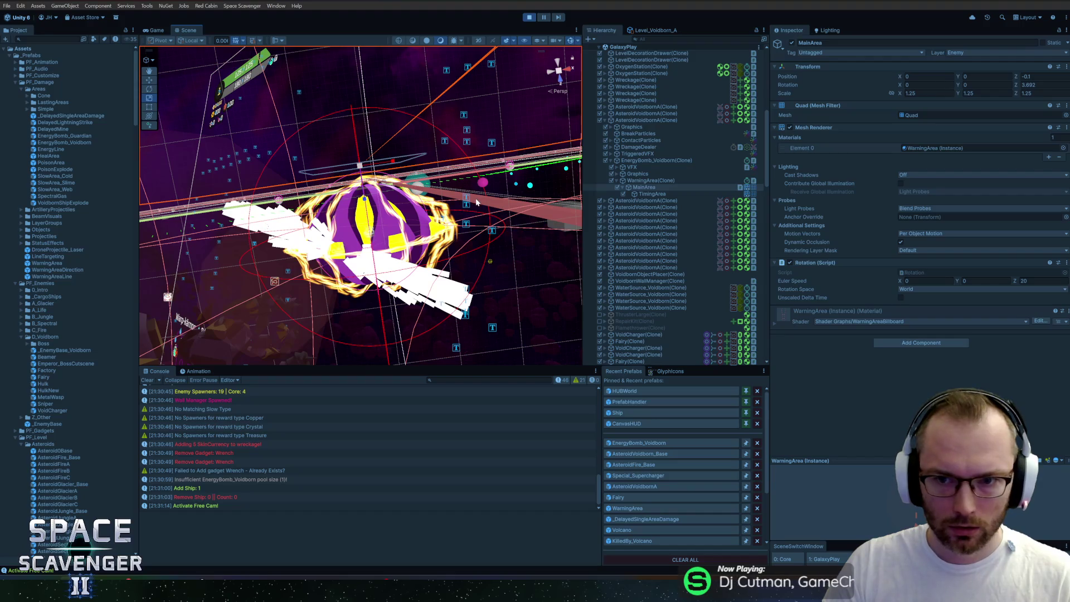
Compare the WarningArea(Clone), parent EnergyBomb_Voidborn(Clone) and MainArea settings
{"action": "left_click", "coordinate": [652, 180]}
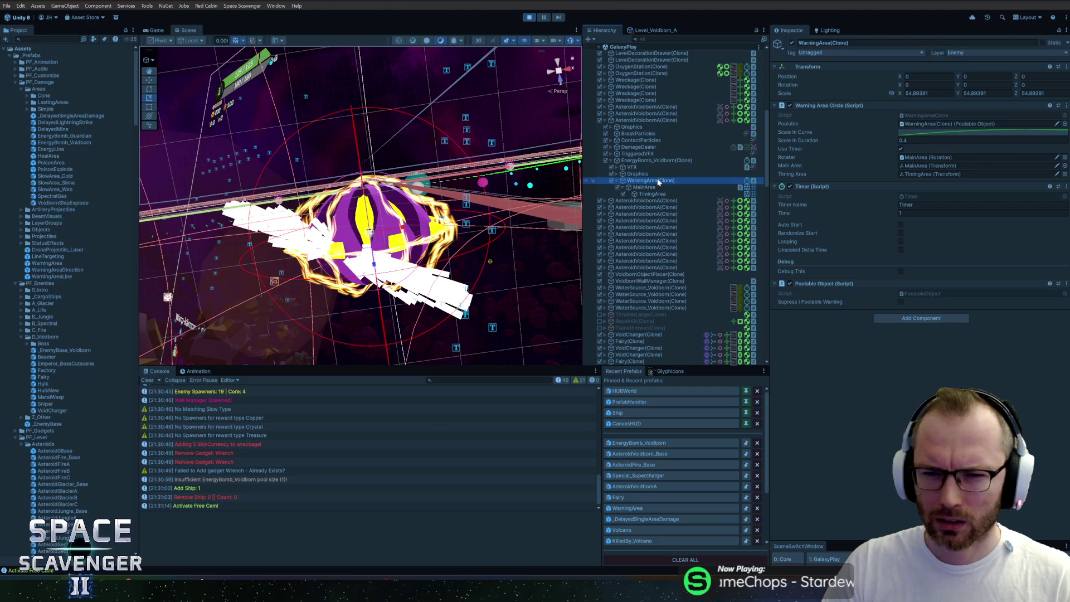
{"action": "left_click", "coordinate": [650, 161]}
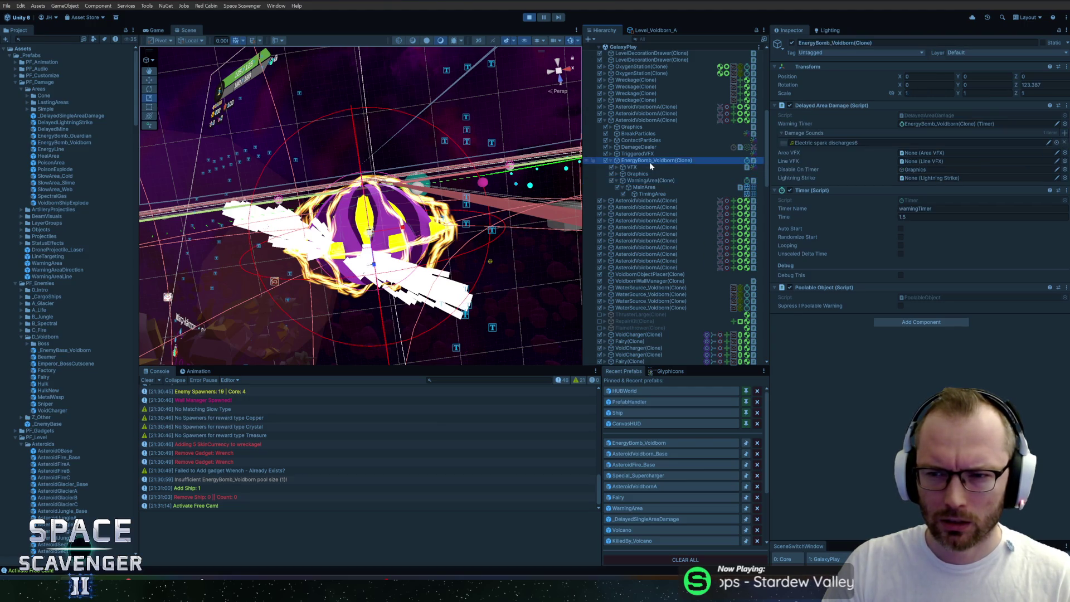
{"action": "left_click", "coordinate": [650, 182]}
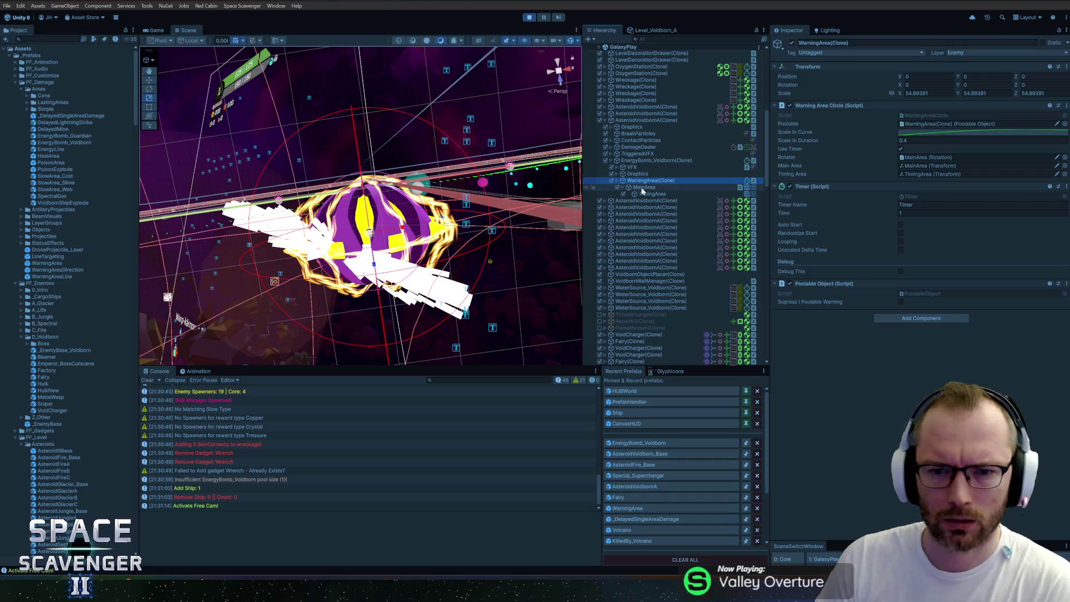
{"action": "left_click", "coordinate": [644, 188]}
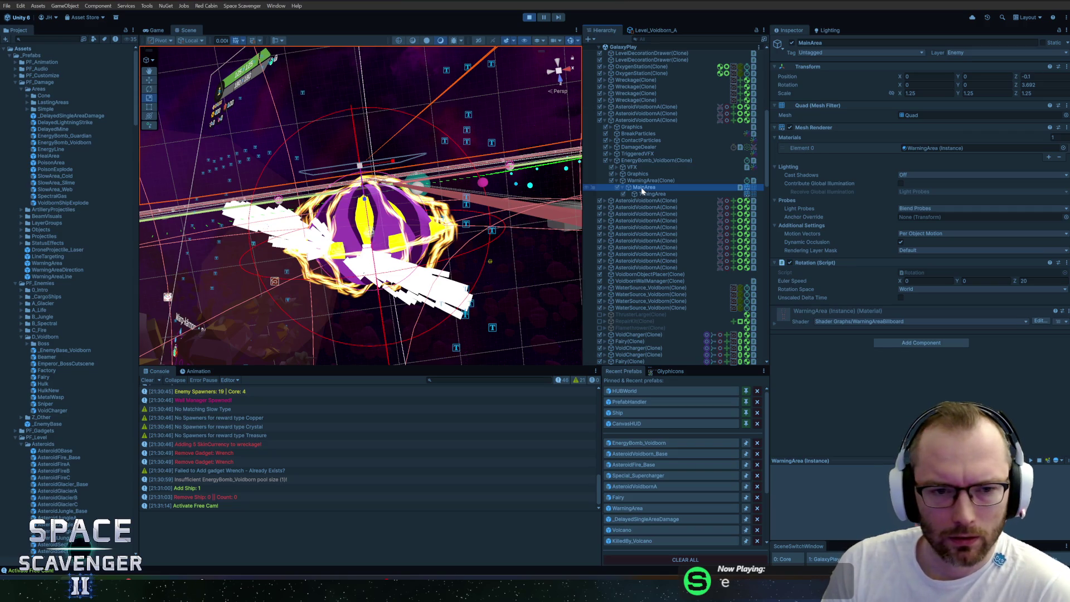
Raise MainArea's Position Z from -0.1 to just above zero and return to the Game view
{"action": "mouse_move", "coordinate": [423, 201]}
{"action": "left_mouse_down"}
{"action": "mouse_move", "coordinate": [456, 165]}
{"action": "mouse_move", "coordinate": [379, 200]}
{"action": "left_mouse_up"}
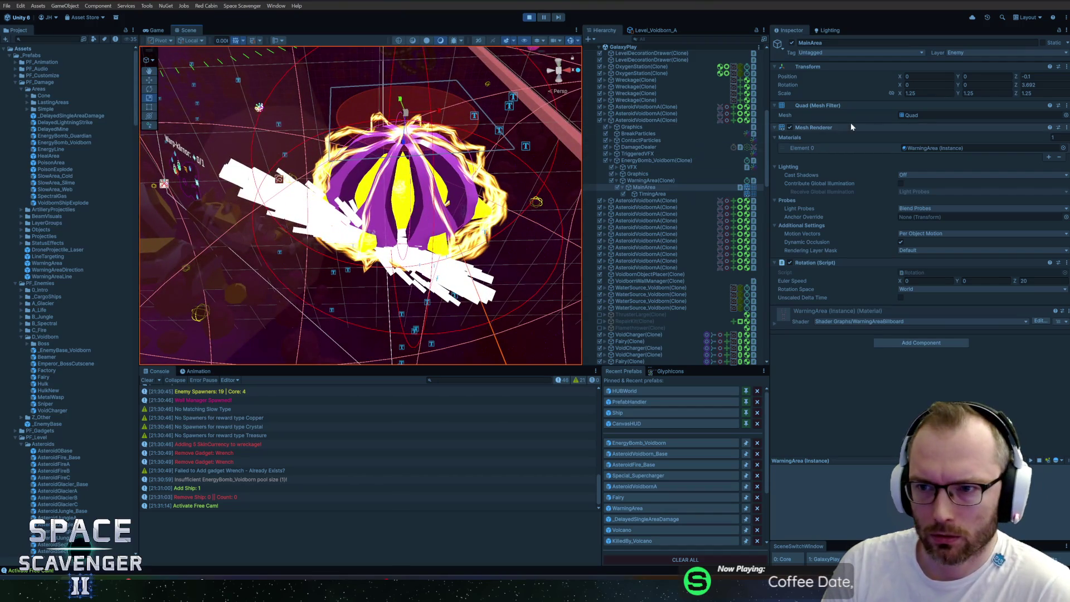
{"action": "left_click_drag", "start_coordinate": [1016, 79], "coordinate": [1017, 76]}
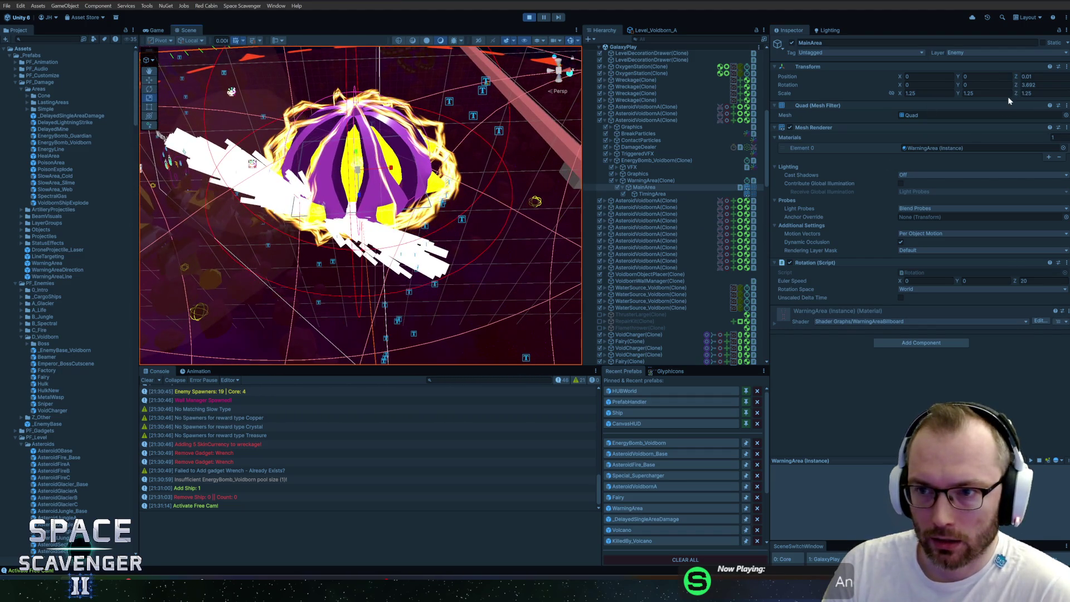
{"action": "left_click", "coordinate": [647, 180]}
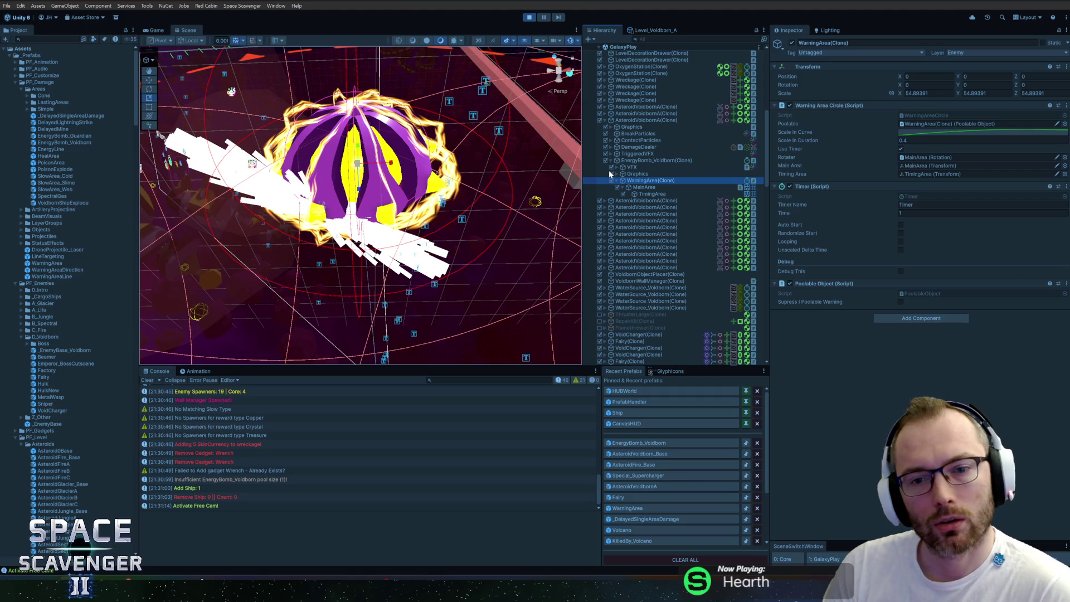
{"action": "left_click", "coordinate": [646, 187]}
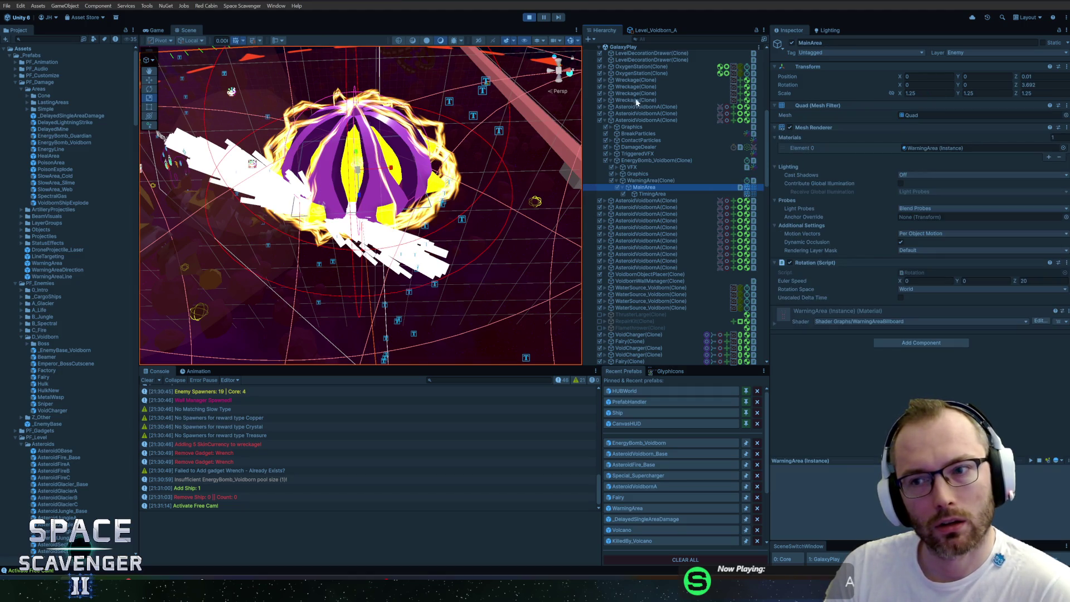
{"action": "left_click", "coordinate": [650, 181]}
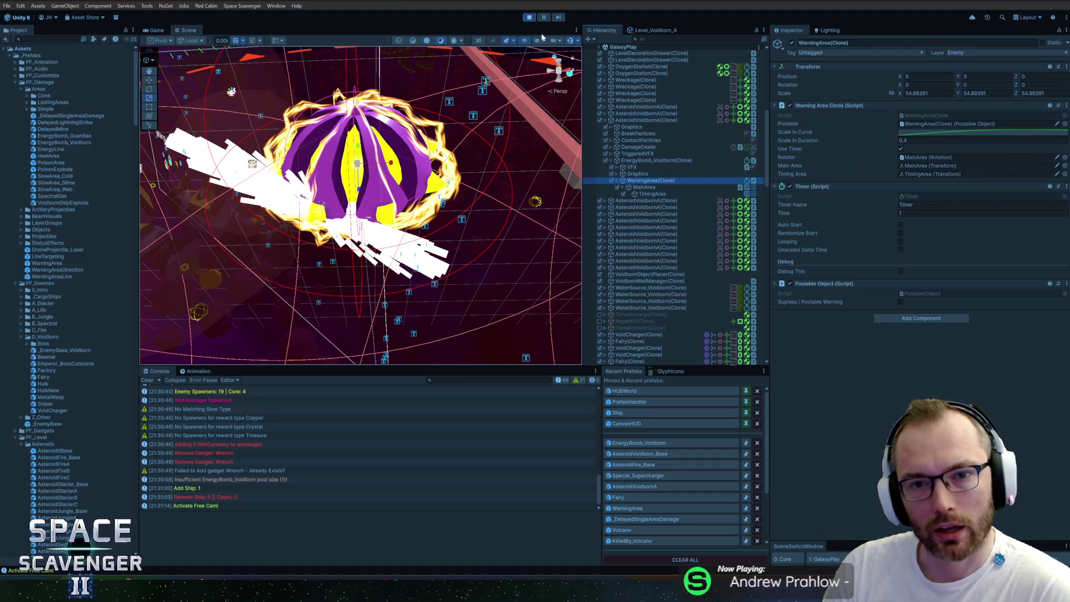
{"action": "left_click", "coordinate": [148, 31]}
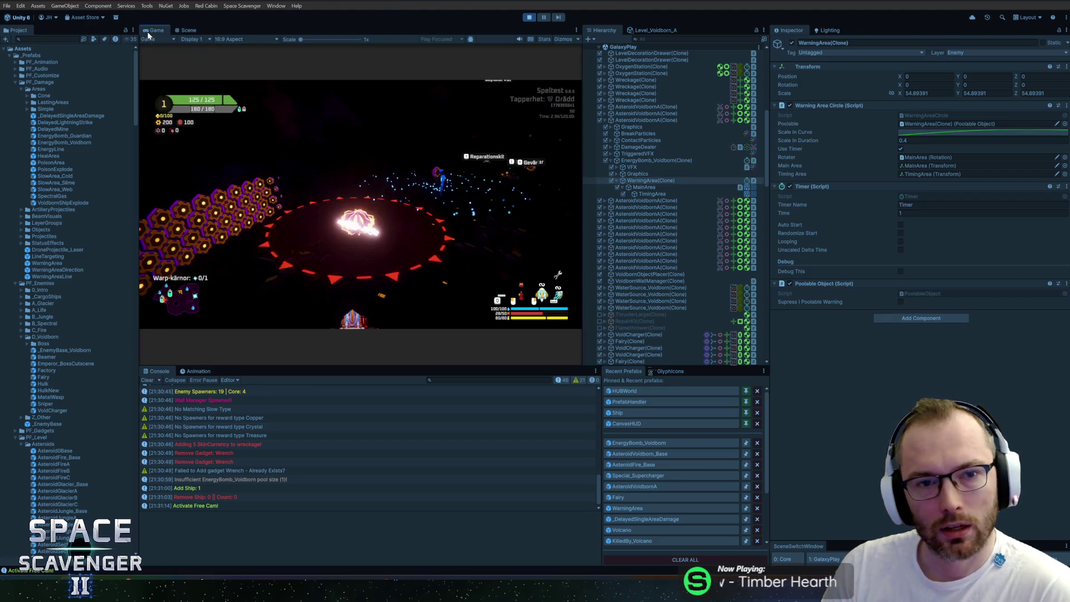
Turn the free camera off through the in-game debug console and maximize the Game view
{"action": "key", "text": "grave"}
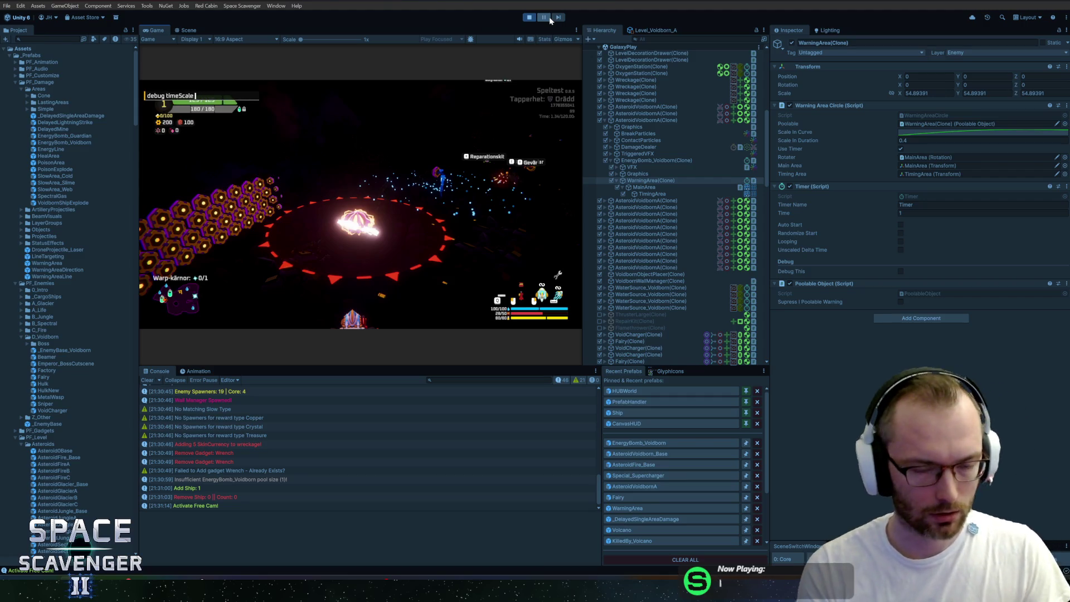
{"action": "key", "text": "Up"}
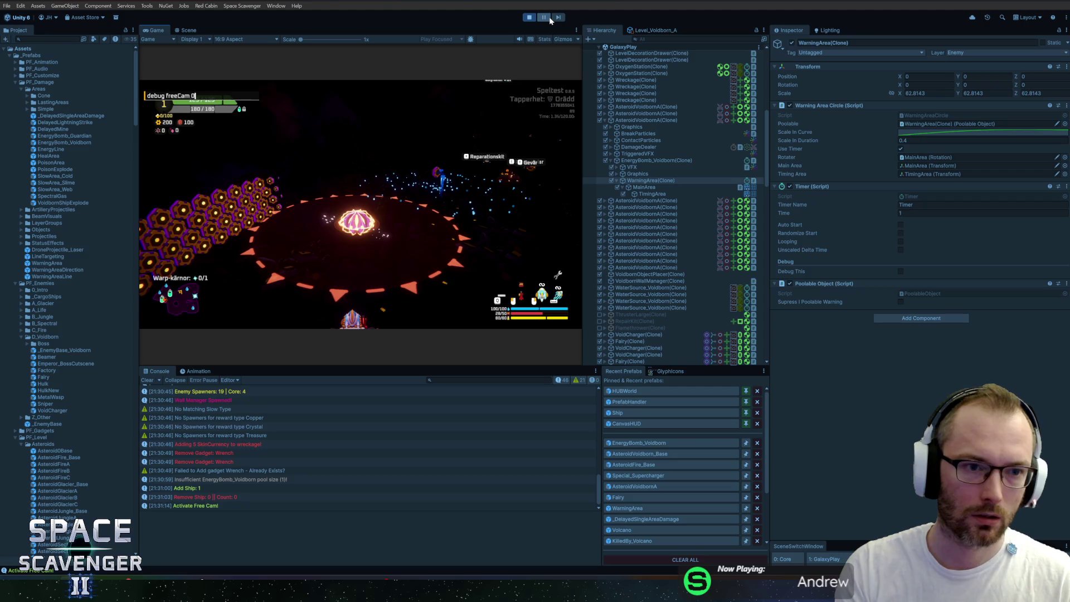
{"action": "key", "text": "Return"}
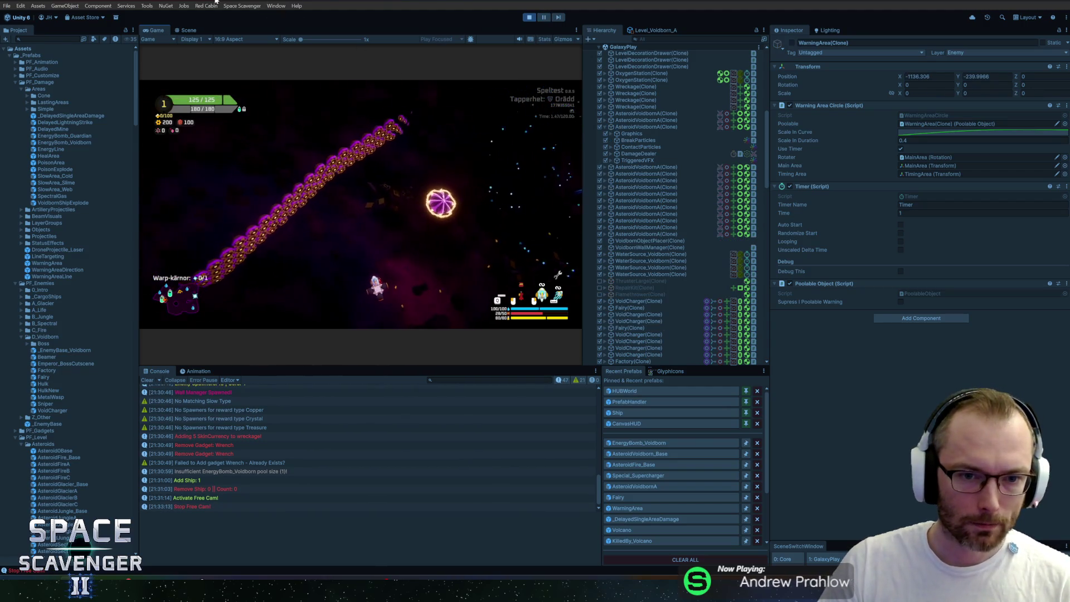
{"action": "key", "text": "shift+space"}
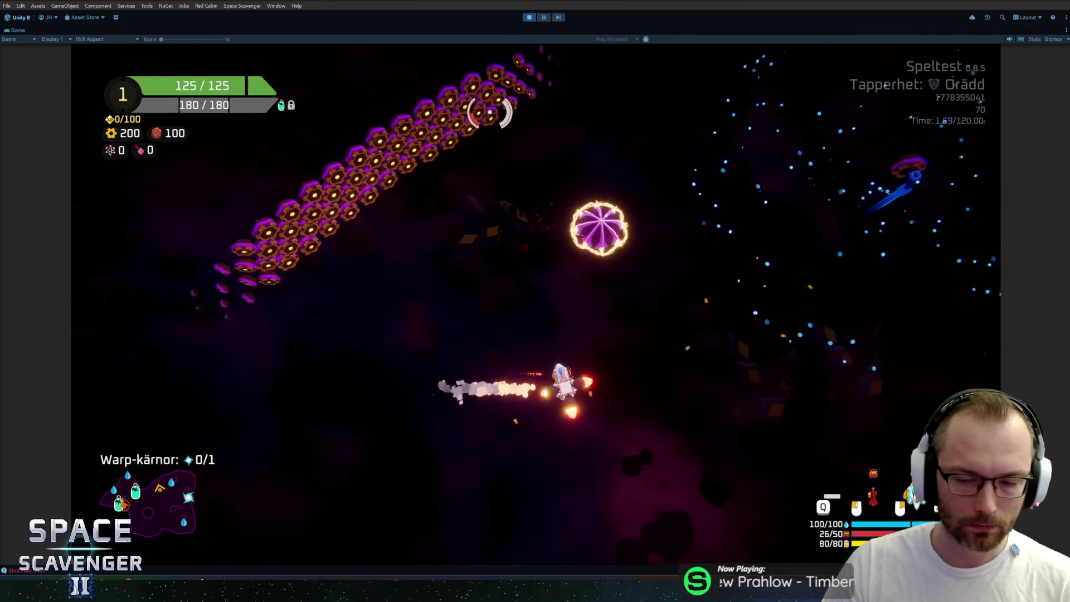
Shoot two orbs, then stop play mode with Ctrl+P
{"action": "left_click", "coordinate": [482, 150]}
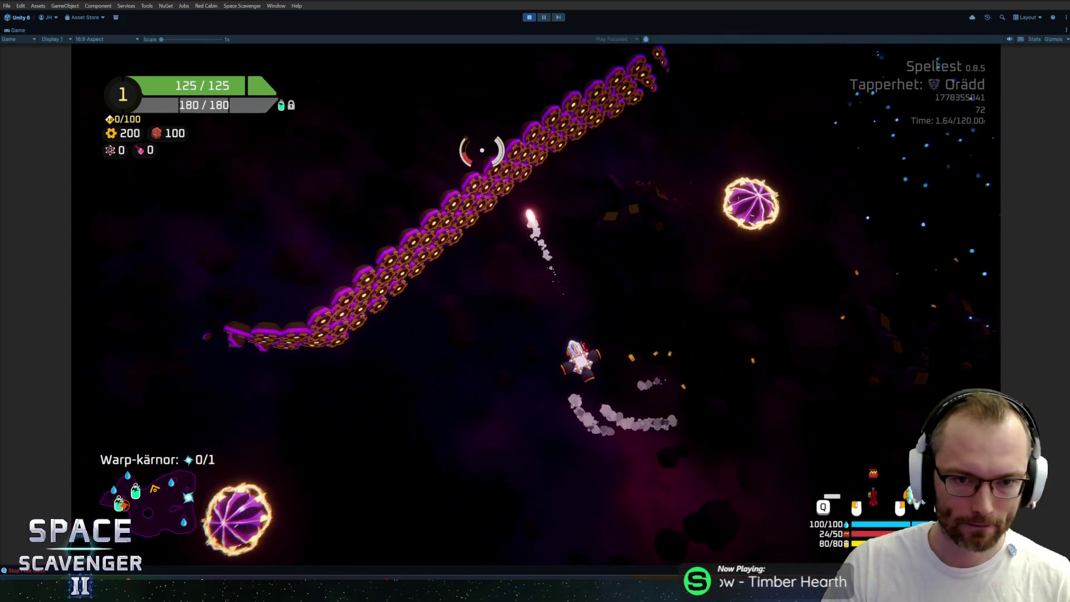
{"action": "left_click", "coordinate": [513, 136]}
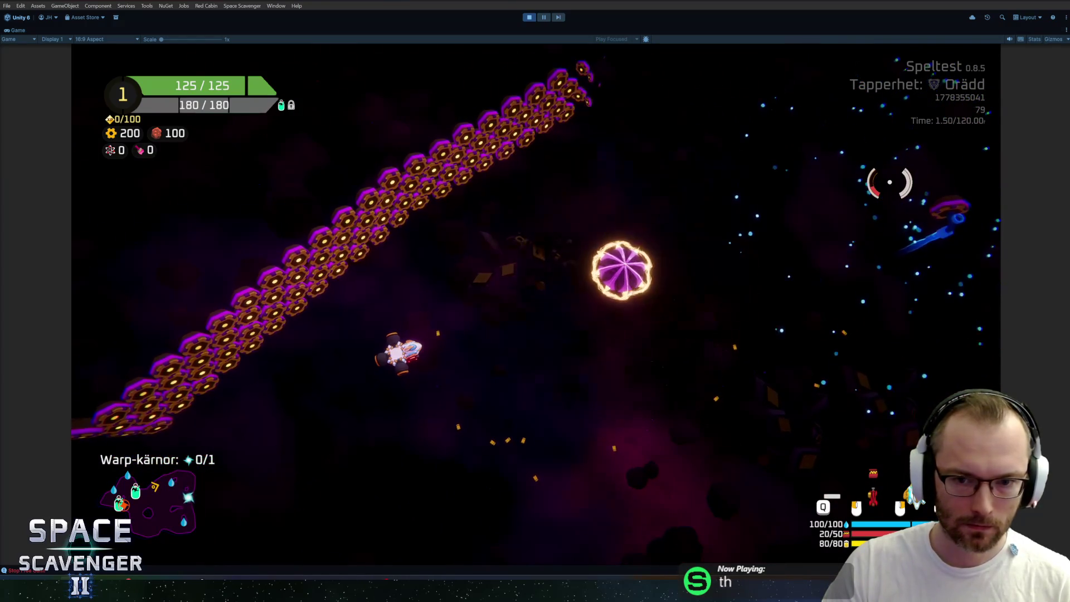
{"action": "key", "text": "ctrl+p"}
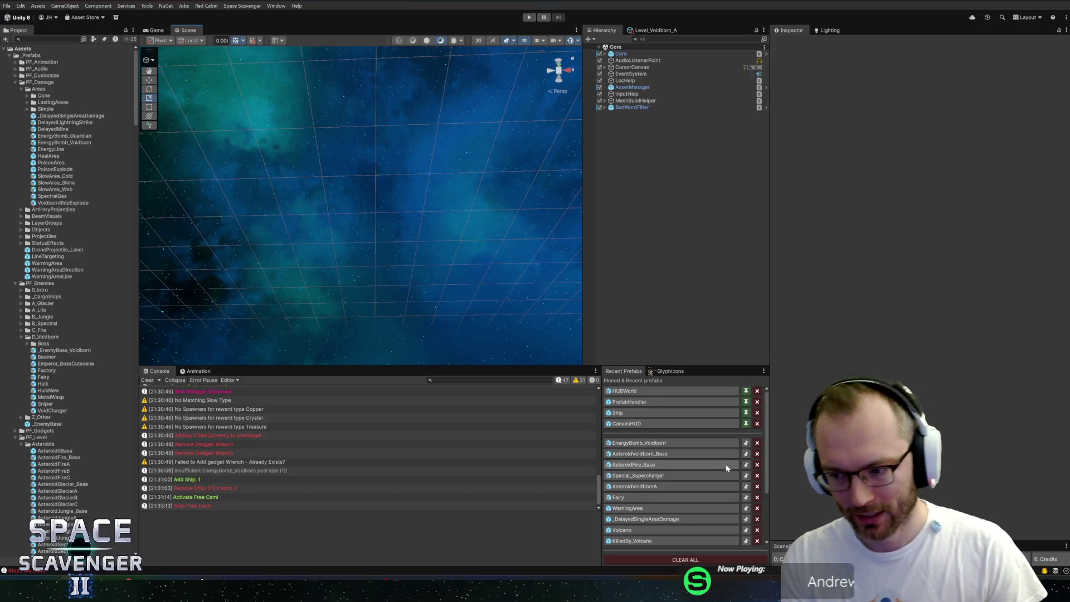
Find the WarningArea prefab by searching 'warningare' in the Project and open it for editing
{"action": "left_click", "coordinate": [668, 439]}
{"action": "left_click", "coordinate": [47, 39]}
{"action": "type", "text": "warnin"}
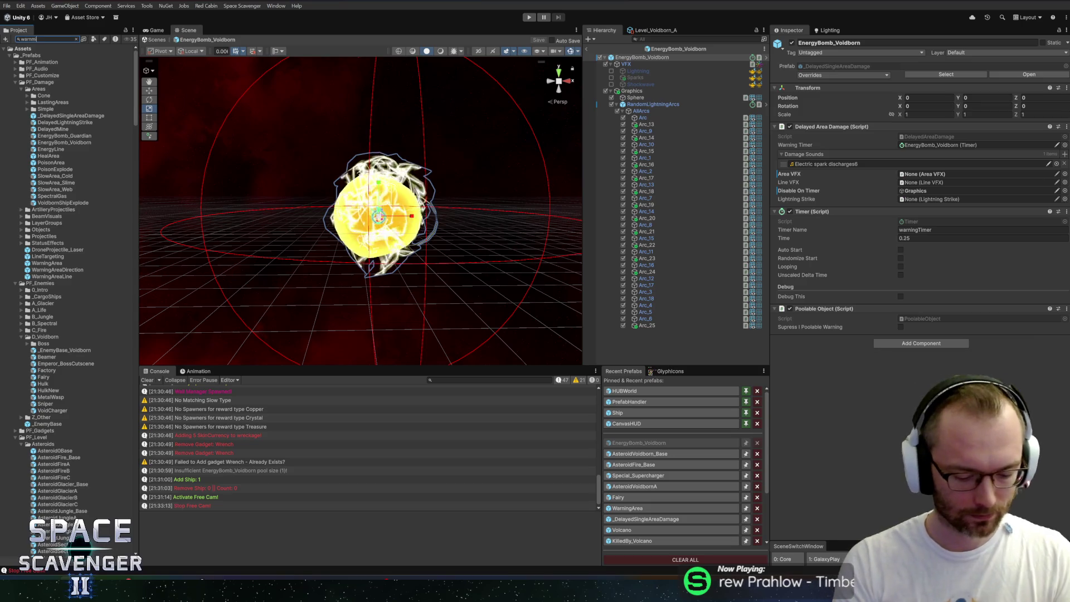
{"action": "type", "text": "gare"}
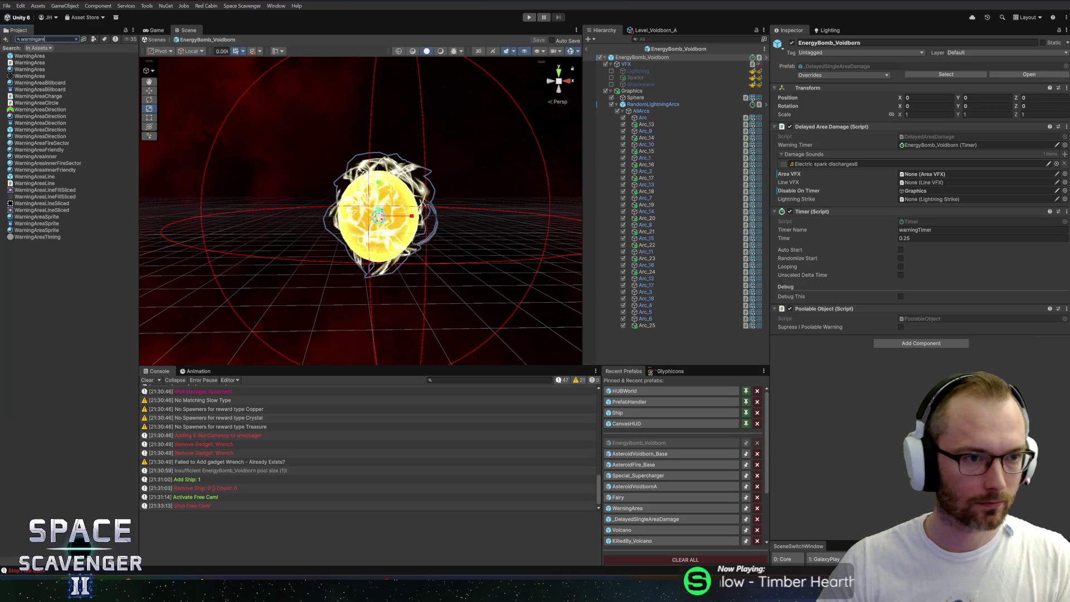
{"action": "left_click", "coordinate": [31, 56]}
{"action": "left_click", "coordinate": [76, 39]}
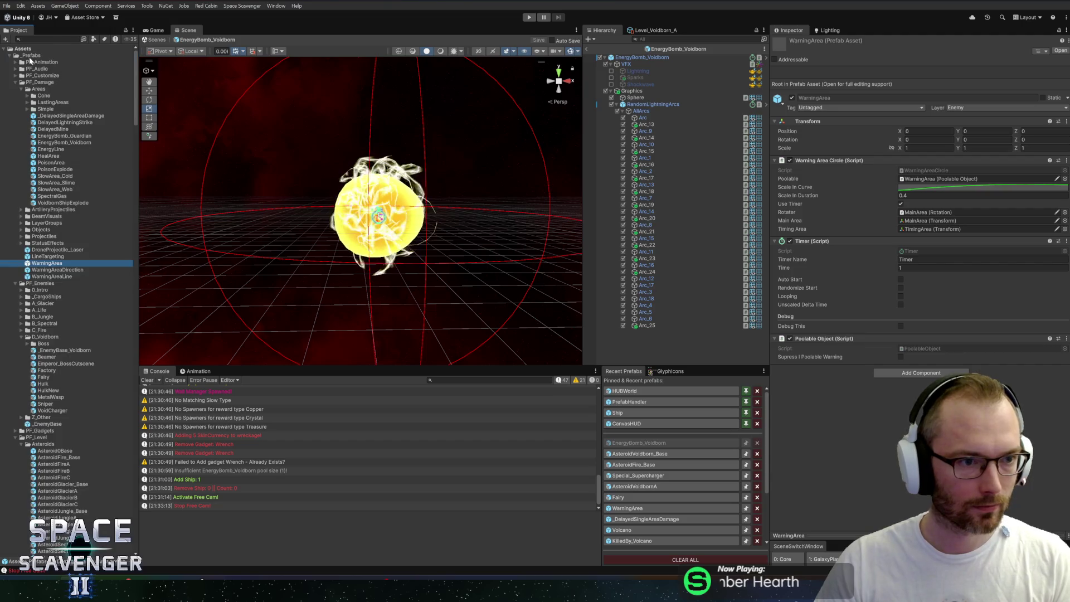
{"action": "double_click", "coordinate": [47, 263]}
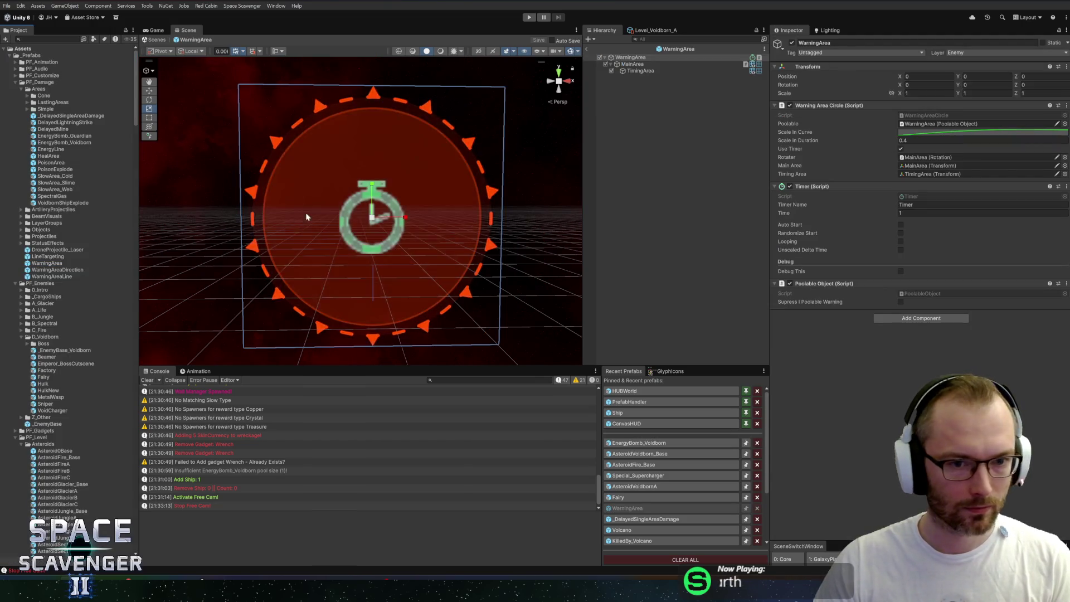
Orbit around the warning circle and review the WarningArea root's scale values
{"action": "mouse_move", "coordinate": [220, 203]}
{"action": "left_mouse_down"}
{"action": "mouse_move", "coordinate": [371, 175]}
{"action": "mouse_move", "coordinate": [525, 177]}
{"action": "mouse_move", "coordinate": [494, 160]}
{"action": "left_mouse_up"}
{"action": "key", "text": "f"}
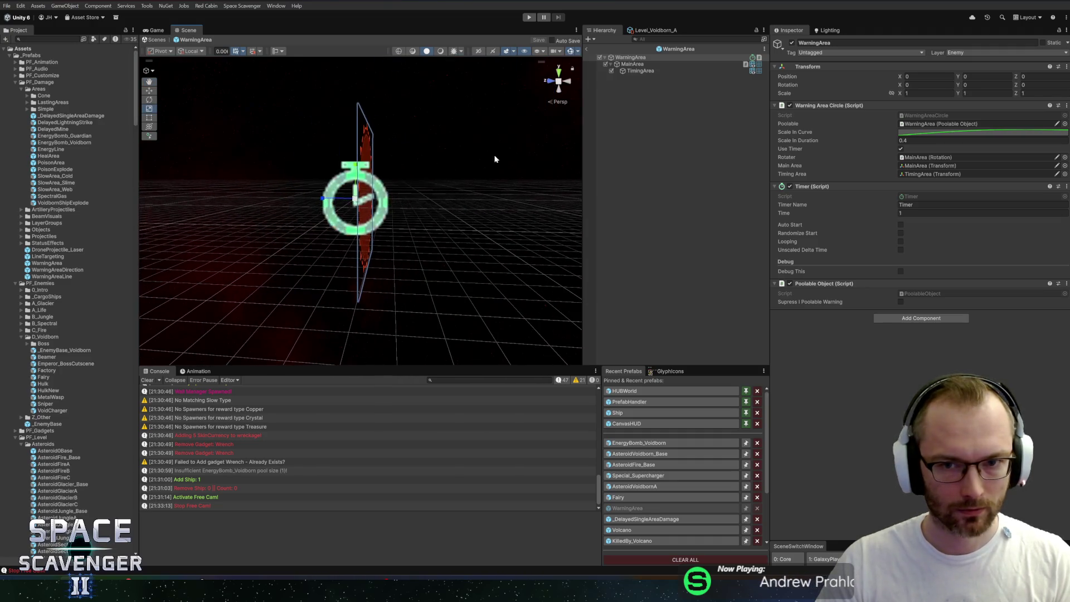
{"action": "left_click", "coordinate": [635, 65]}
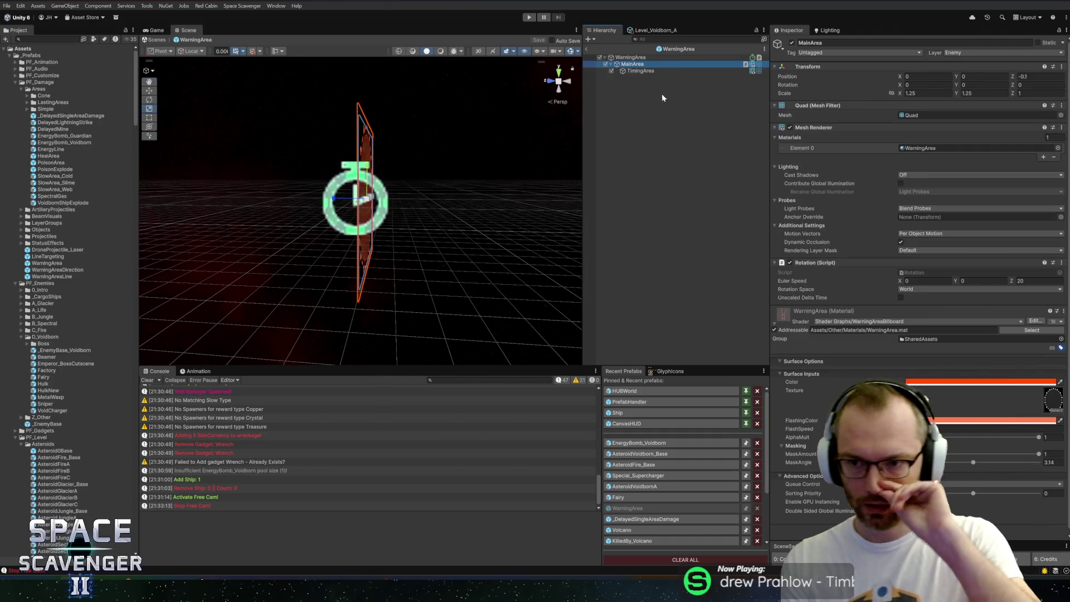
{"action": "left_click", "coordinate": [655, 59]}
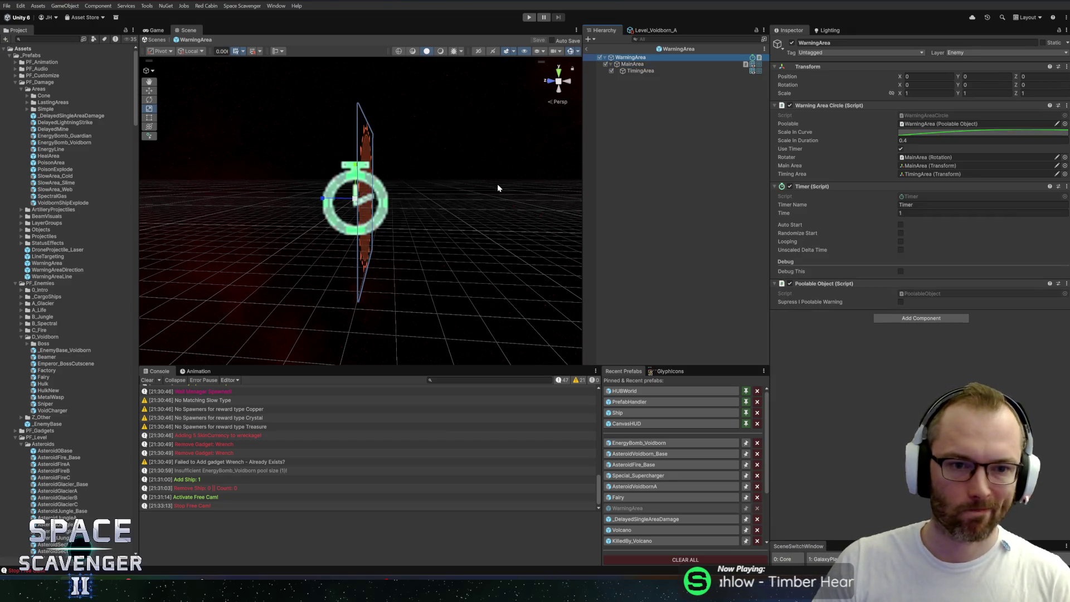
{"action": "left_click_drag", "start_coordinate": [497, 183], "coordinate": [910, 66]}
{"action": "left_click", "coordinate": [929, 93]}
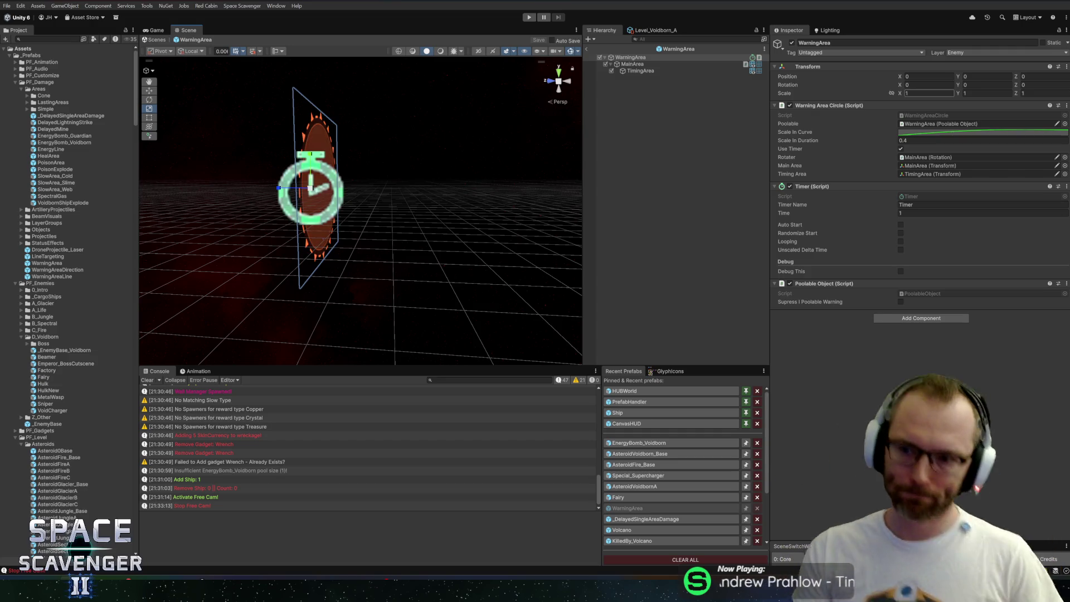
{"action": "left_click", "coordinate": [985, 102]}
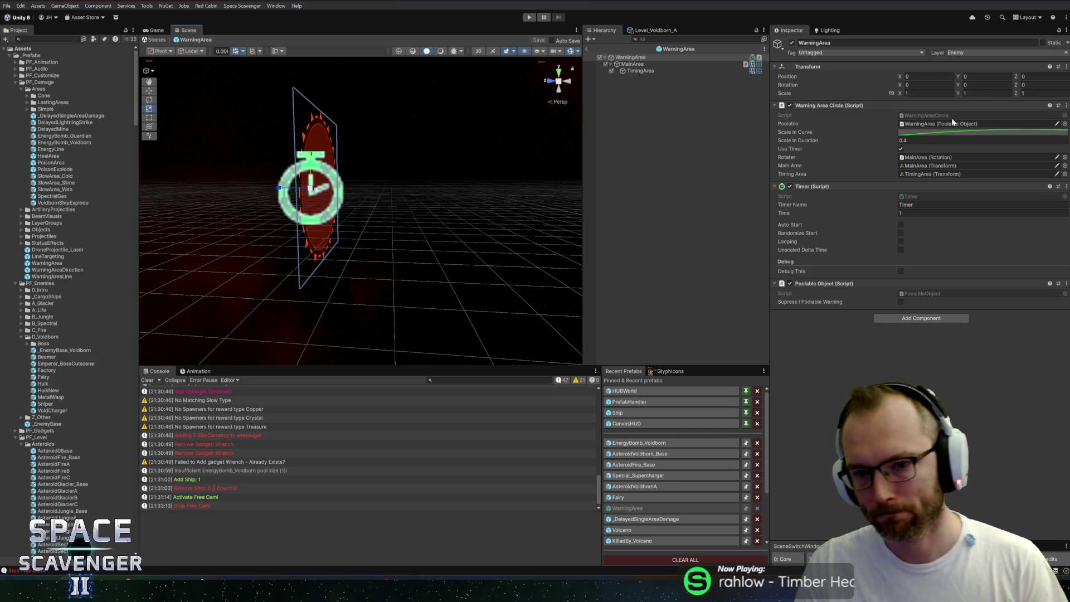
{"action": "key", "text": "w"}
{"action": "mouse_move", "coordinate": [396, 192]}
{"action": "left_mouse_down"}
{"action": "mouse_move", "coordinate": [434, 202]}
{"action": "mouse_move", "coordinate": [431, 146]}
{"action": "mouse_move", "coordinate": [487, 167]}
{"action": "left_mouse_up"}
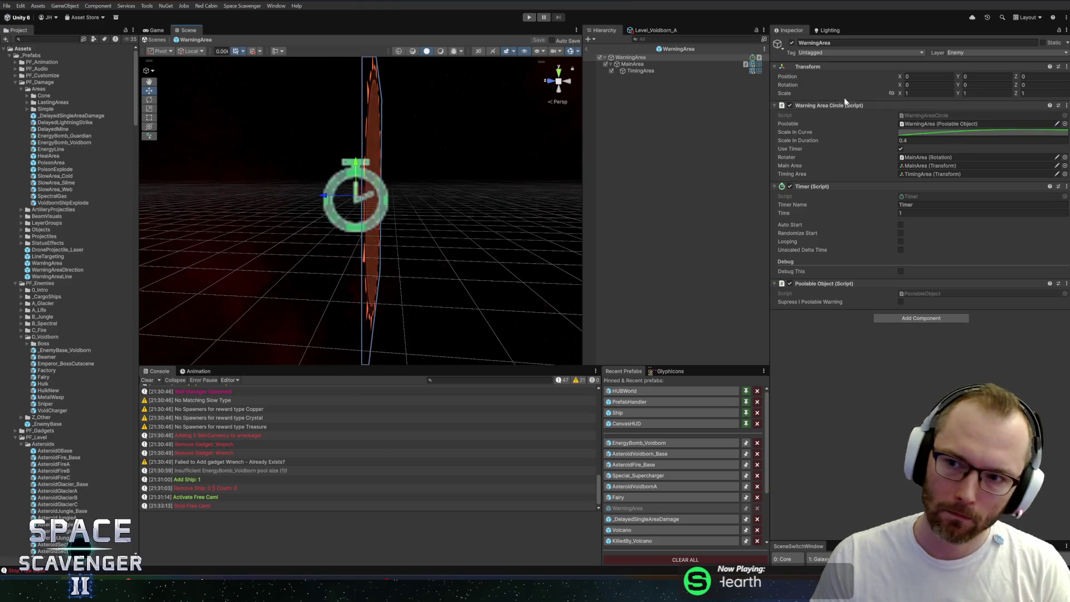
Set MainArea's Position Z to -0.02, save the prefab, and exit prefab mode
{"action": "left_click", "coordinate": [645, 71]}
{"action": "left_click", "coordinate": [632, 64]}
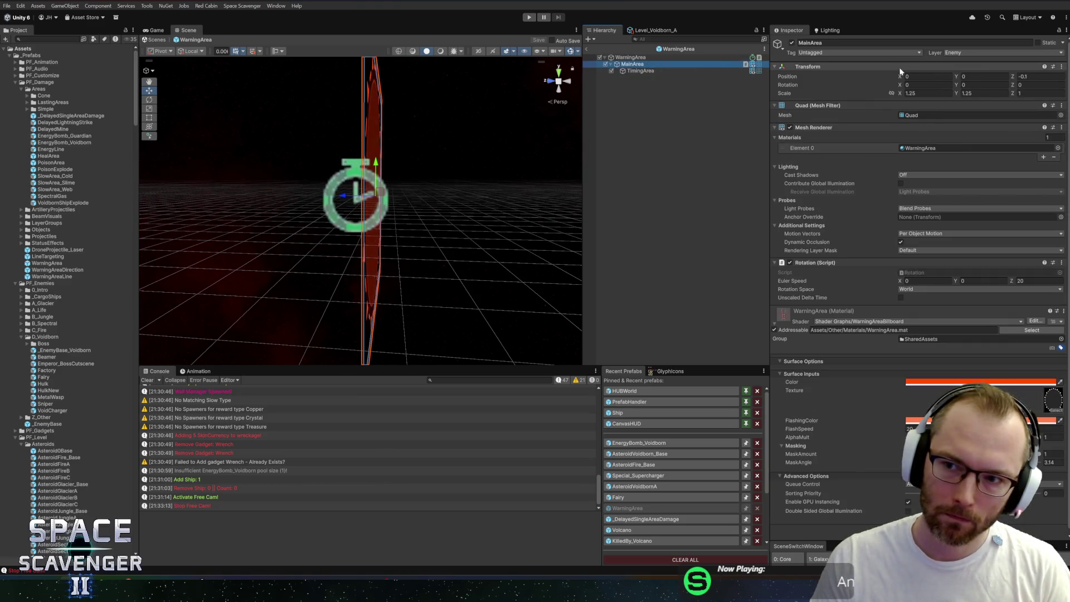
{"action": "left_click", "coordinate": [1040, 76]}
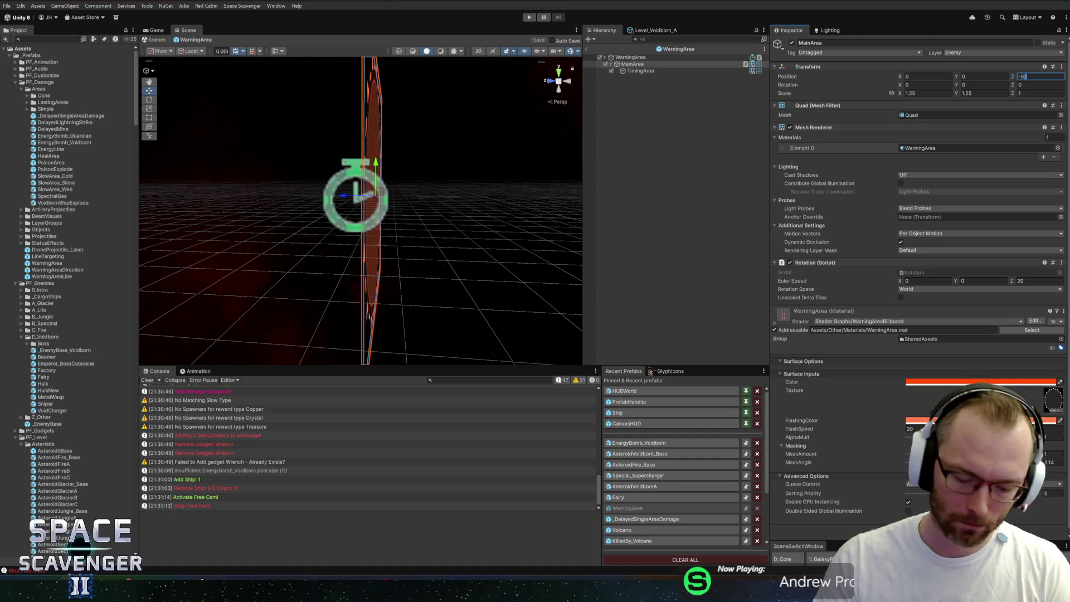
{"action": "type", "text": "-0.0"}
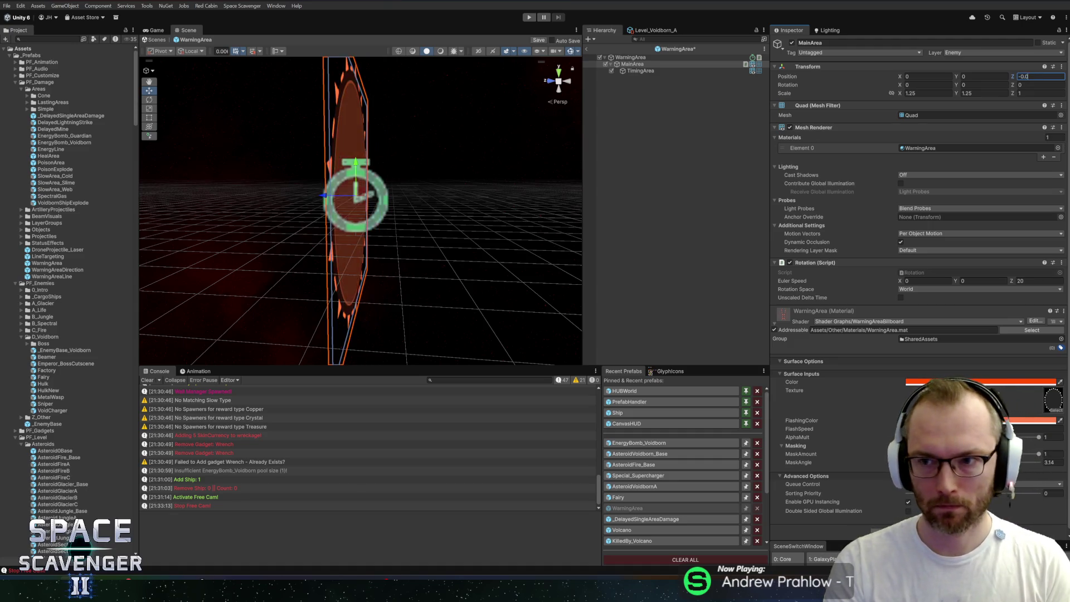
{"action": "type", "text": "2"}
{"action": "key", "text": "ctrl+s"}
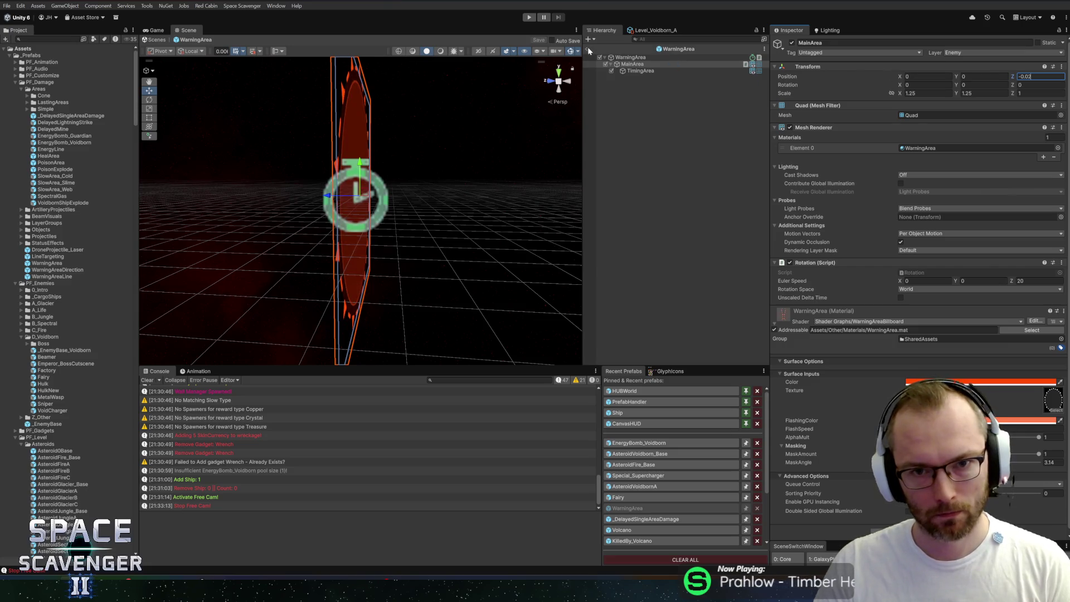
{"action": "left_click", "coordinate": [589, 50]}
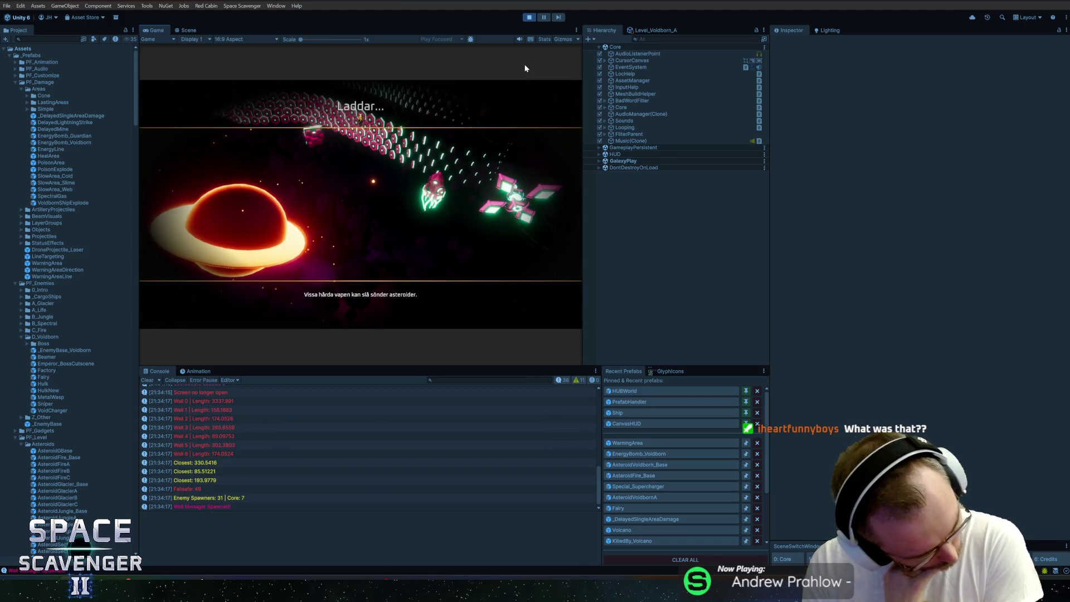
Maximize the Game view and fly the ship through the Voidborn level using WASD
{"action": "double_click", "coordinate": [160, 28]}
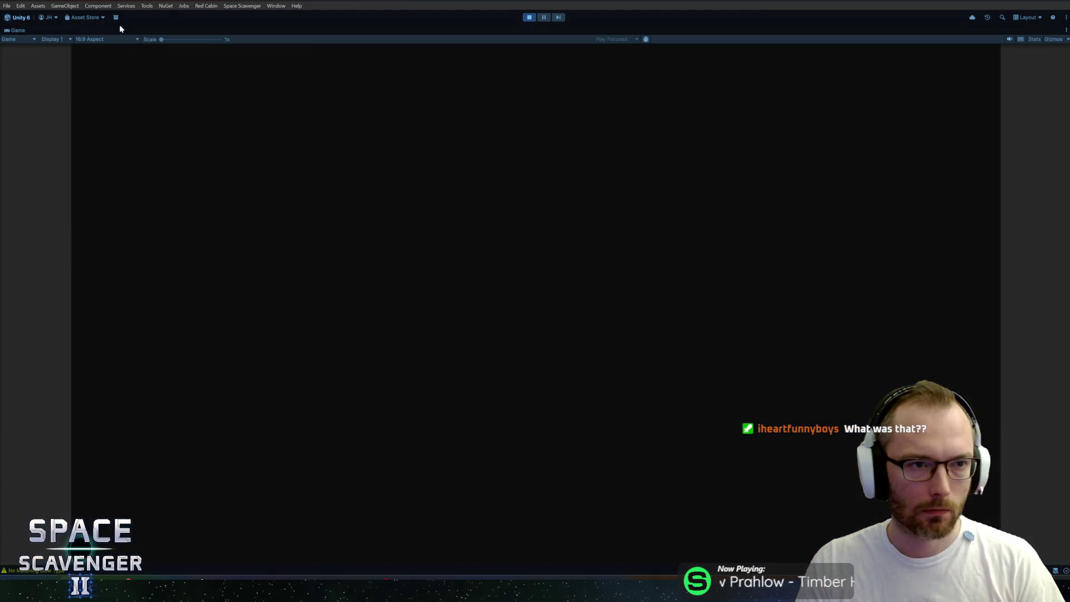
{"action": "key", "text": "w"}
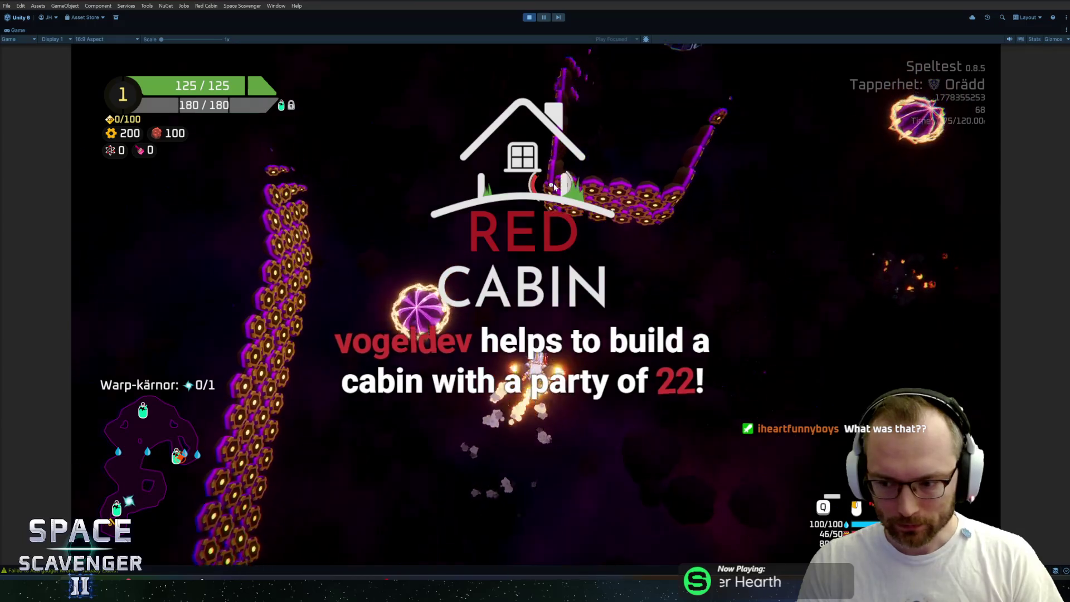
{"action": "key", "text": "a"}
{"action": "key", "text": "s"}
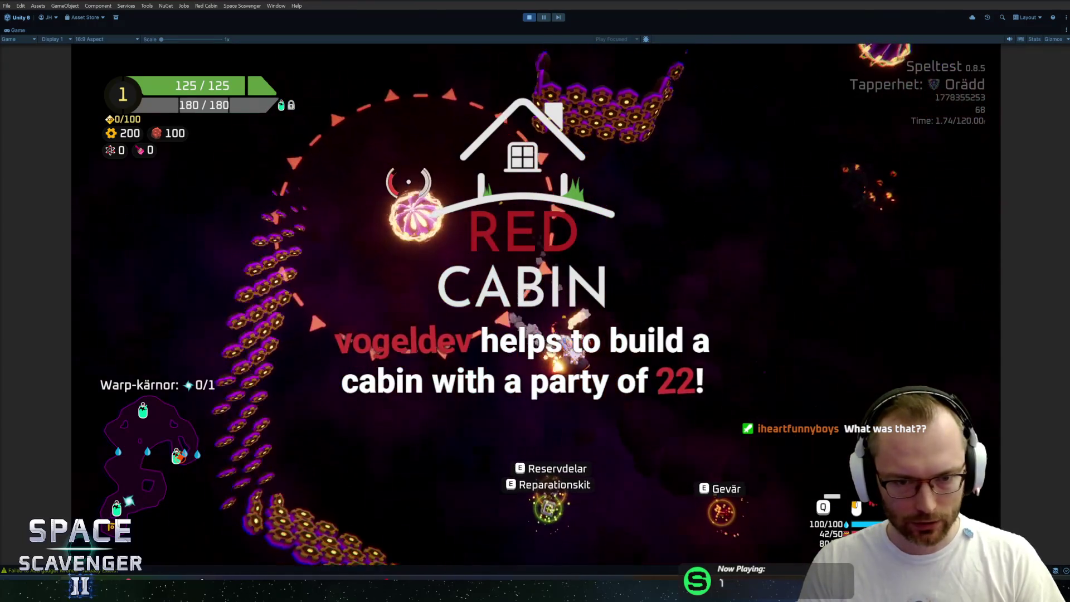
{"action": "key", "text": "a"}
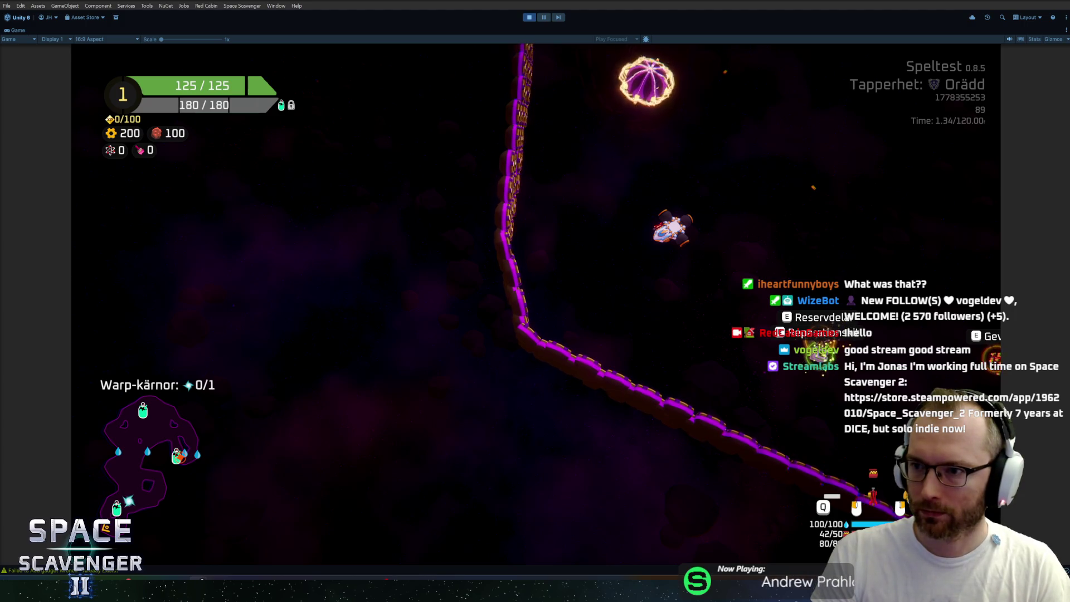
{"action": "left_click", "coordinate": [583, 212]}
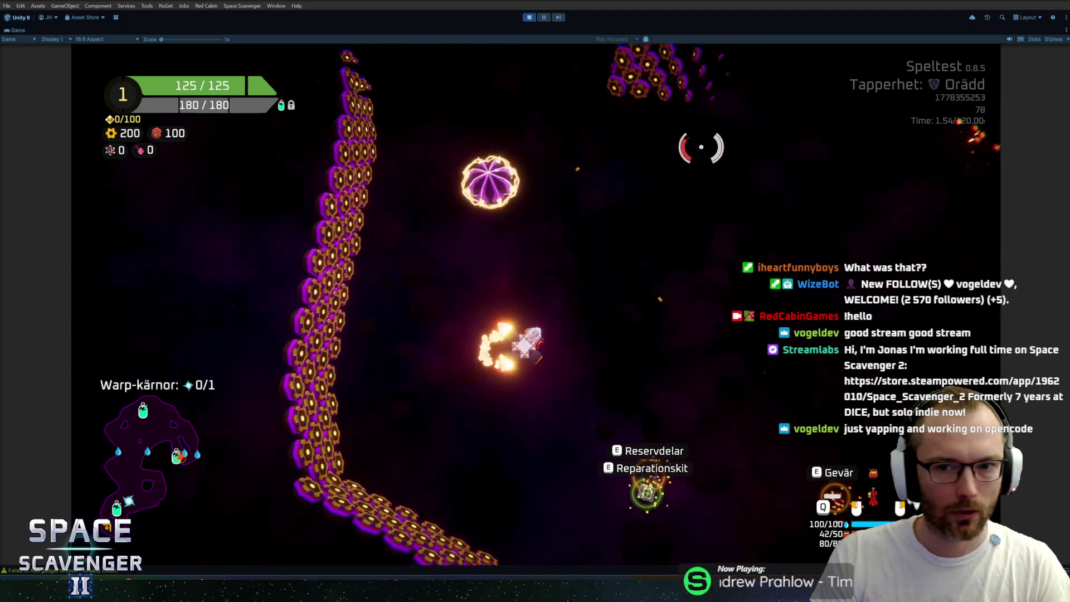
{"action": "key", "text": "a"}
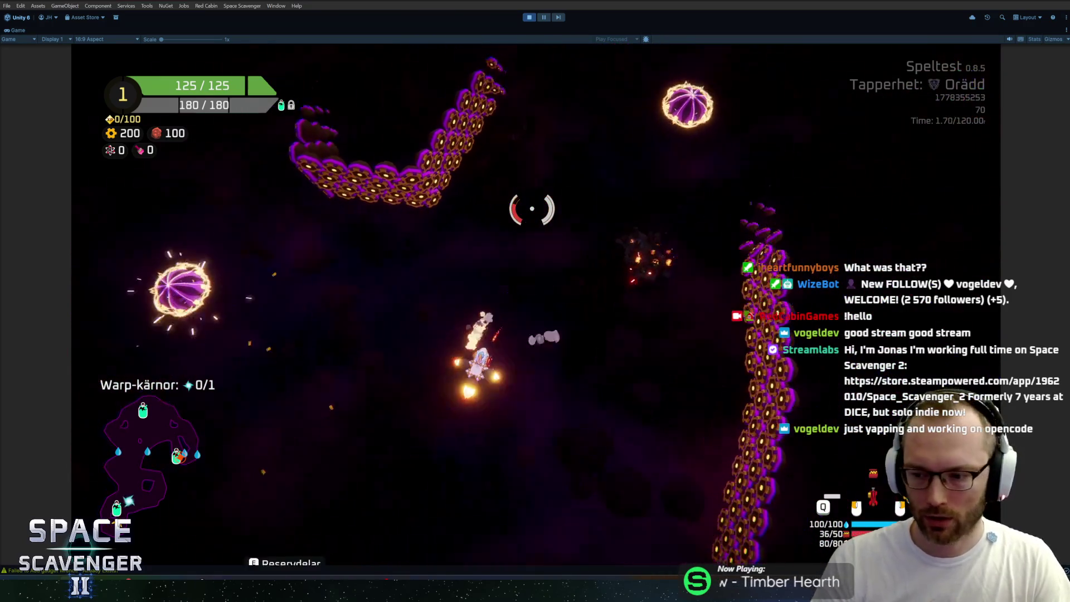
{"action": "key", "text": "a"}
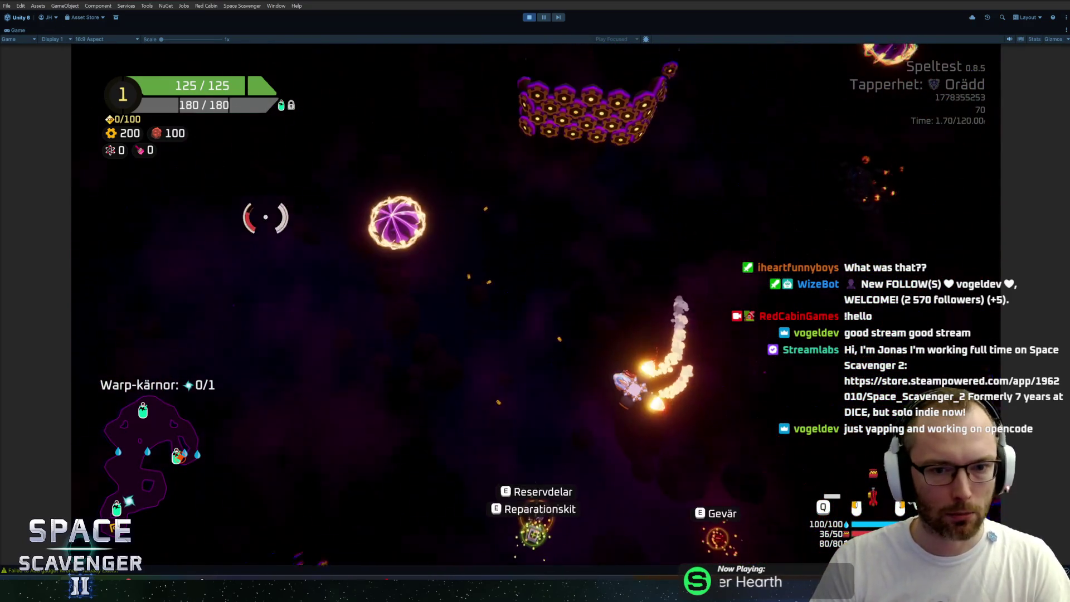
{"action": "key", "text": "w"}
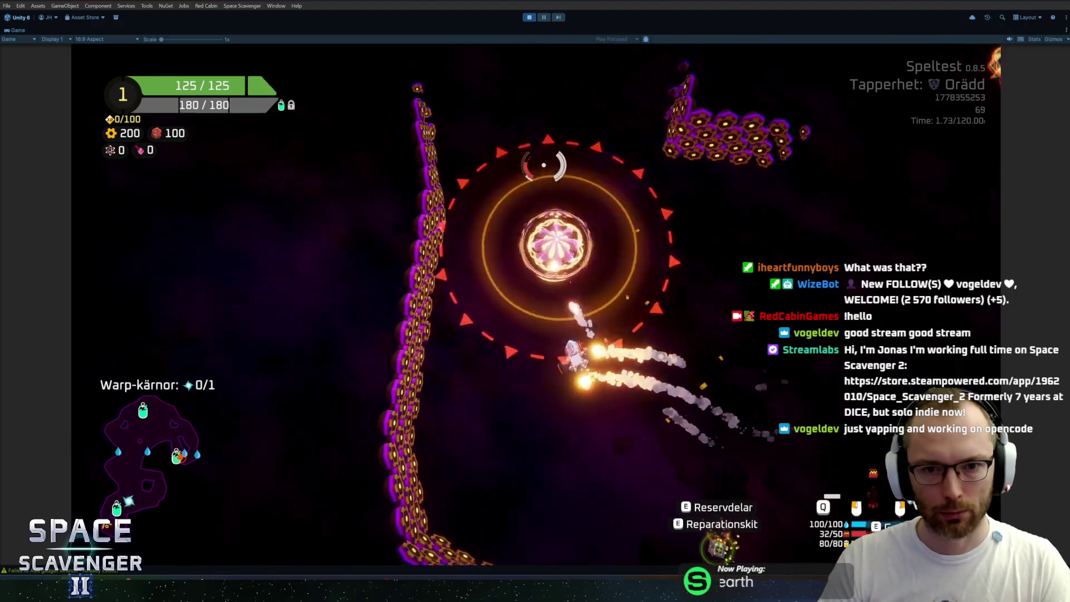
{"action": "key", "text": "w"}
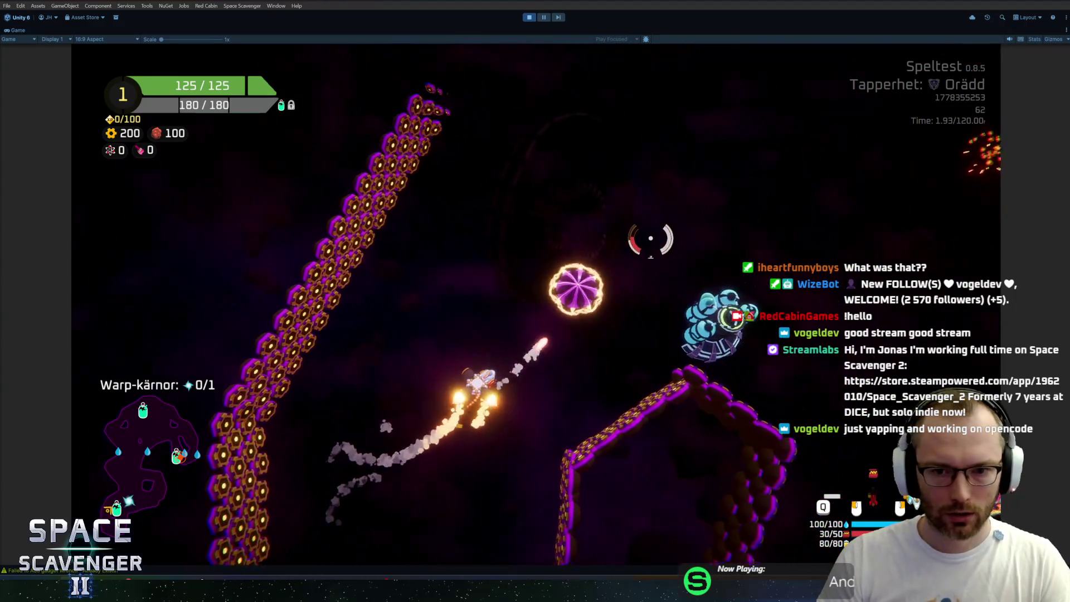
{"action": "key", "text": "w"}
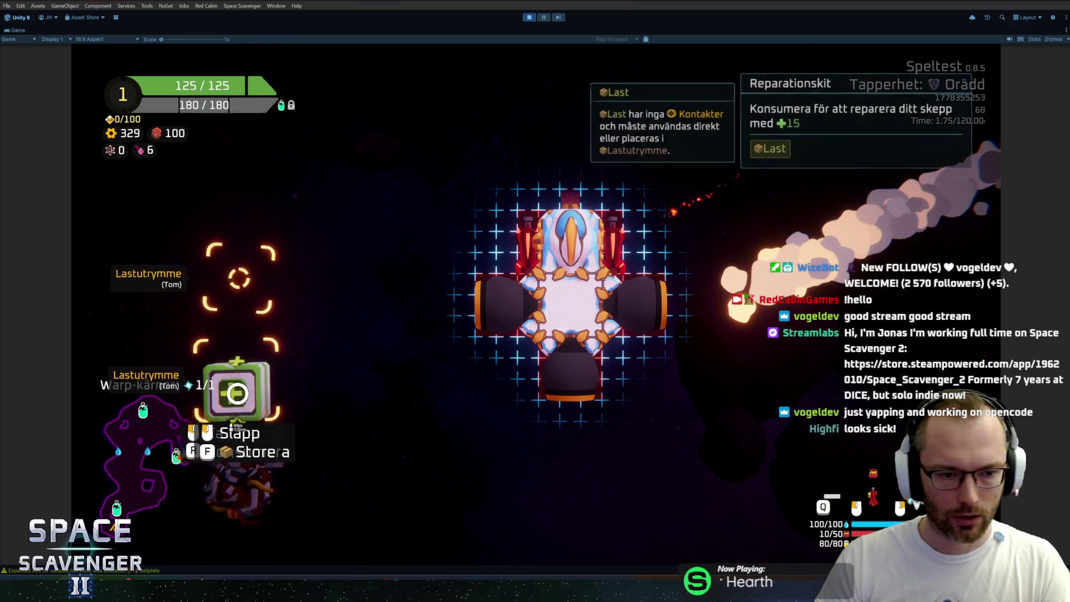
Move the Stor motor engine to the top slot of the ship and exit the ship editor
{"action": "mouse_move", "coordinate": [238, 265]}
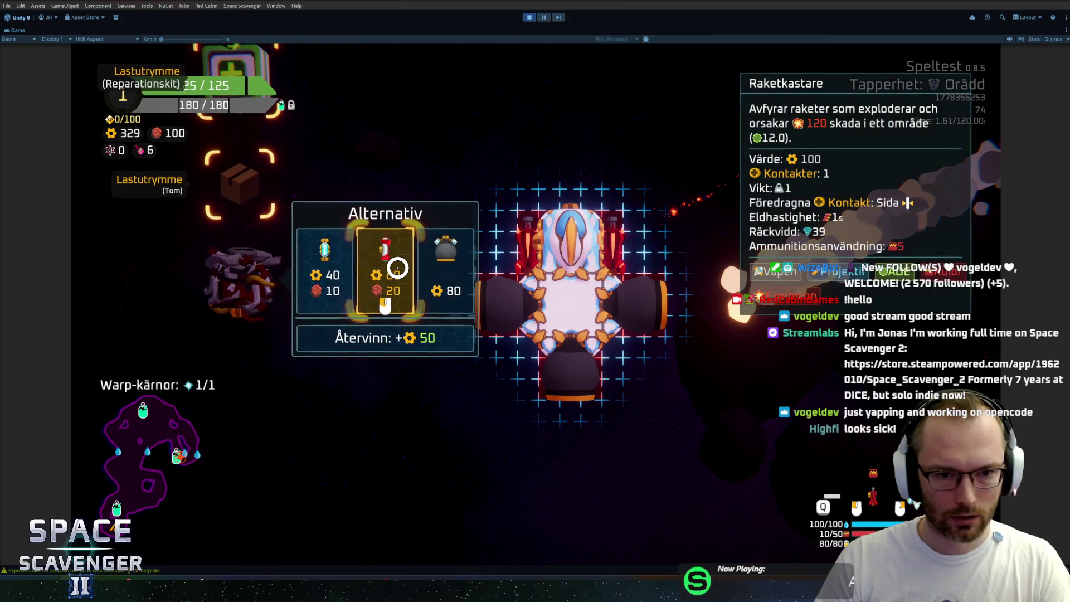
{"action": "left_click", "coordinate": [483, 288]}
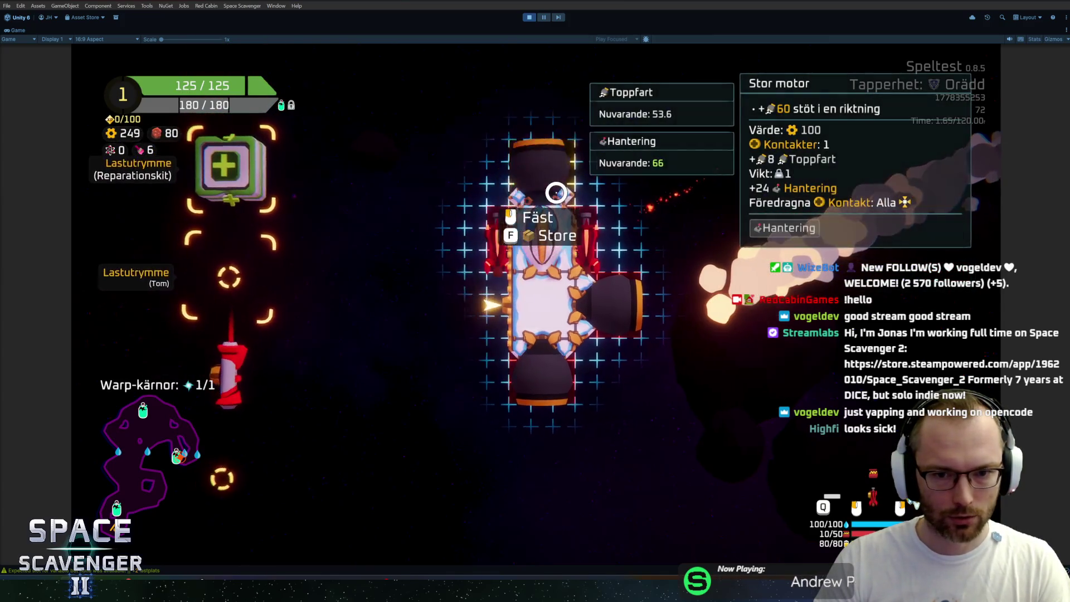
{"action": "left_click", "coordinate": [557, 191]}
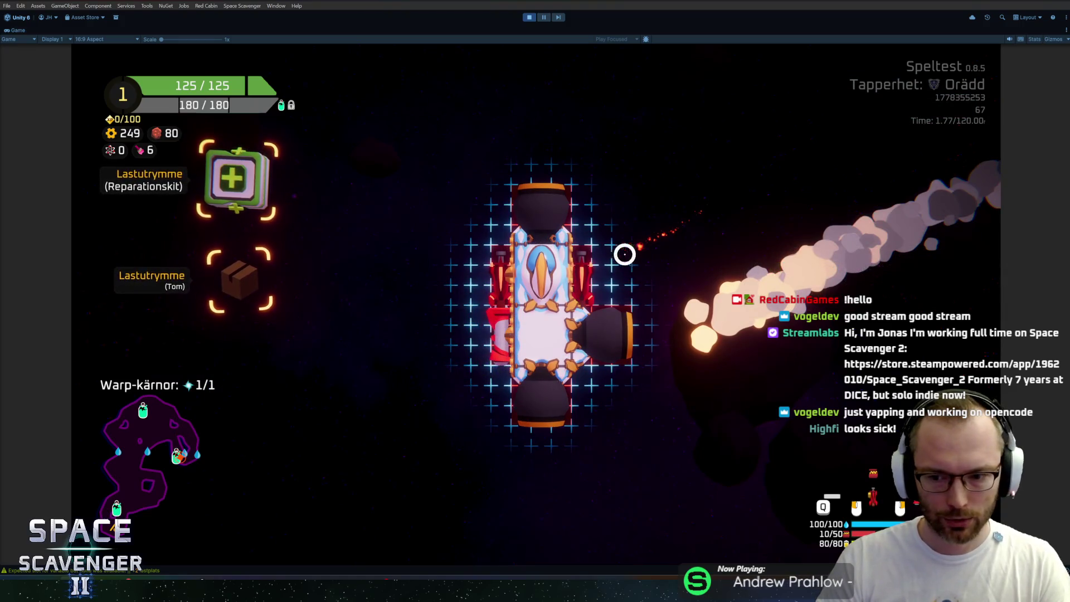
{"action": "key", "text": "Escape"}
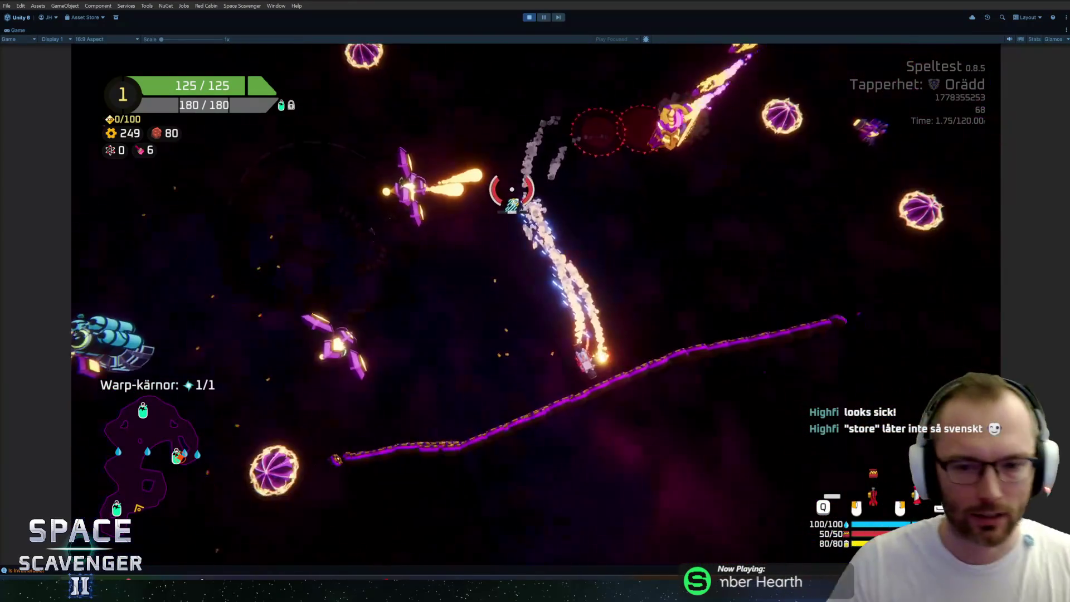
Claim the armour platform reward at the Syrestation oxygen station and close the build view
{"action": "key", "text": "Tab"}
{"action": "key", "text": "Tab"}
{"action": "scroll", "coordinate": [555, 232], "scroll_direction": "up", "scroll_amount": 5}
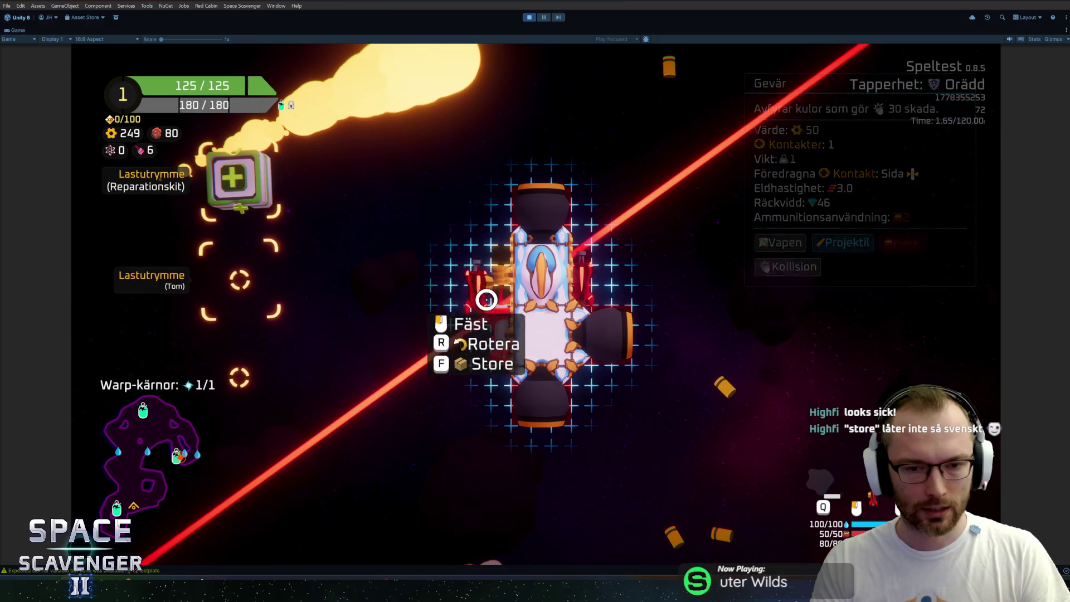
{"action": "scroll", "coordinate": [360, 300], "scroll_direction": "down", "scroll_amount": 5}
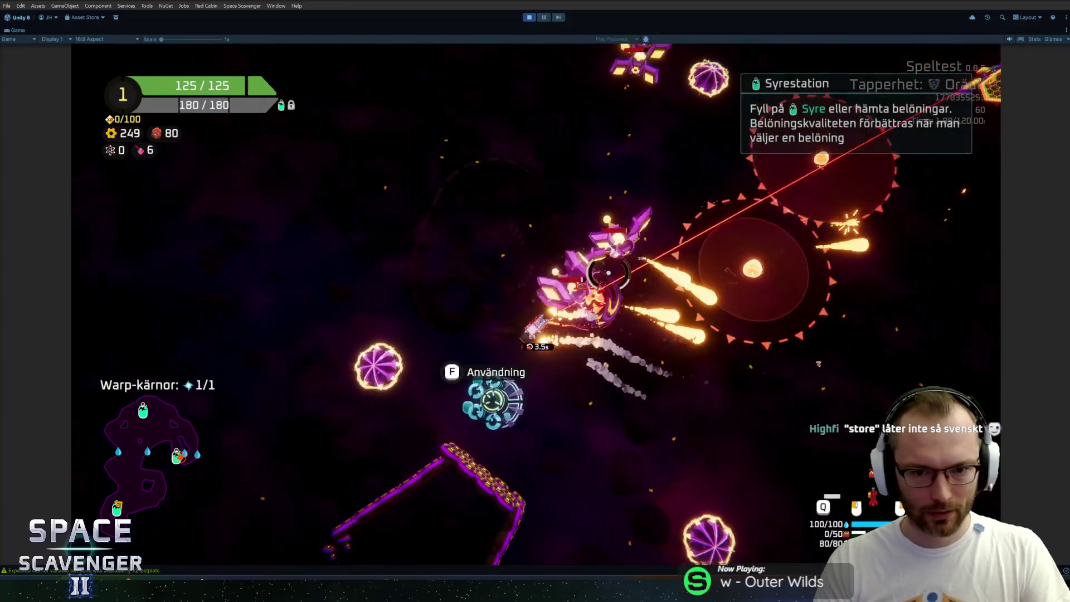
{"action": "key", "text": "f"}
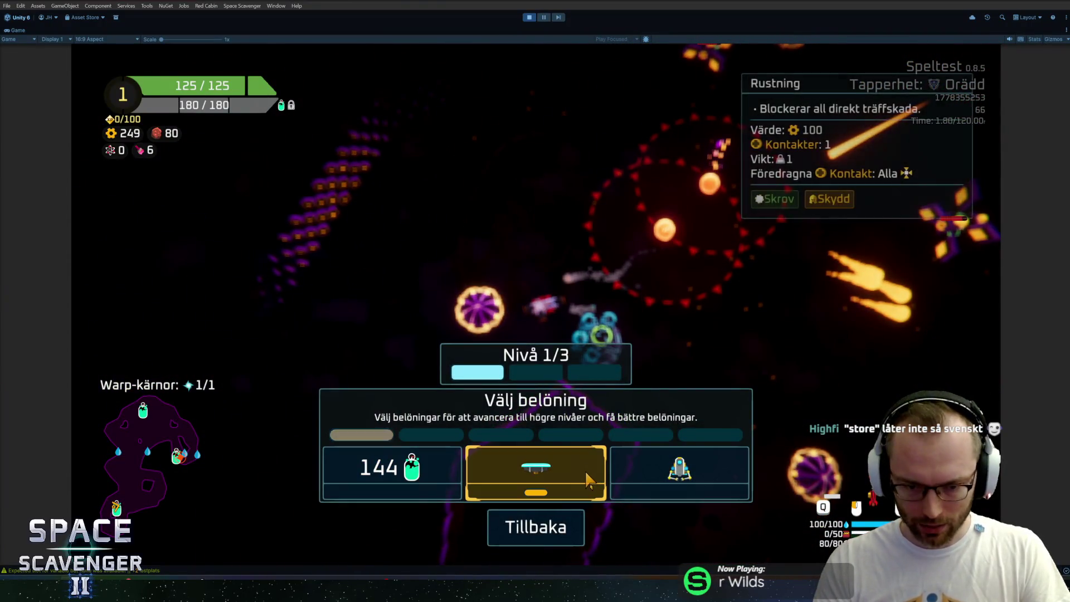
{"action": "left_click", "coordinate": [588, 479]}
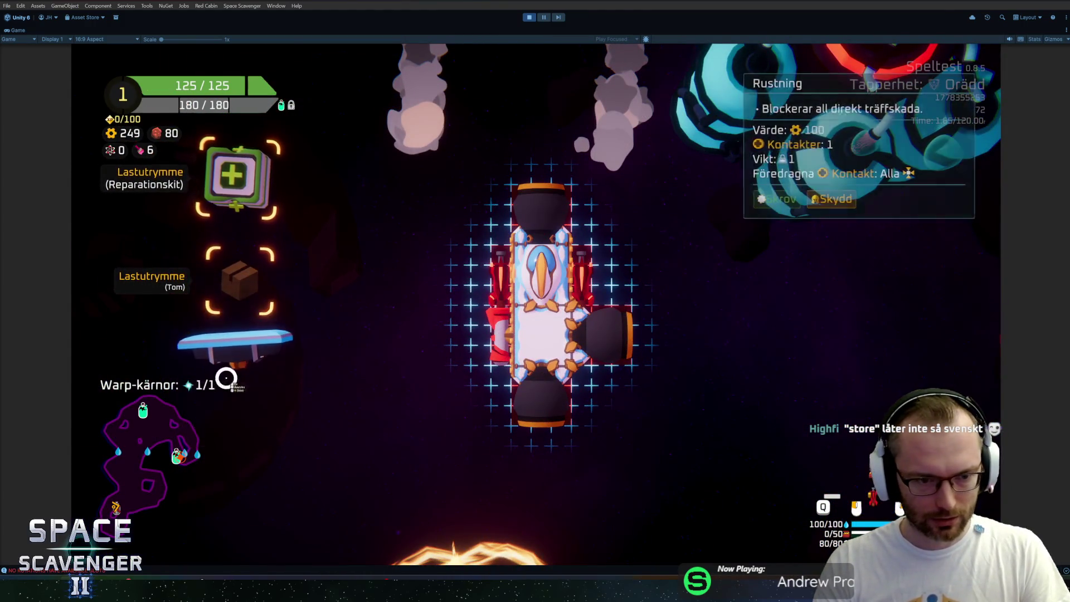
{"action": "key", "text": "Tab"}
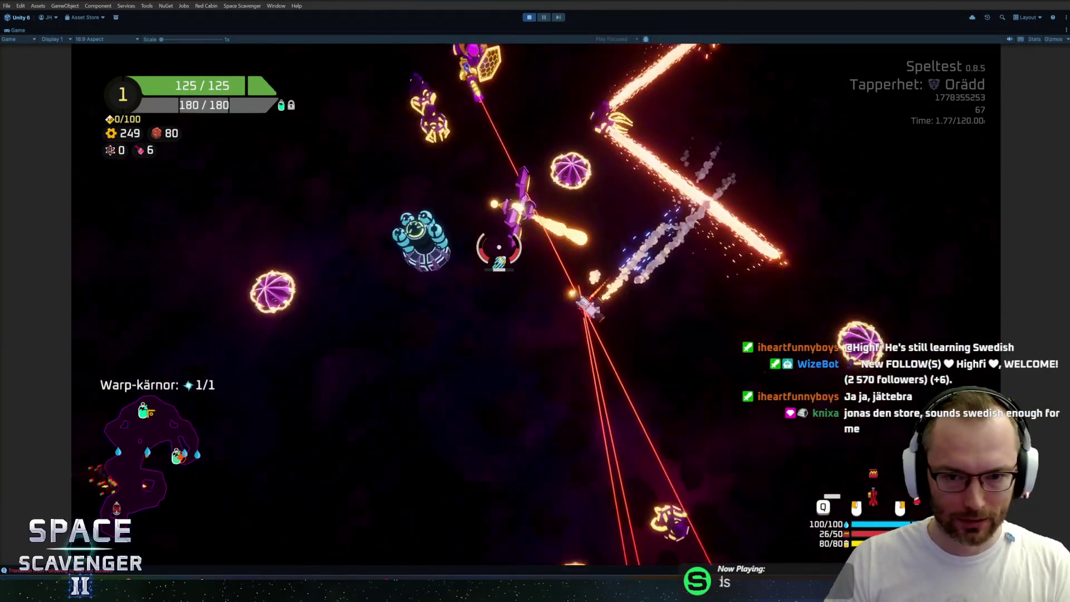
Claim the Syrestation reward and mount a Kaross hull module on the ship's right side
{"action": "key", "text": "e"}
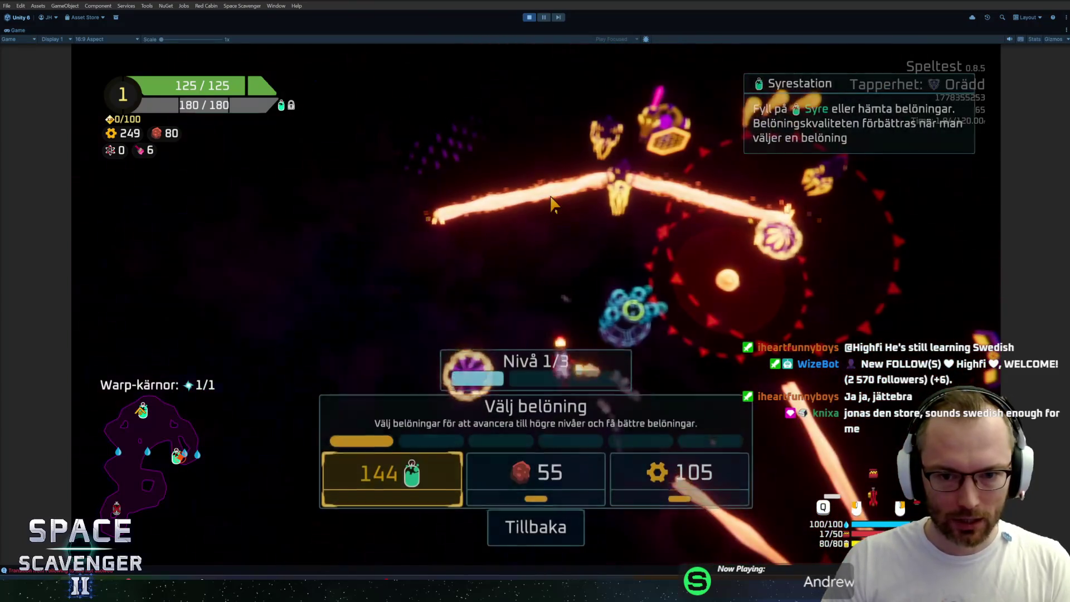
{"action": "left_click", "coordinate": [631, 463]}
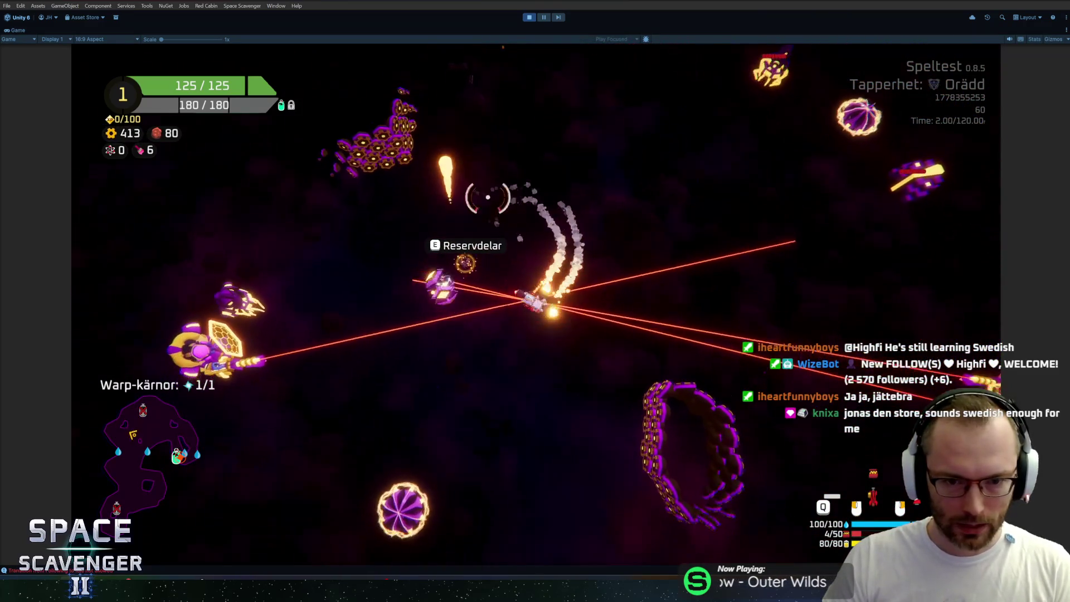
{"action": "key", "text": "e"}
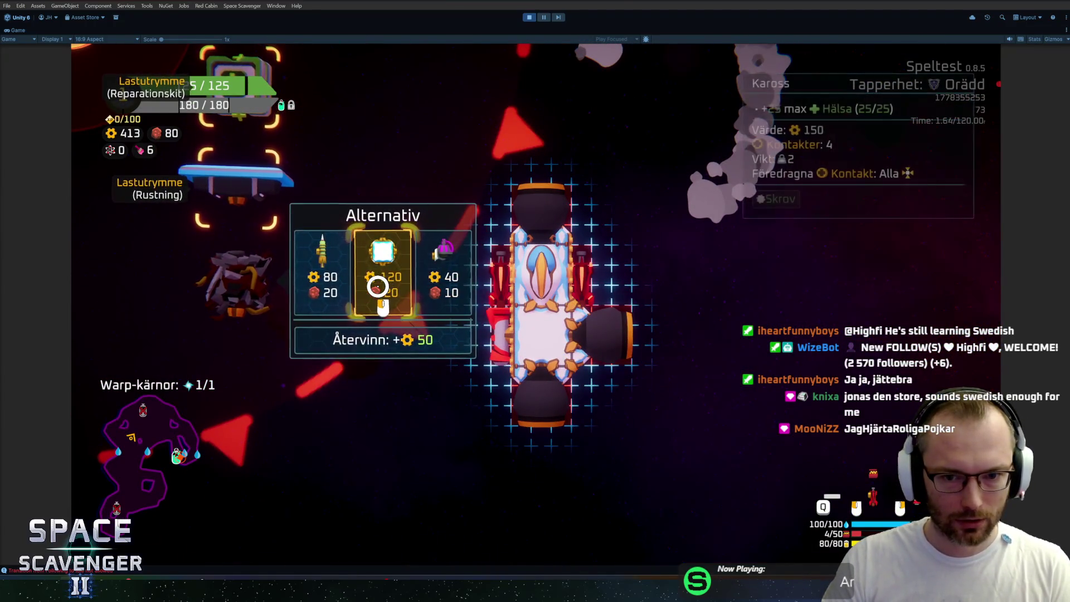
{"action": "left_click", "coordinate": [568, 311]}
{"action": "left_click", "coordinate": [583, 351]}
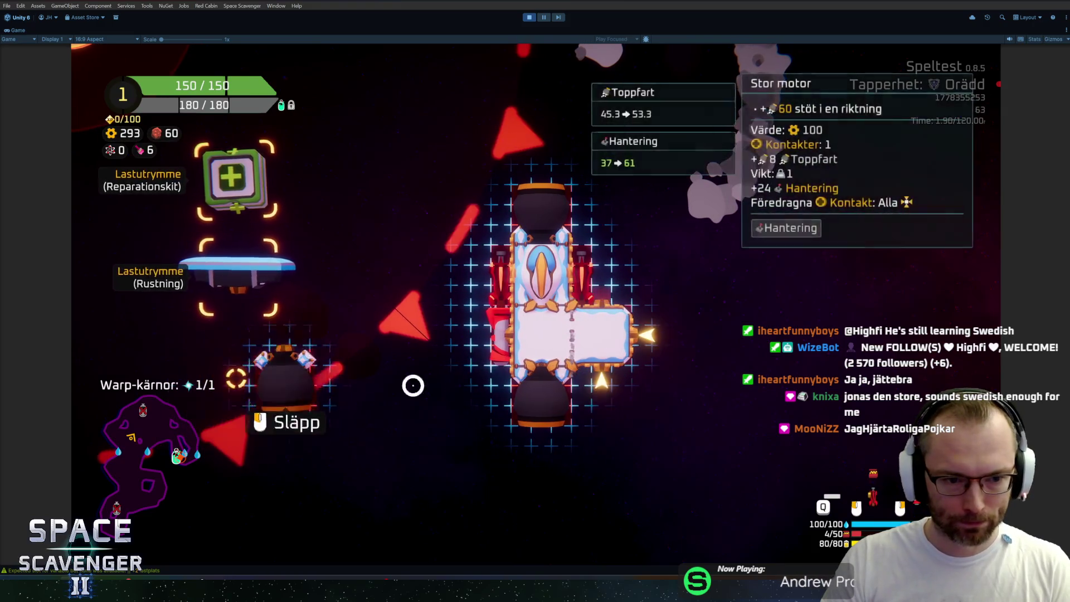
{"action": "key", "text": "e"}
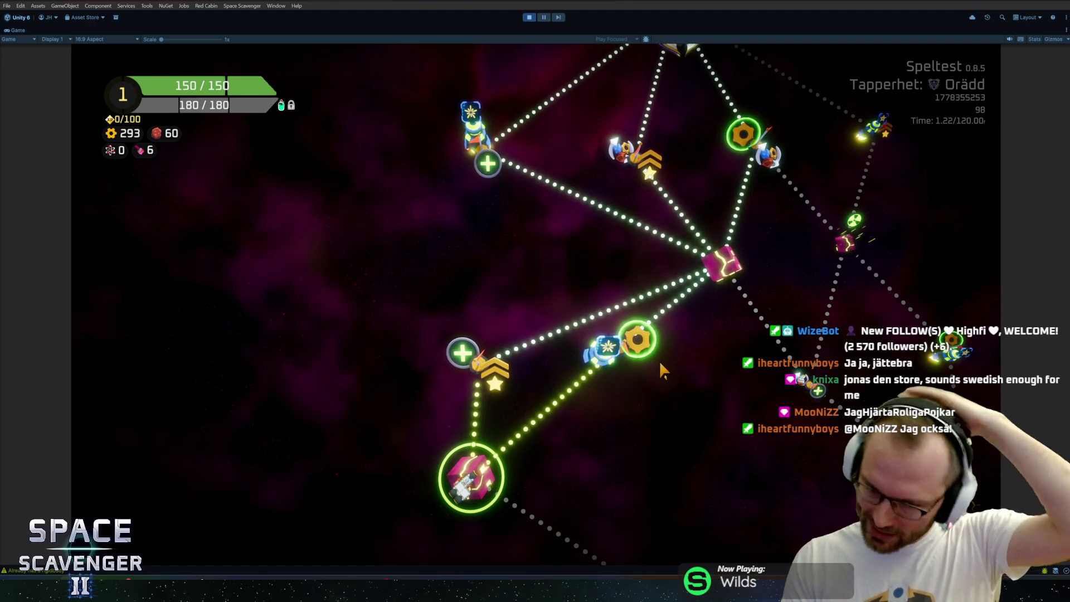
Travel to the Gömställe gear node on the star map
{"action": "mouse_move", "coordinate": [624, 333]}
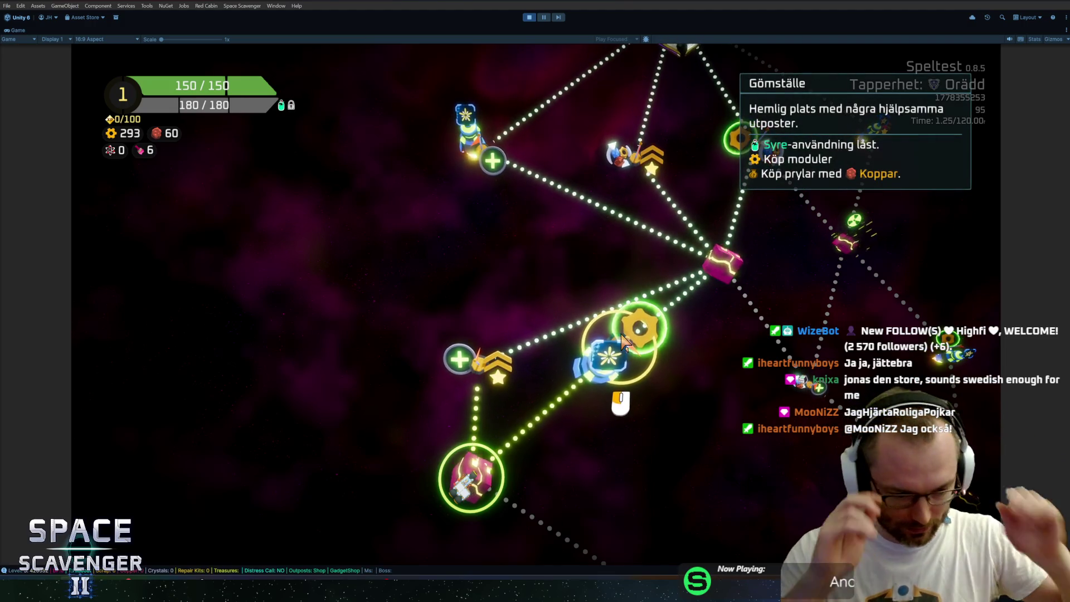
{"action": "left_click", "coordinate": [614, 338]}
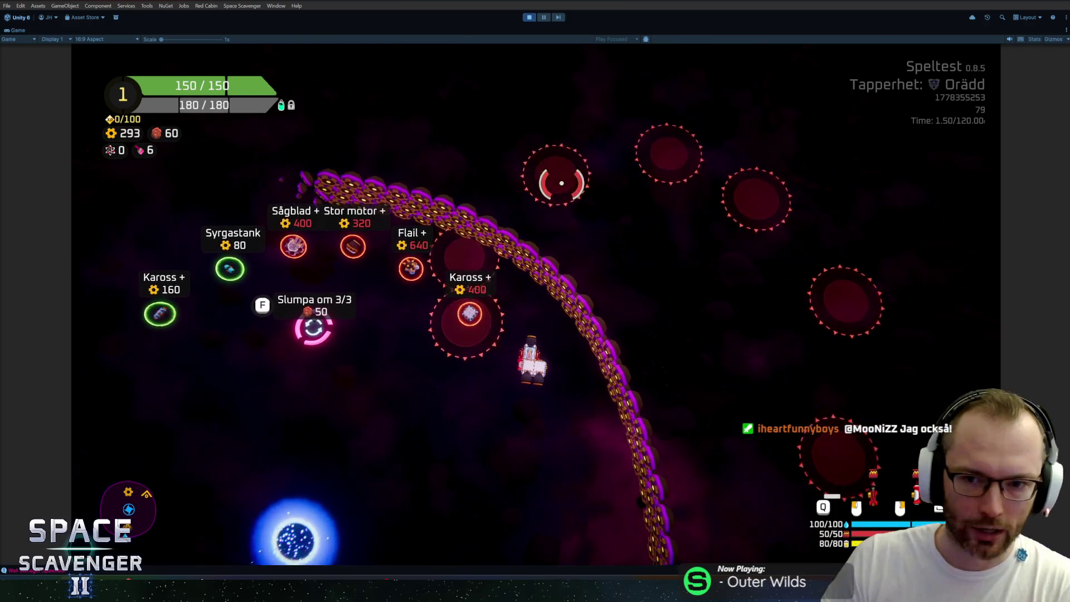
Pause the playtest from the toolbar so the editor's Scene view returns
{"action": "mouse_move", "coordinate": [501, 231]}
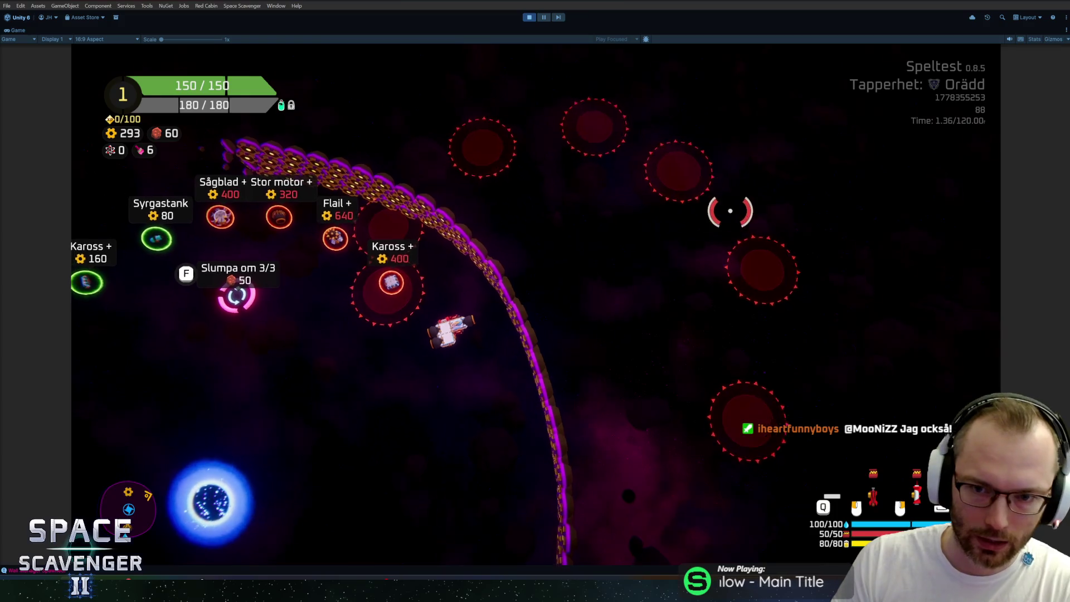
{"action": "mouse_move", "coordinate": [476, 283]}
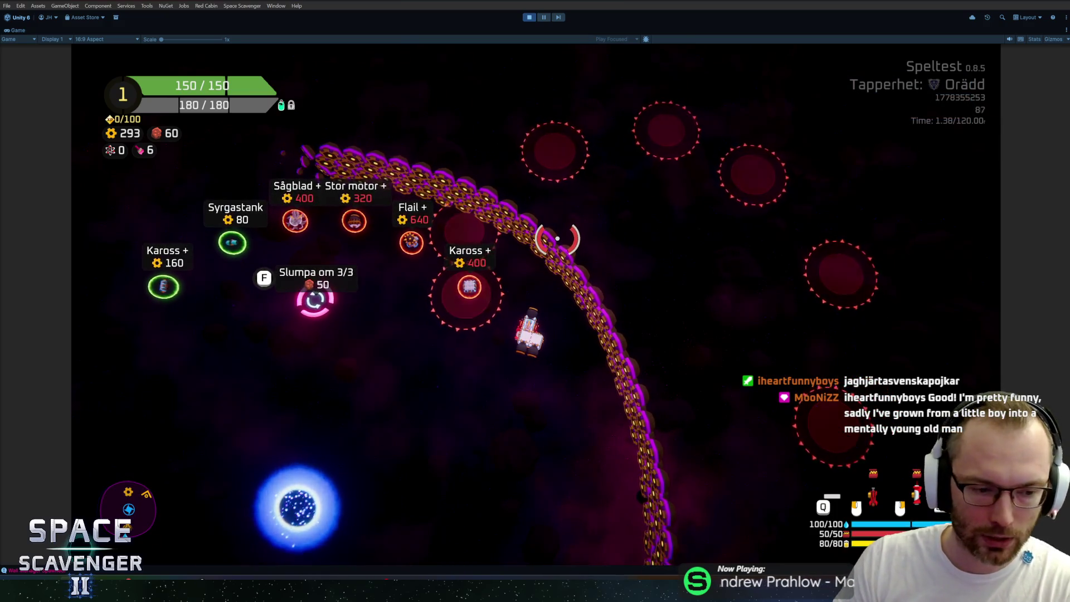
{"action": "left_click", "coordinate": [542, 18]}
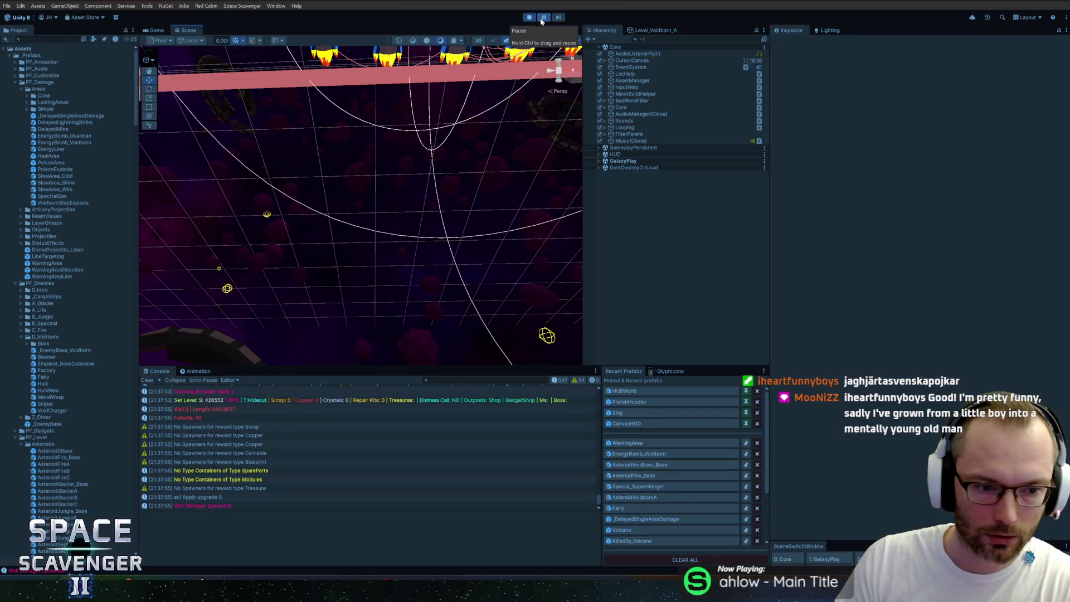
Pick TimingArea from the overlapping-objects list, then select its parent WarningArea(Clone)
{"action": "scroll", "coordinate": [499, 131], "scroll_direction": "down", "scroll_amount": 10}
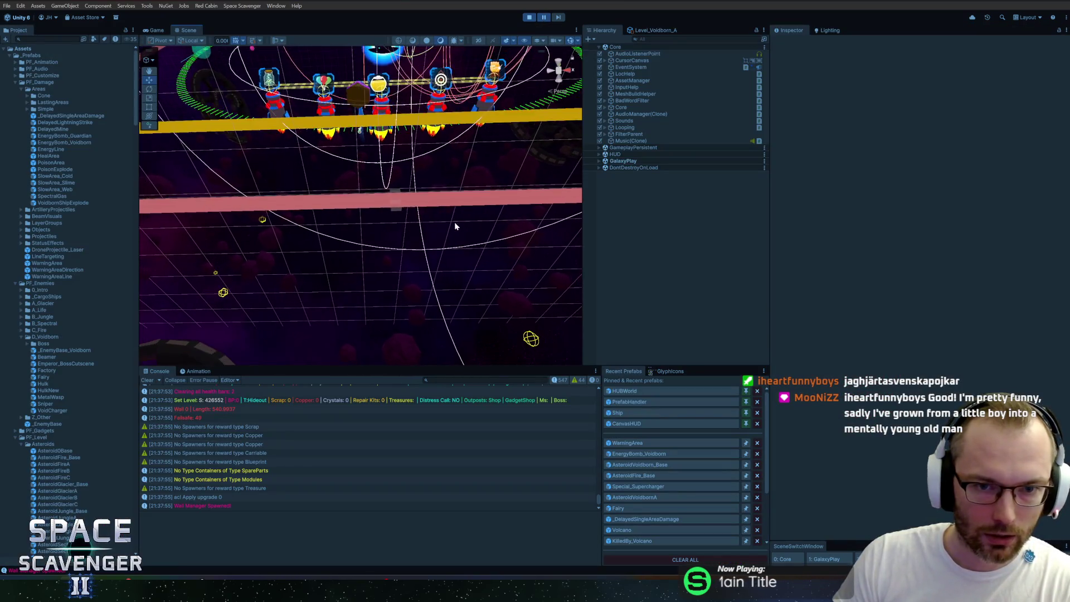
{"action": "scroll", "coordinate": [351, 300], "scroll_direction": "up", "scroll_amount": 5}
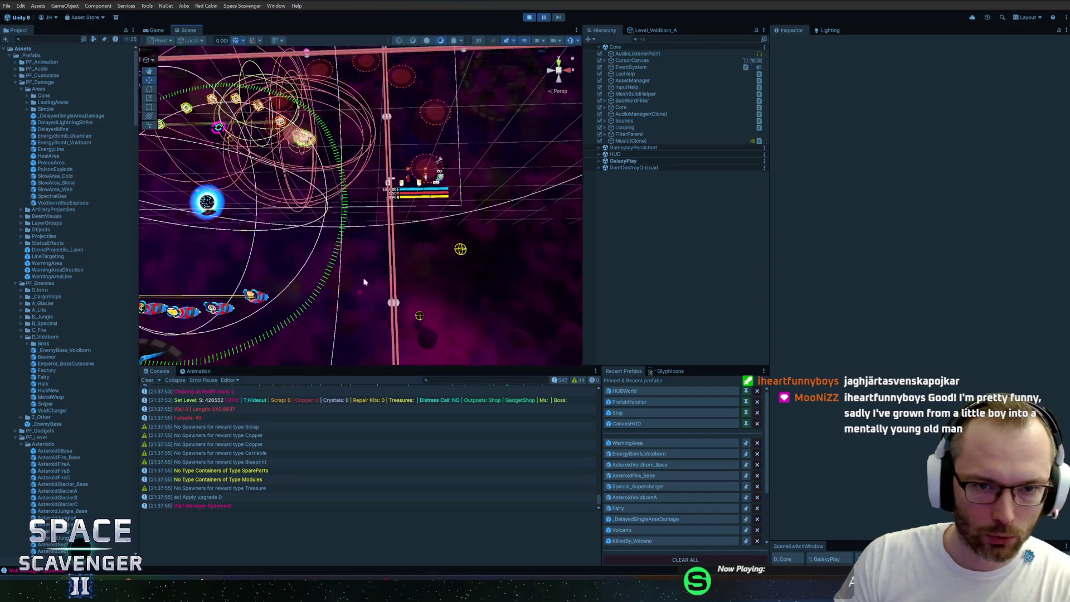
{"action": "scroll", "coordinate": [353, 307], "scroll_direction": "up", "scroll_amount": 4}
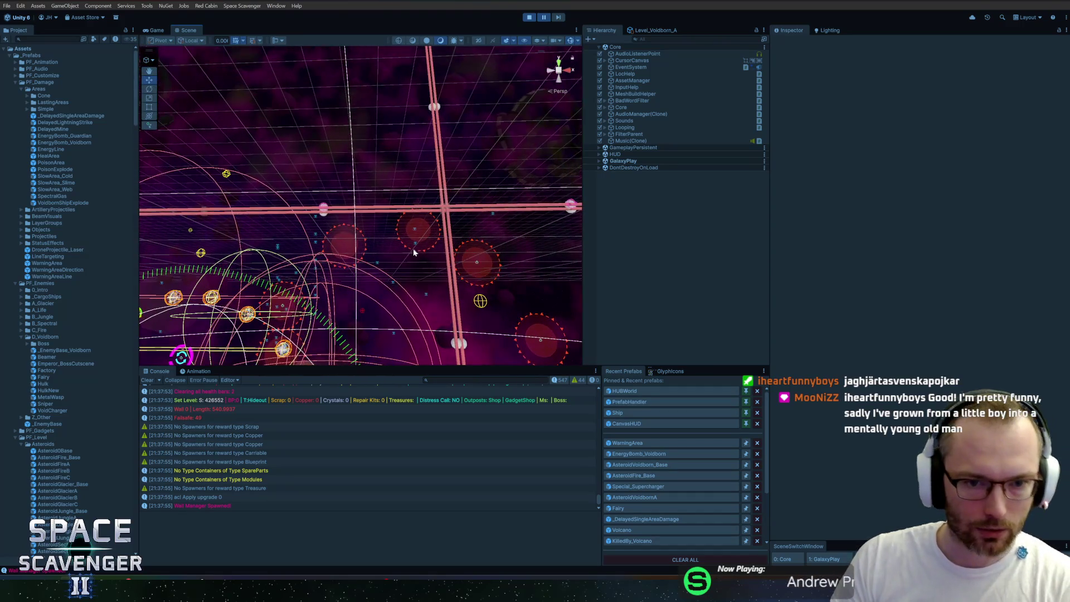
{"action": "right_click", "coordinate": [436, 228]}
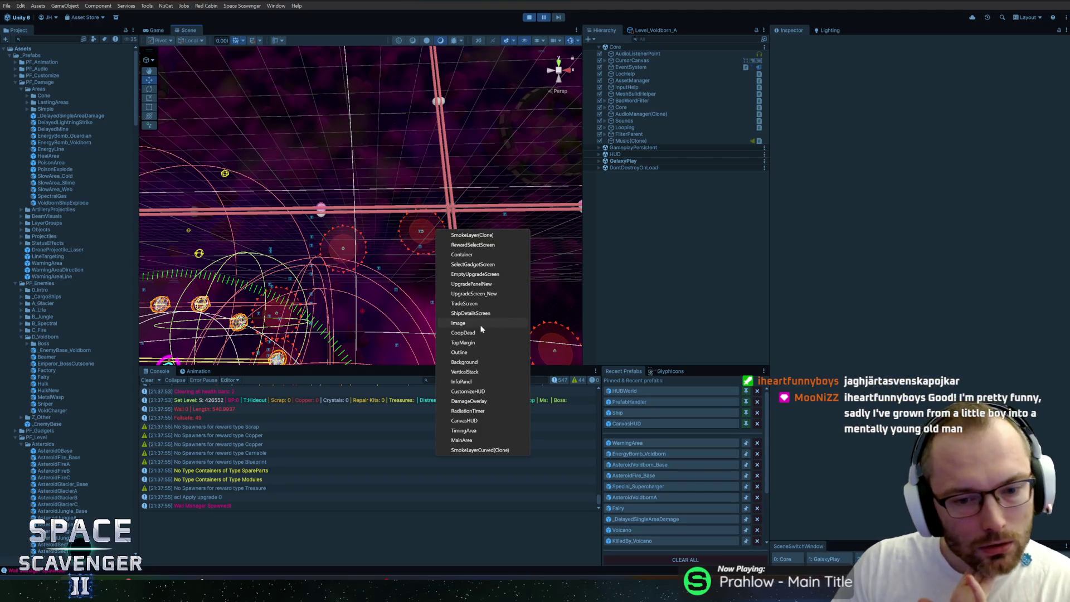
{"action": "left_click", "coordinate": [463, 431]}
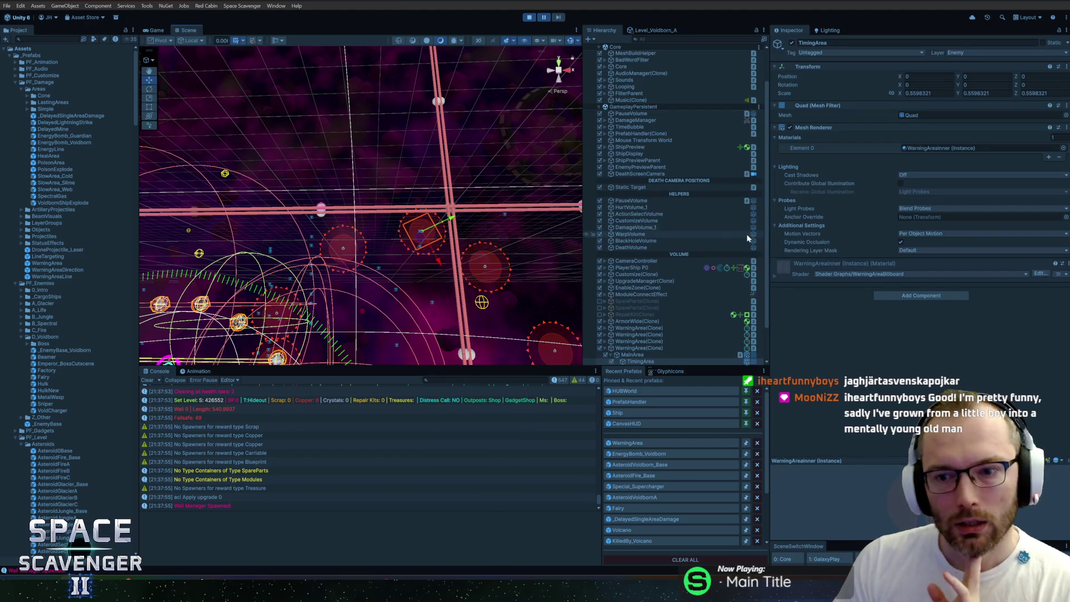
{"action": "scroll", "coordinate": [677, 341], "scroll_direction": "down", "scroll_amount": 3}
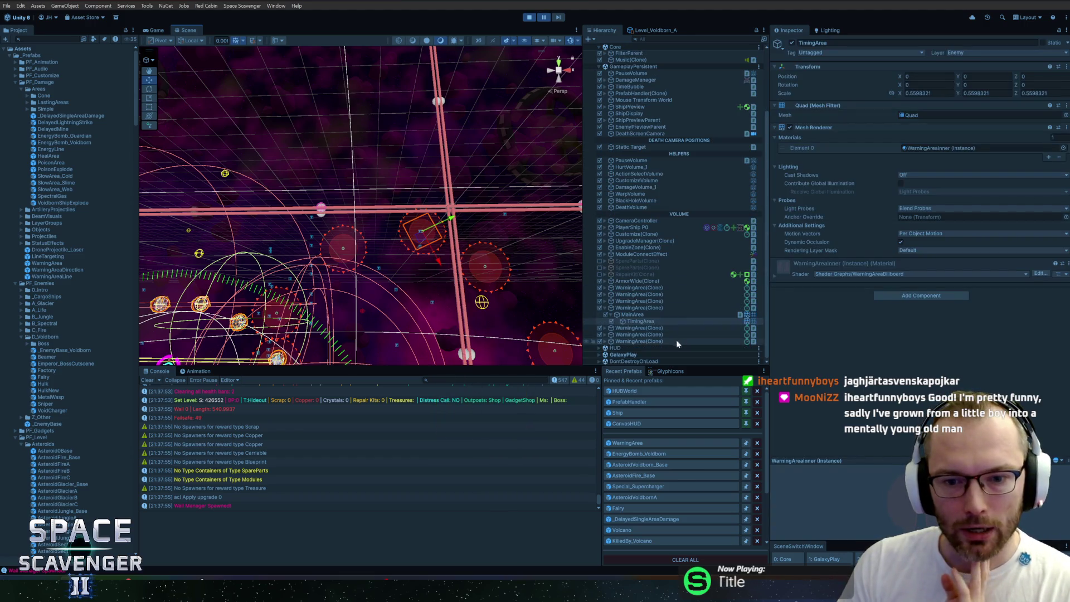
{"action": "left_click", "coordinate": [640, 308]}
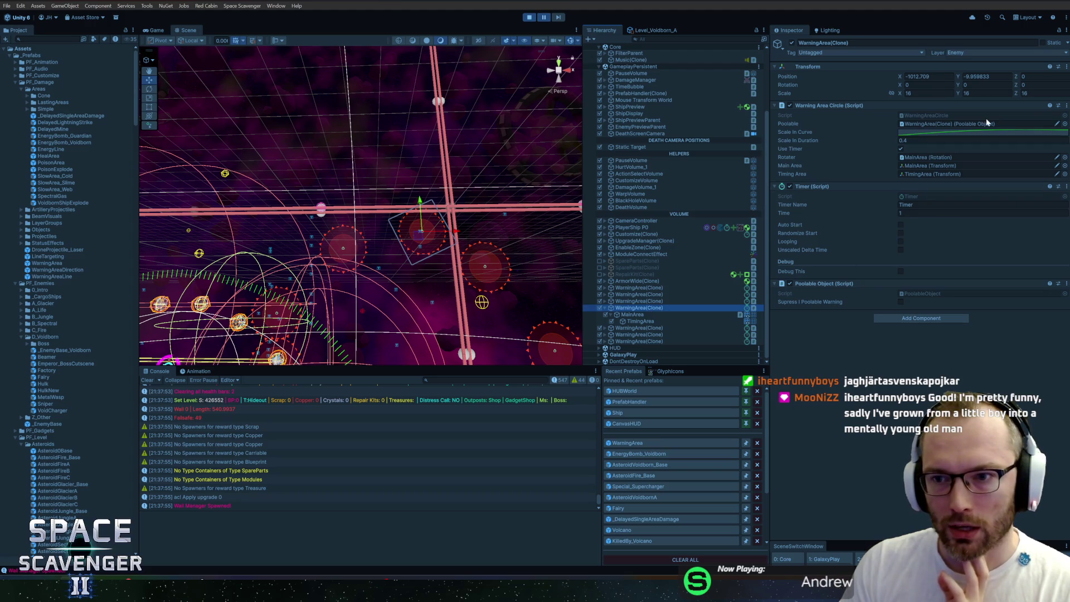
View WarningArea's properties in the Inspector's Debug mode, then return it to Normal mode
{"action": "left_click", "coordinate": [1066, 106]}
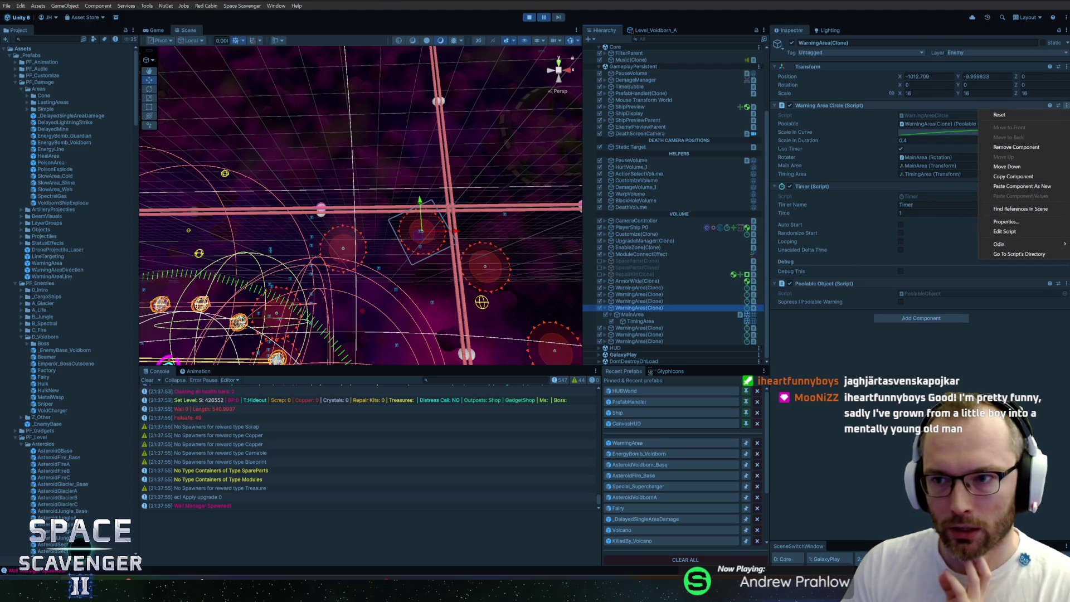
{"action": "left_click", "coordinate": [1067, 30]}
{"action": "left_click", "coordinate": [1066, 30]}
{"action": "left_click", "coordinate": [984, 71]}
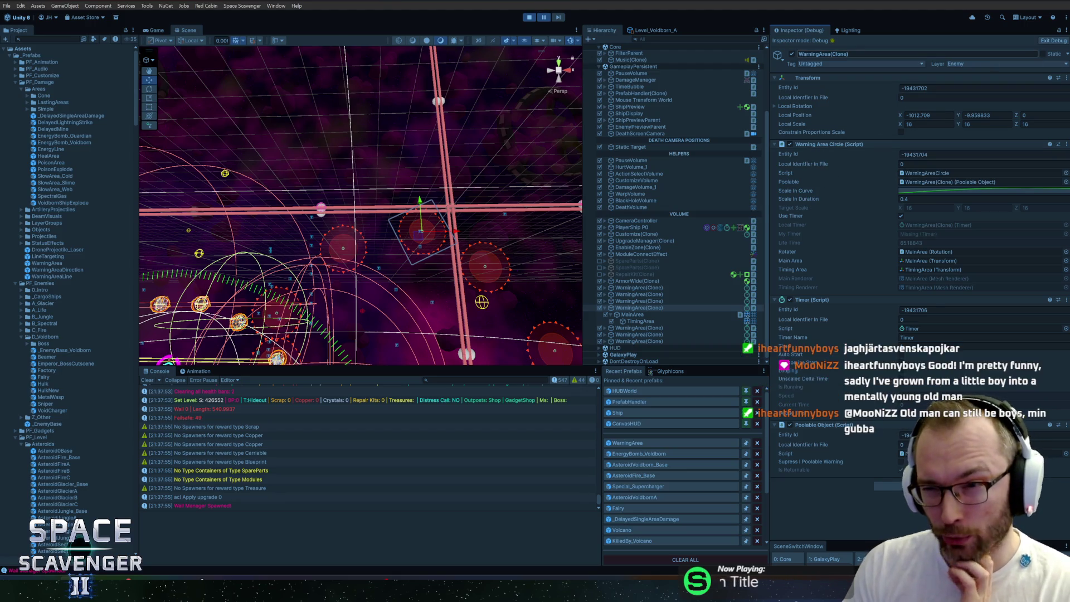
{"action": "left_click", "coordinate": [1045, 42]}
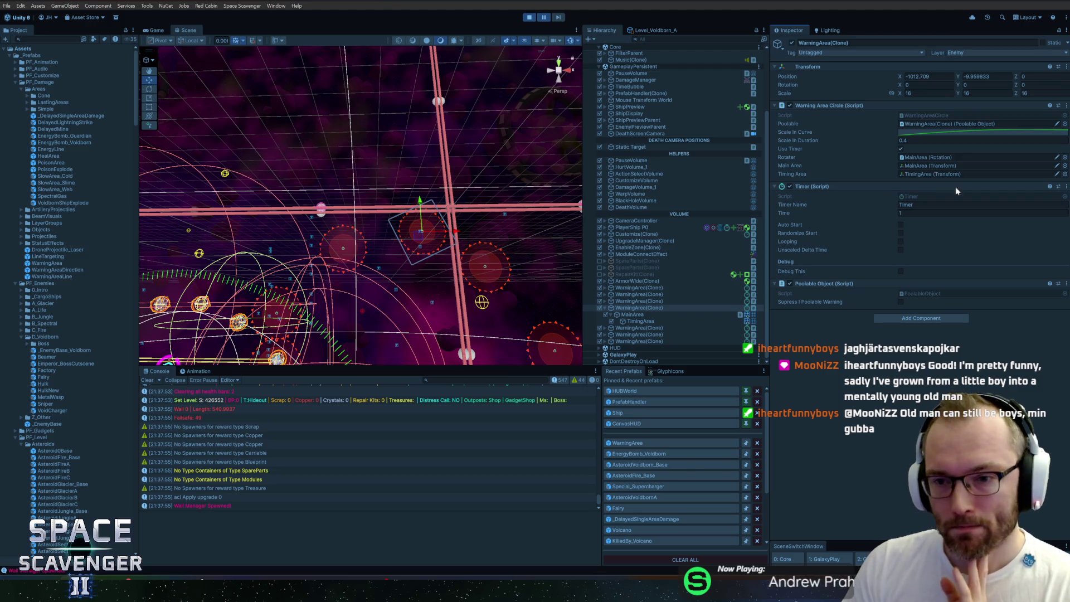
{"action": "left_click", "coordinate": [1066, 31]}
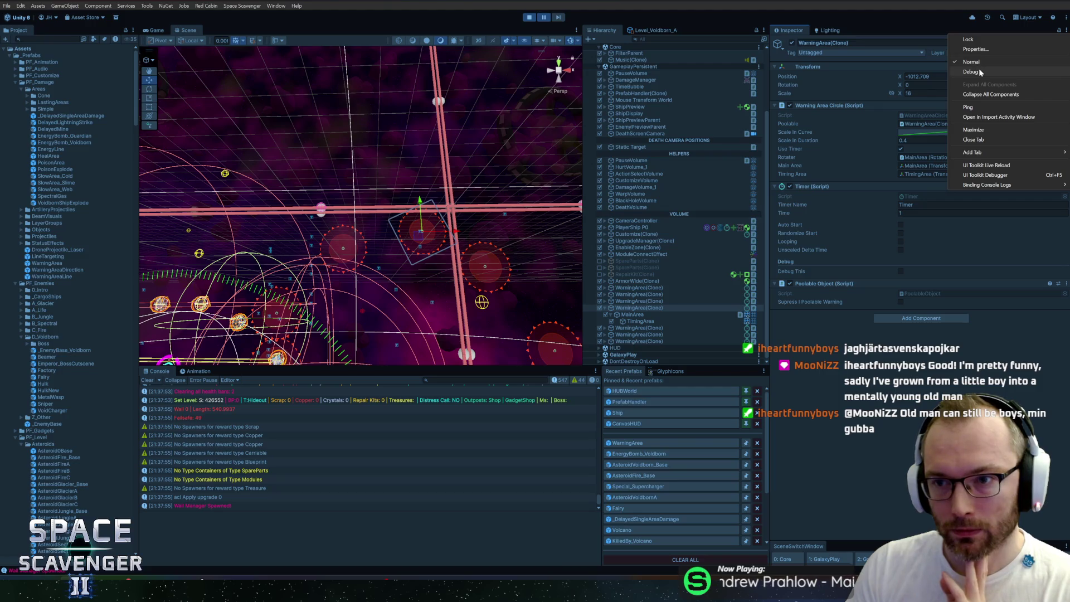
{"action": "left_click", "coordinate": [998, 62]}
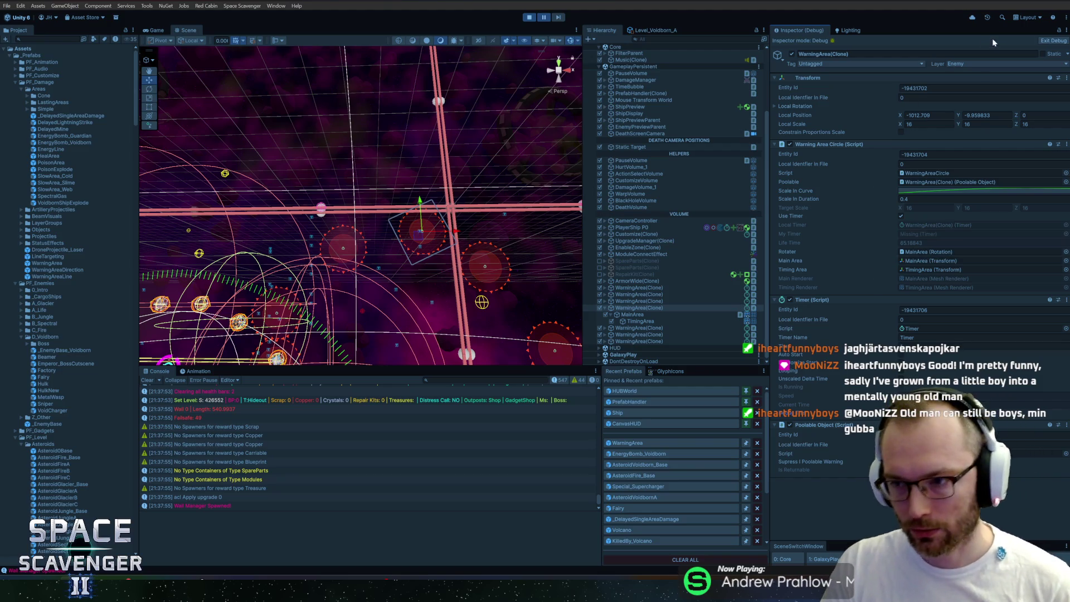
{"action": "left_click", "coordinate": [1059, 32]}
{"action": "left_click", "coordinate": [1039, 50]}
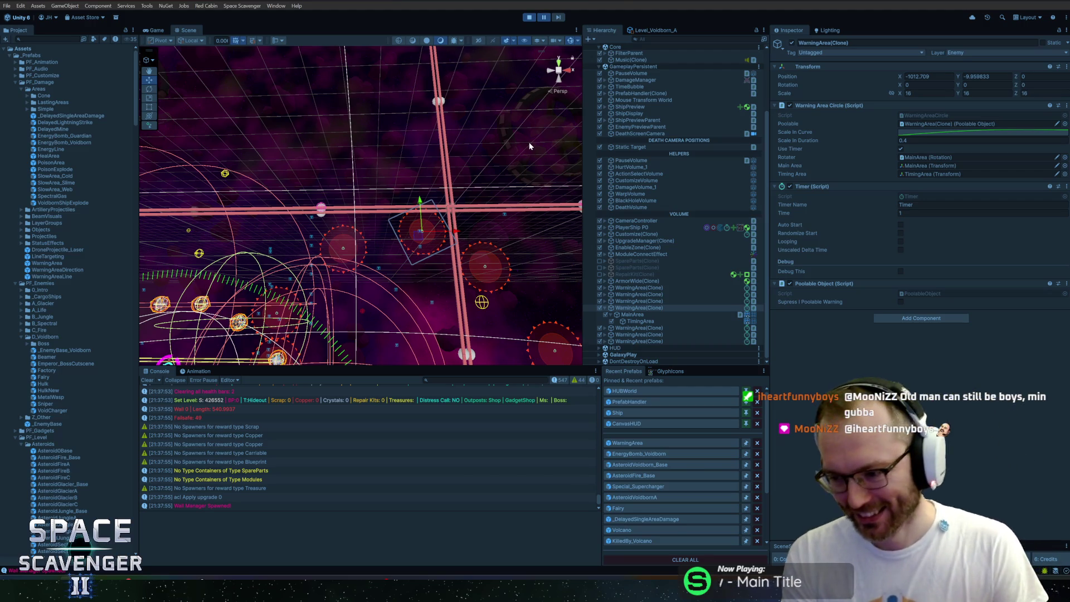
Resume and stop Play mode, briefly maximize the Game view, then switch to GitHub Desktop
{"action": "left_click", "coordinate": [542, 18]}
{"action": "left_click", "coordinate": [529, 16]}
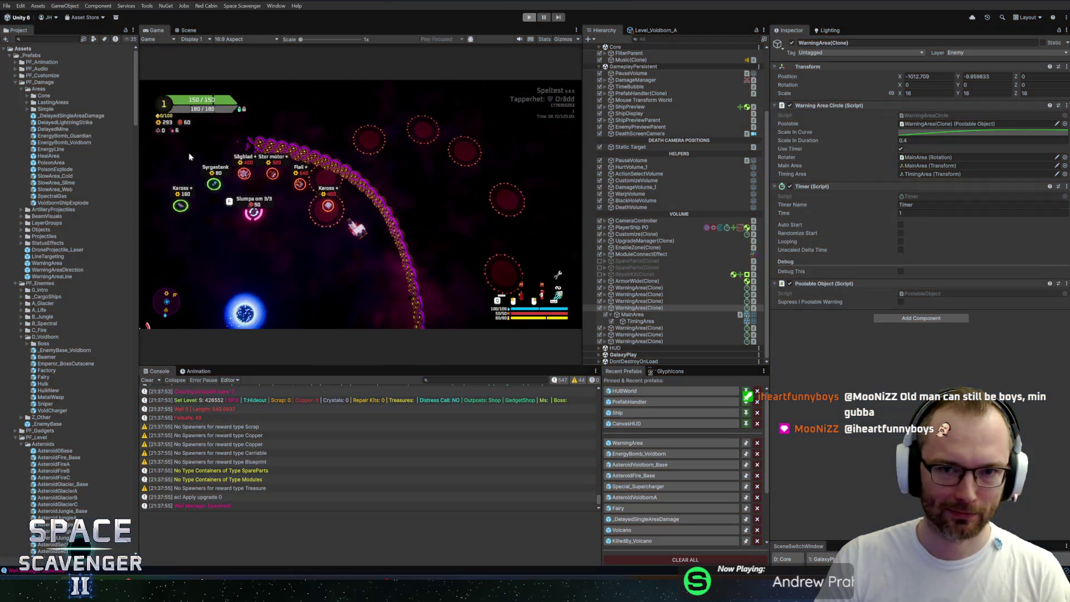
{"action": "key", "text": "shift+space"}
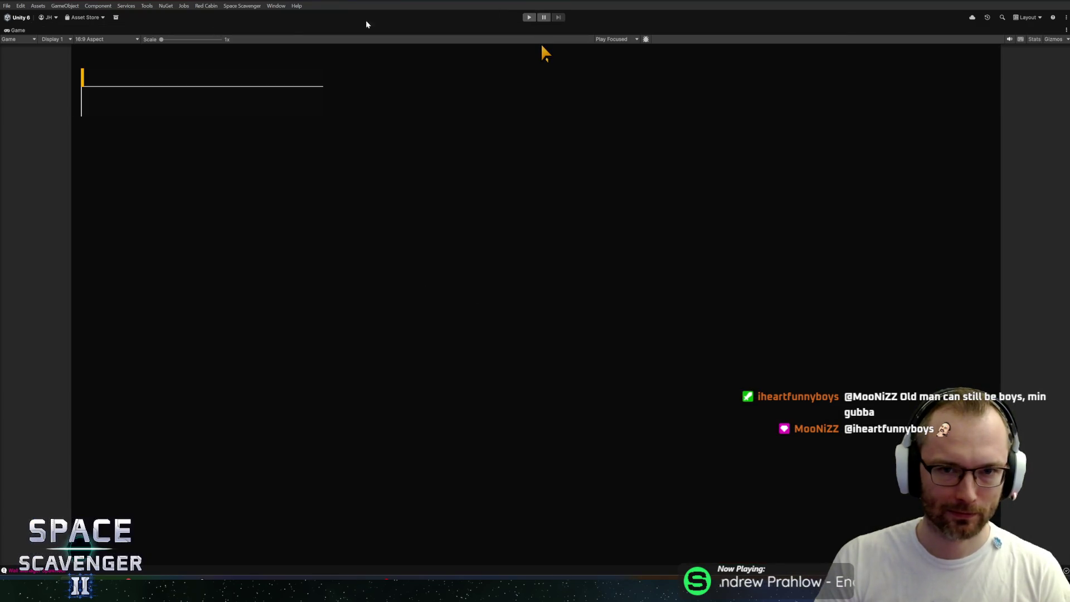
{"action": "key", "text": "shift+space"}
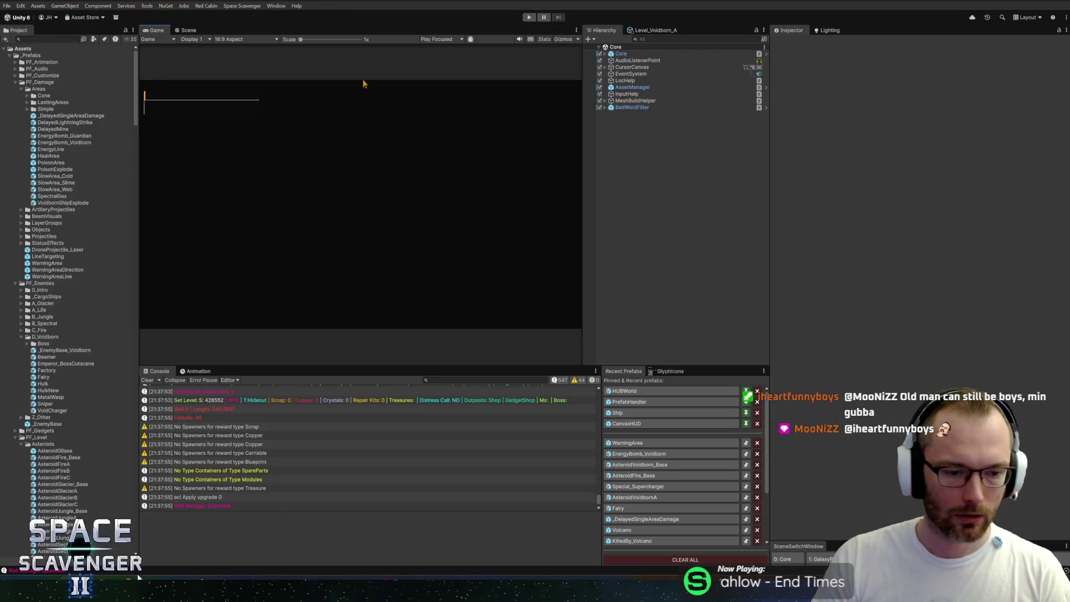
{"action": "key", "text": "alt+Tab"}
{"action": "key", "text": "alt+Tab"}
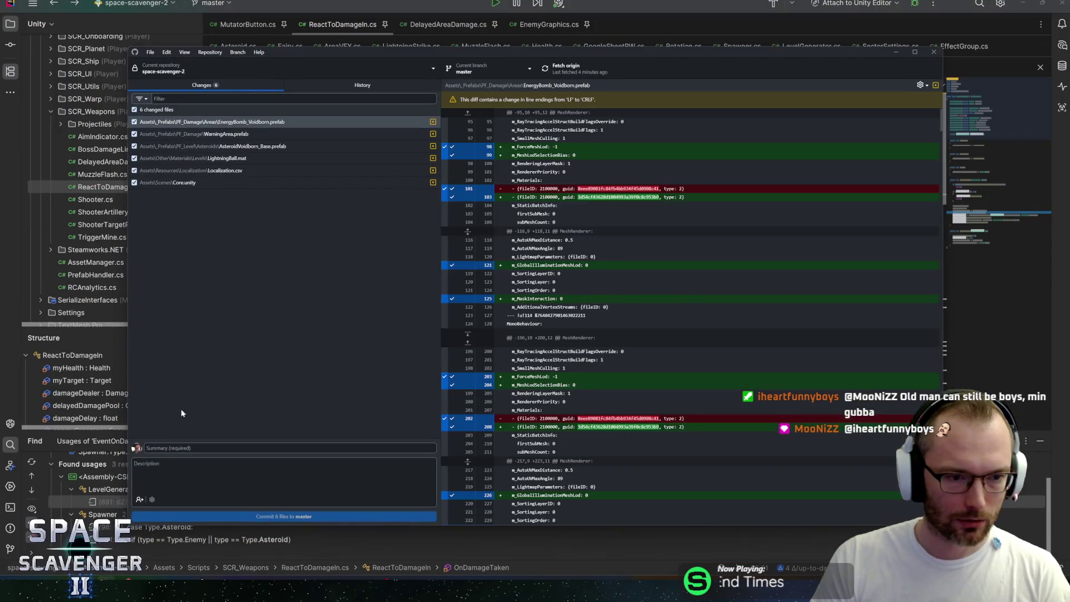
Enter the commit summary 'A Name tid Cellow electricity on Void Cage' and return to Unity
{"action": "type", "text": "Added"}
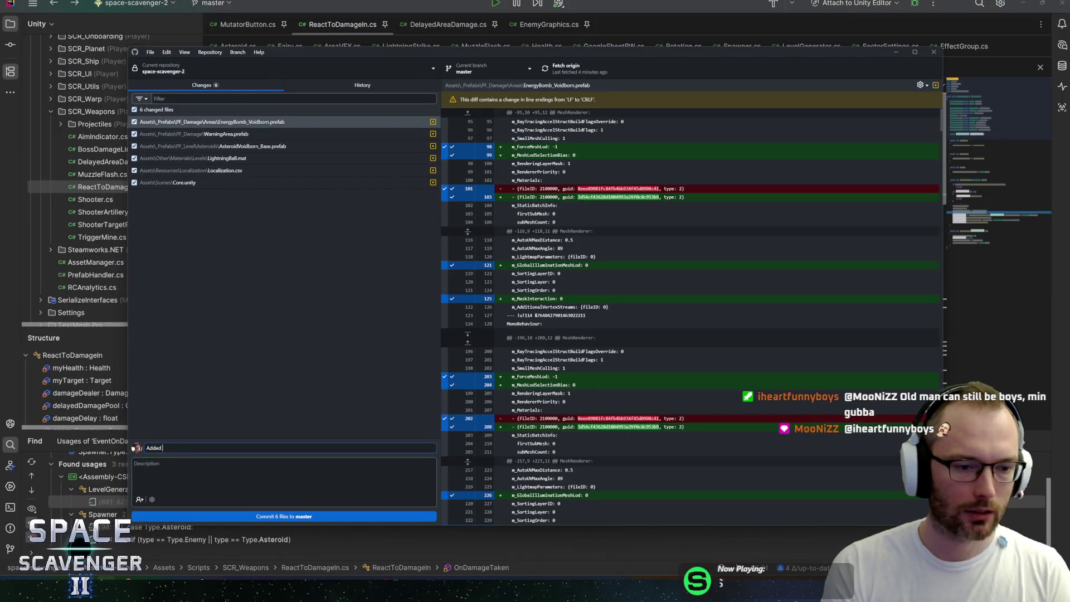
{"action": "type", "text": " Name t"}
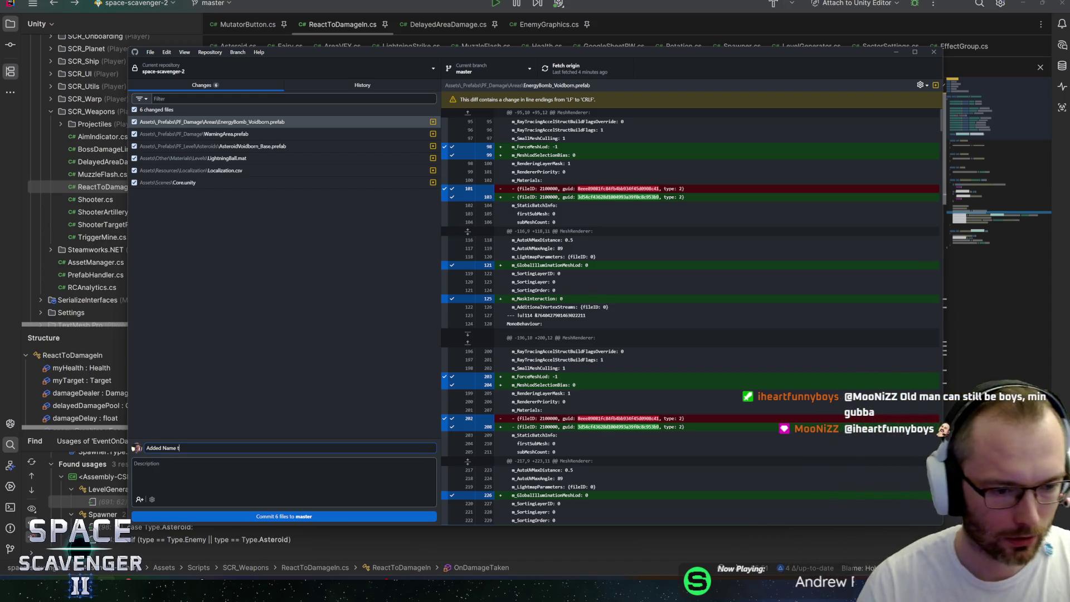
{"action": "type", "text": "o Void Cage + "}
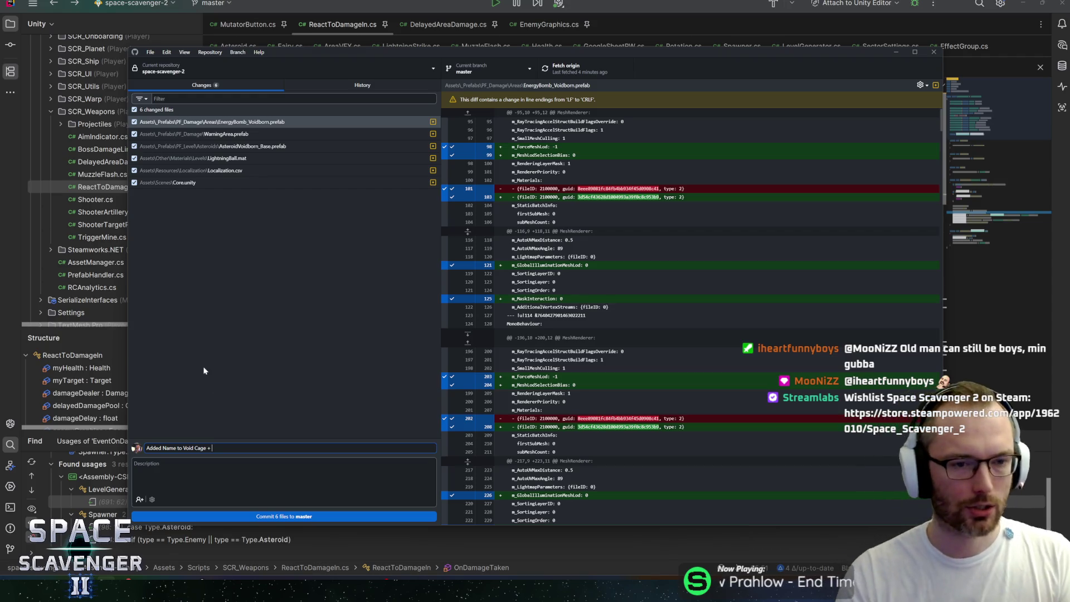
{"action": "type", "text": "Yell"}
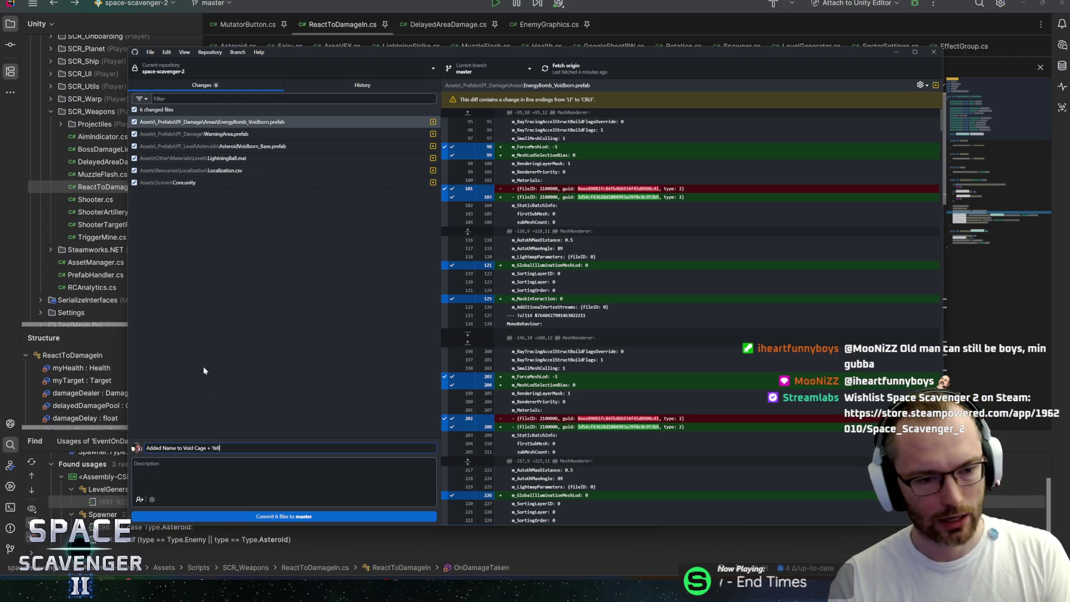
{"action": "type", "text": "ow electricity"}
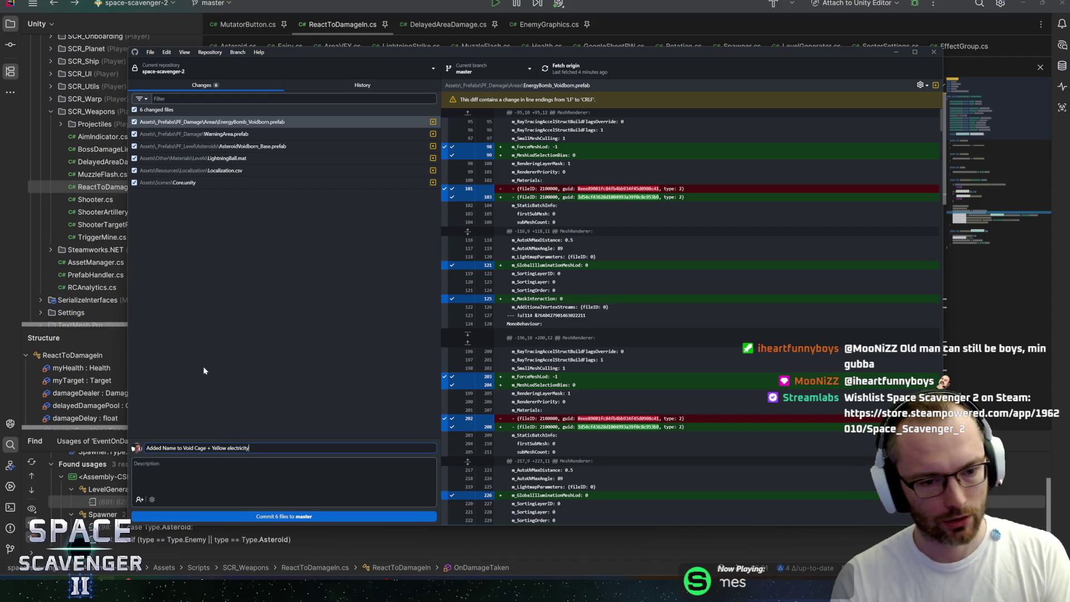
{"action": "type", "text": " on Void"}
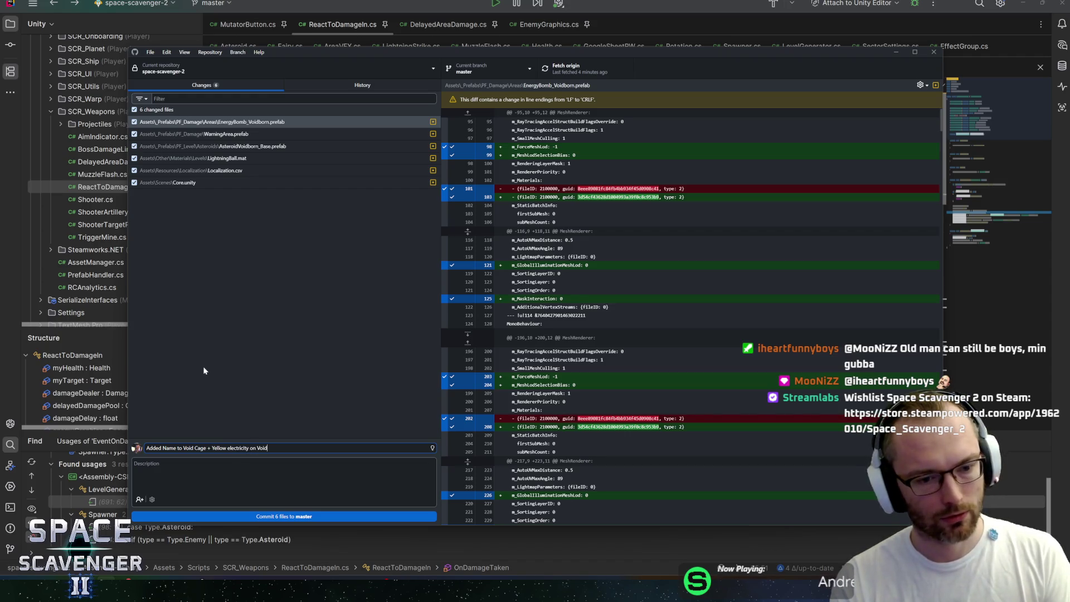
{"action": "type", "text": " Cage"}
{"action": "key", "text": "alt+Tab"}
{"action": "key", "text": "alt+Tab"}
{"action": "key", "text": "alt+Tab"}
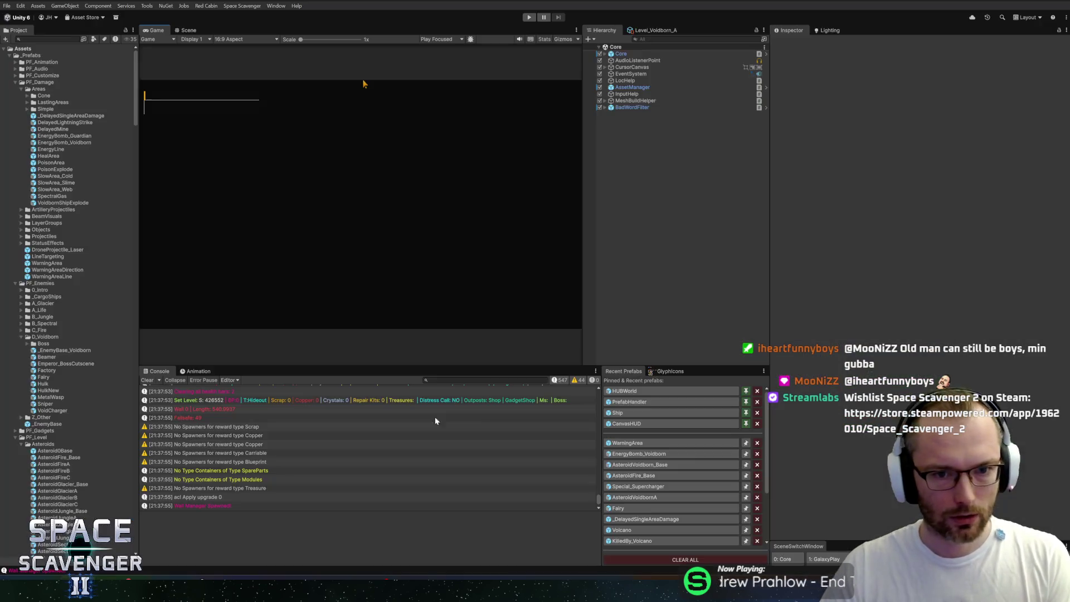
Open EnergyBomb_Voidborn, delete then restore its Lightning, Sparks and Shockwave, save, and inspect its base prefab
{"action": "left_click", "coordinate": [639, 454]}
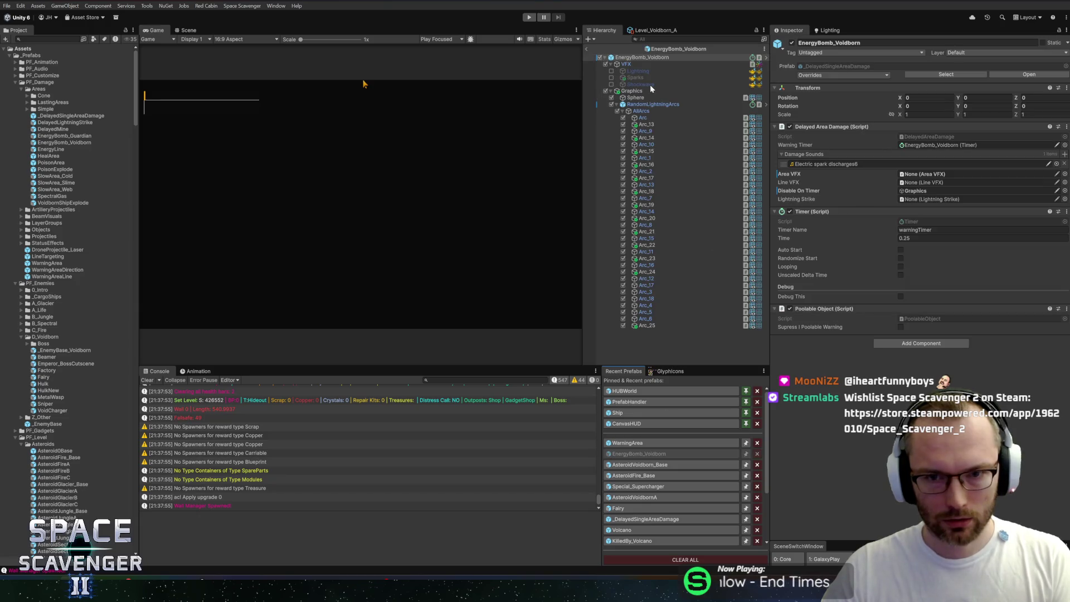
{"action": "left_click", "coordinate": [638, 71]}
{"action": "left_click", "coordinate": [640, 86], "text": "shift"}
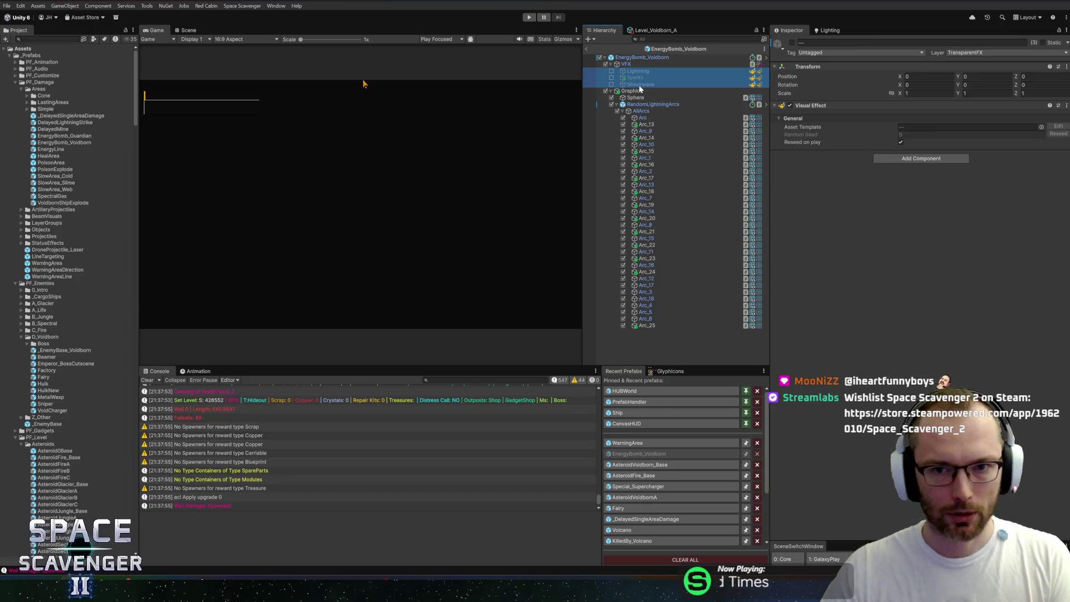
{"action": "key", "text": "Delete"}
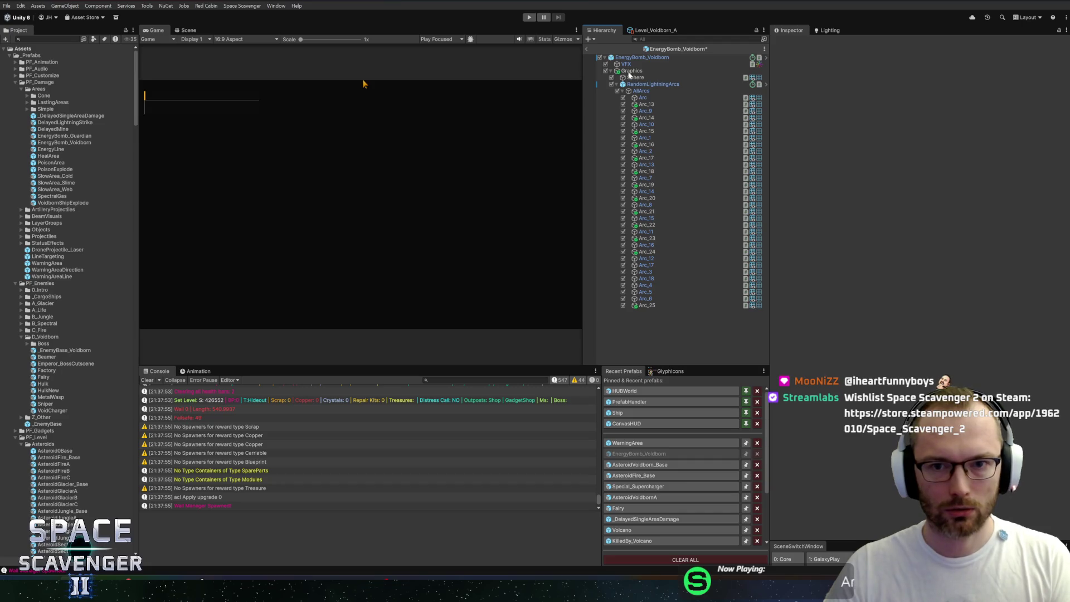
{"action": "key", "text": "ctrl+z"}
{"action": "key", "text": "ctrl+z"}
{"action": "key", "text": "ctrl+z"}
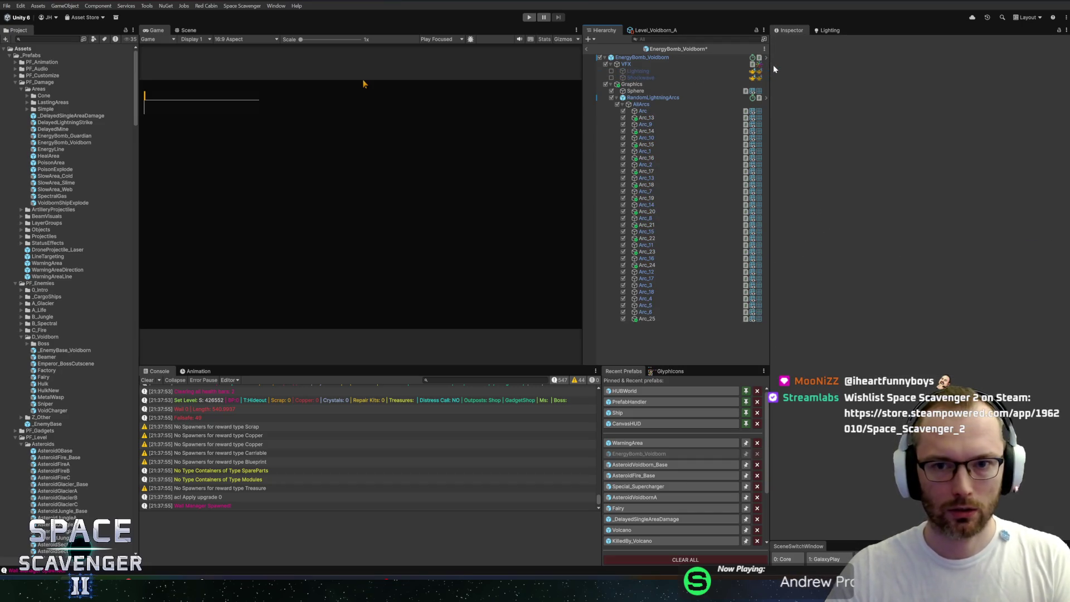
{"action": "key", "text": "ctrl+s"}
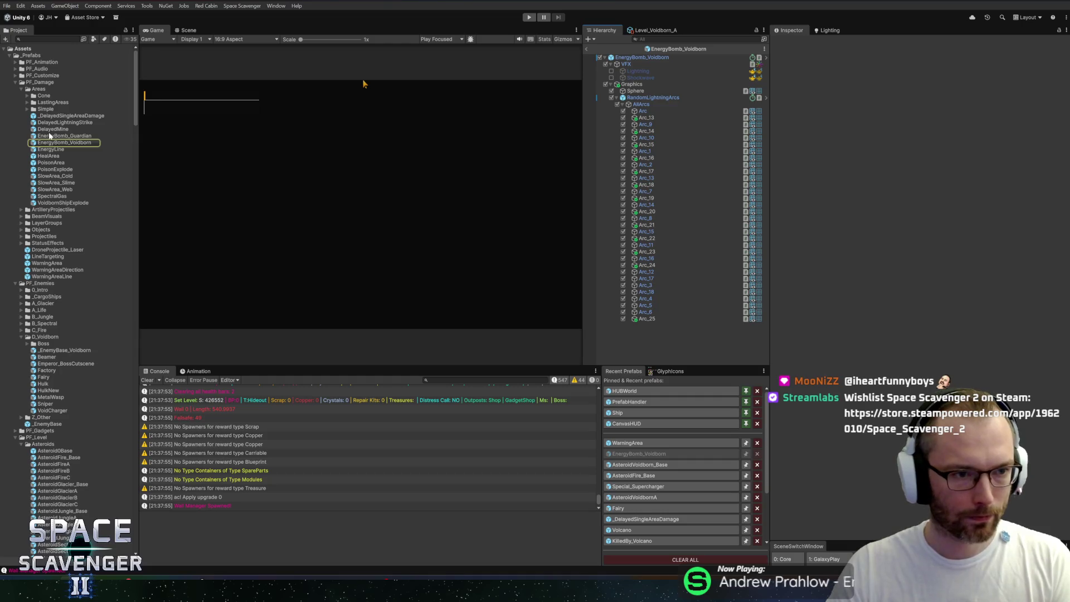
{"action": "left_click", "coordinate": [642, 56]}
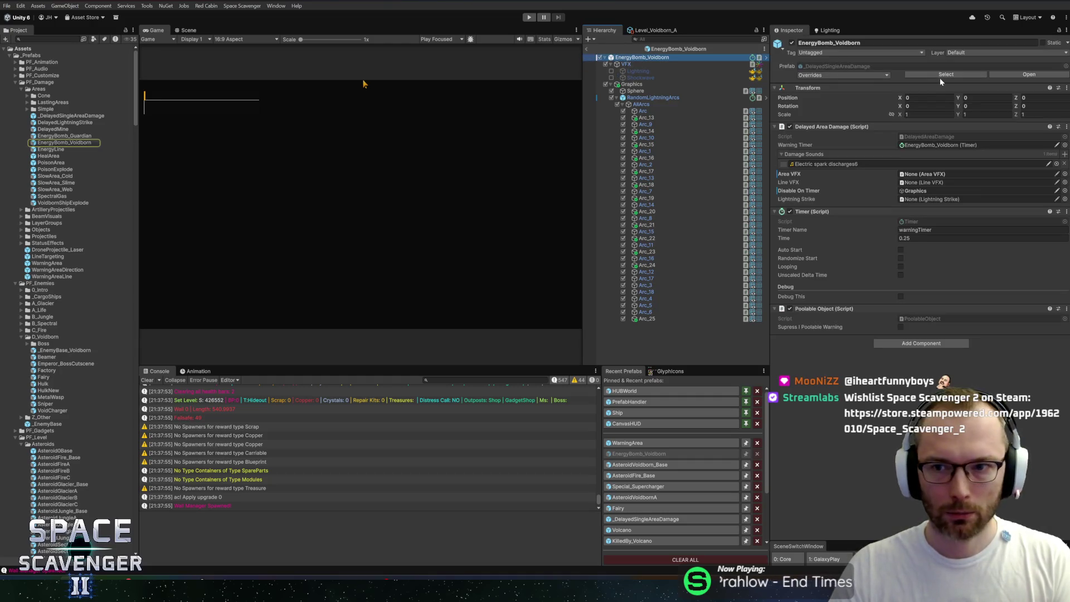
{"action": "left_click", "coordinate": [946, 74]}
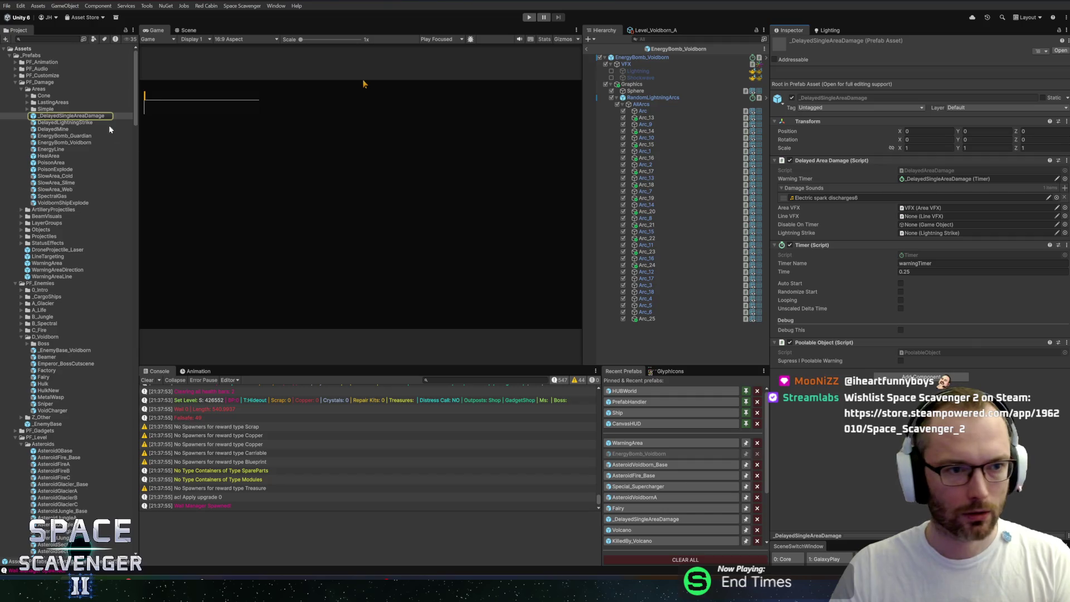
Open _DelayedSingleAreaDamage and delete, then restore, its Visual Effect and Shockwave children
{"action": "double_click", "coordinate": [73, 117]}
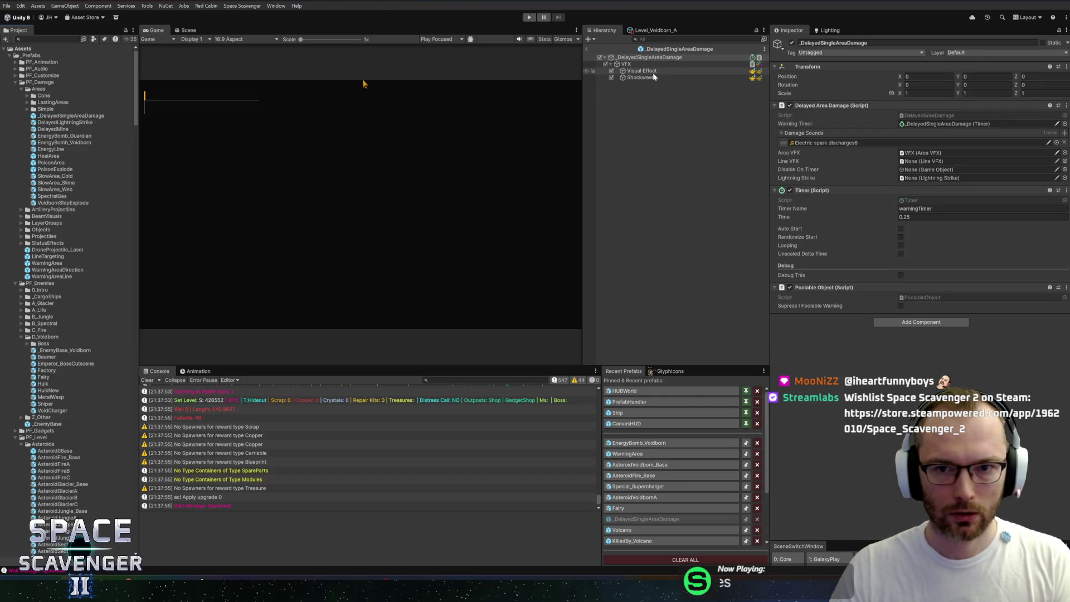
{"action": "left_click", "coordinate": [647, 72]}
{"action": "left_click", "coordinate": [650, 79], "text": "shift"}
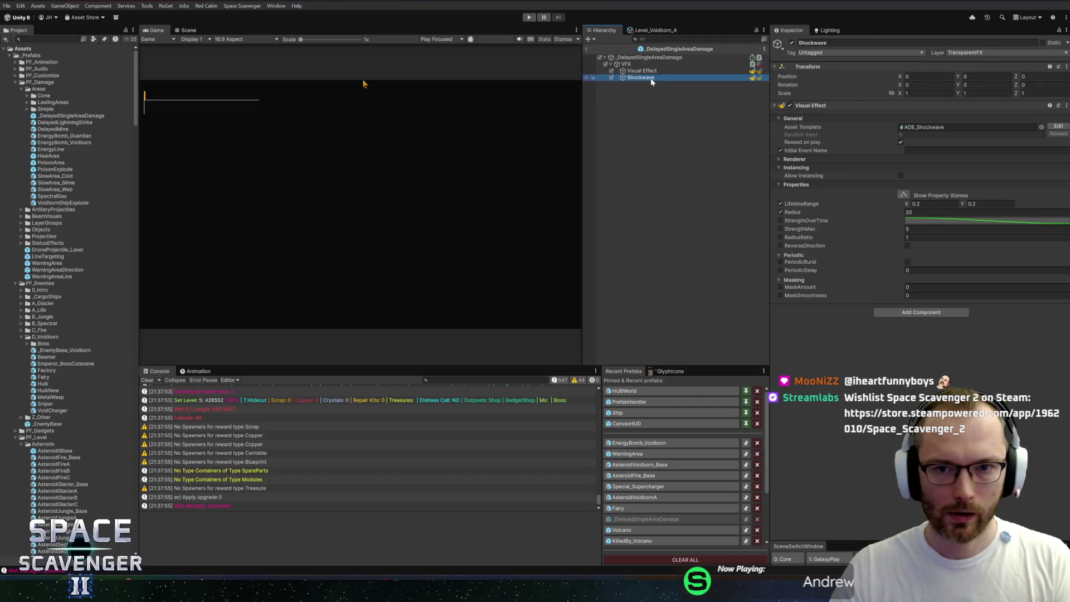
{"action": "key", "text": "Delete"}
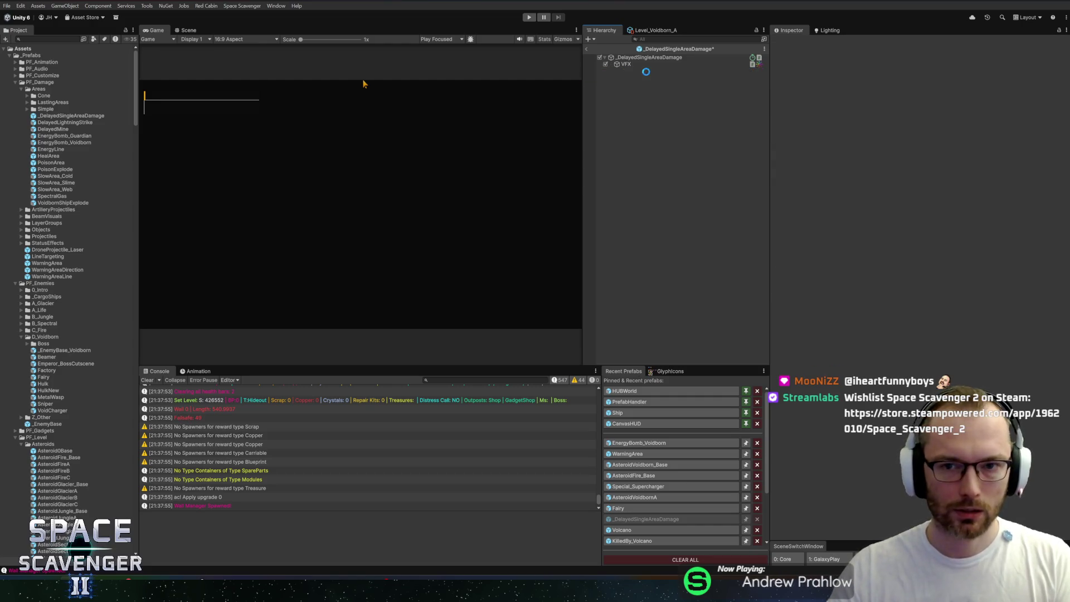
{"action": "key", "text": "ctrl+z"}
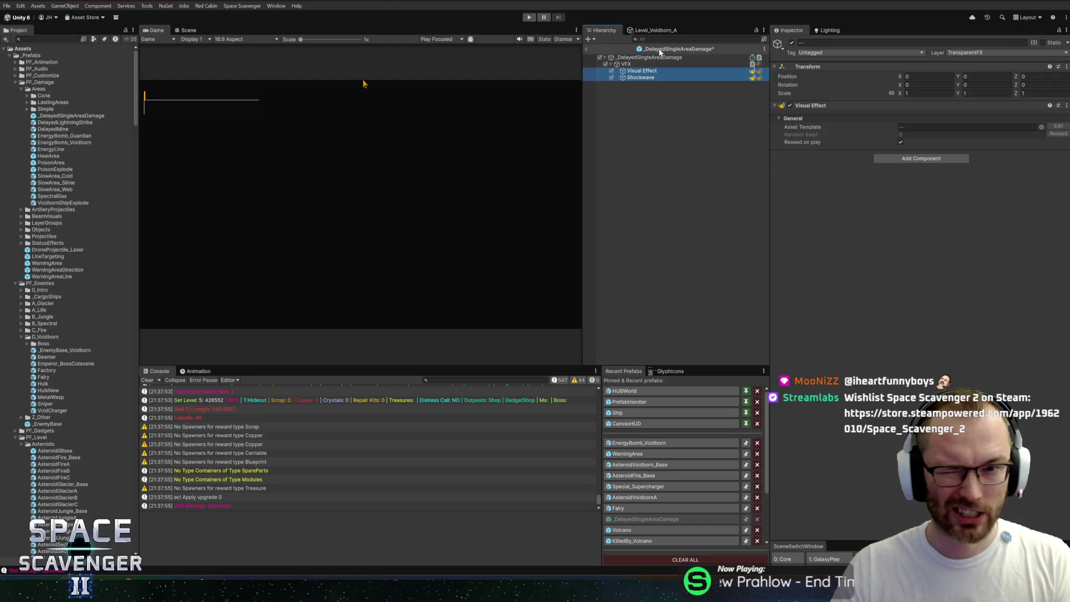
Open the DelayedLightningStrike prefab, then the EnergyBomb_Guardian prefab, from the Project window
{"action": "left_click", "coordinate": [658, 50]}
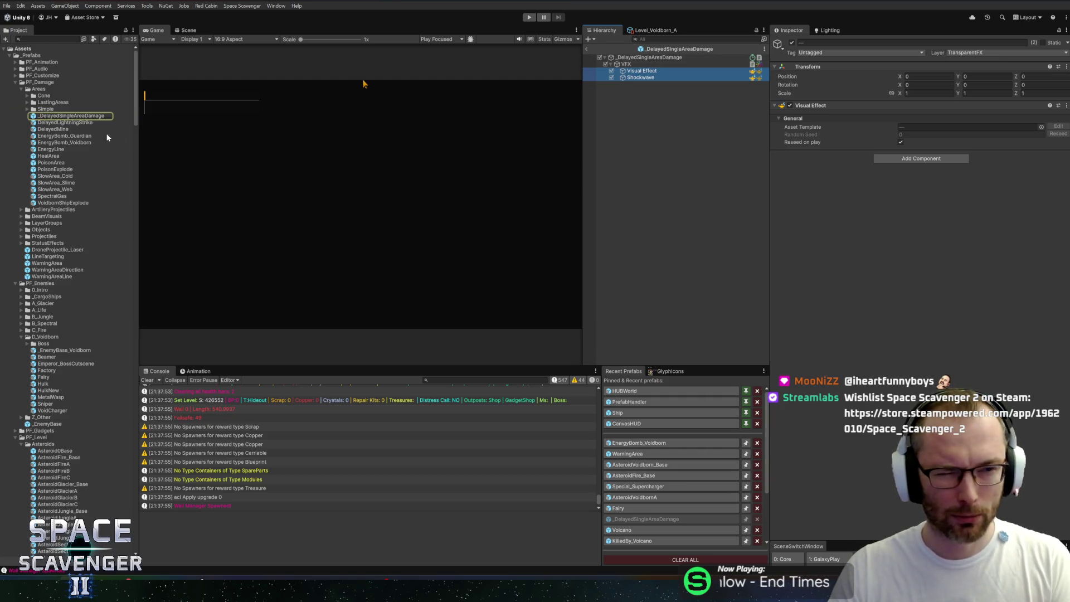
{"action": "double_click", "coordinate": [39, 122]}
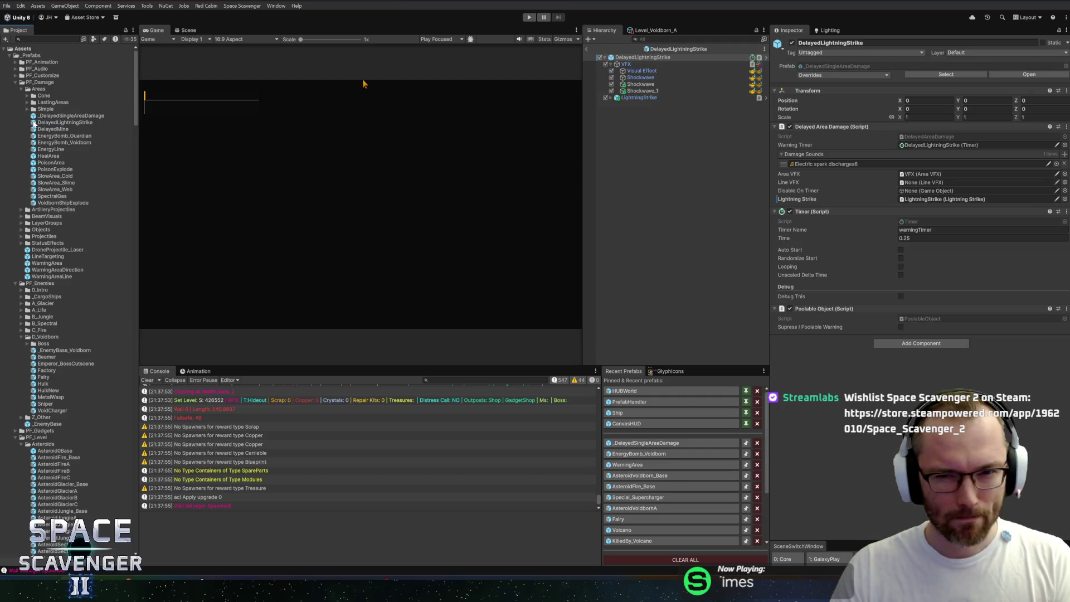
{"action": "left_click", "coordinate": [46, 117]}
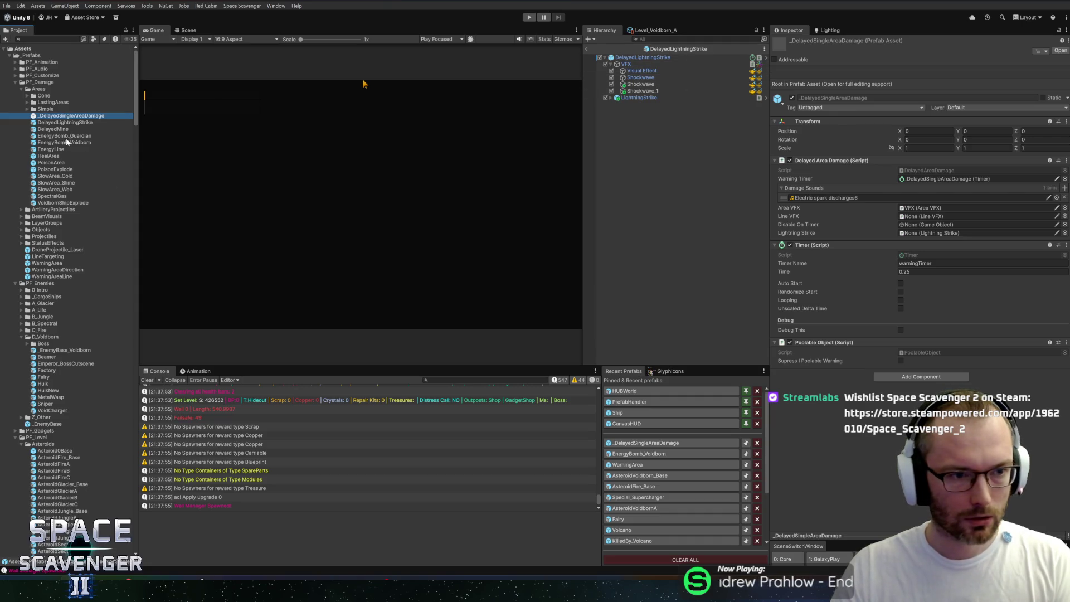
{"action": "double_click", "coordinate": [58, 137]}
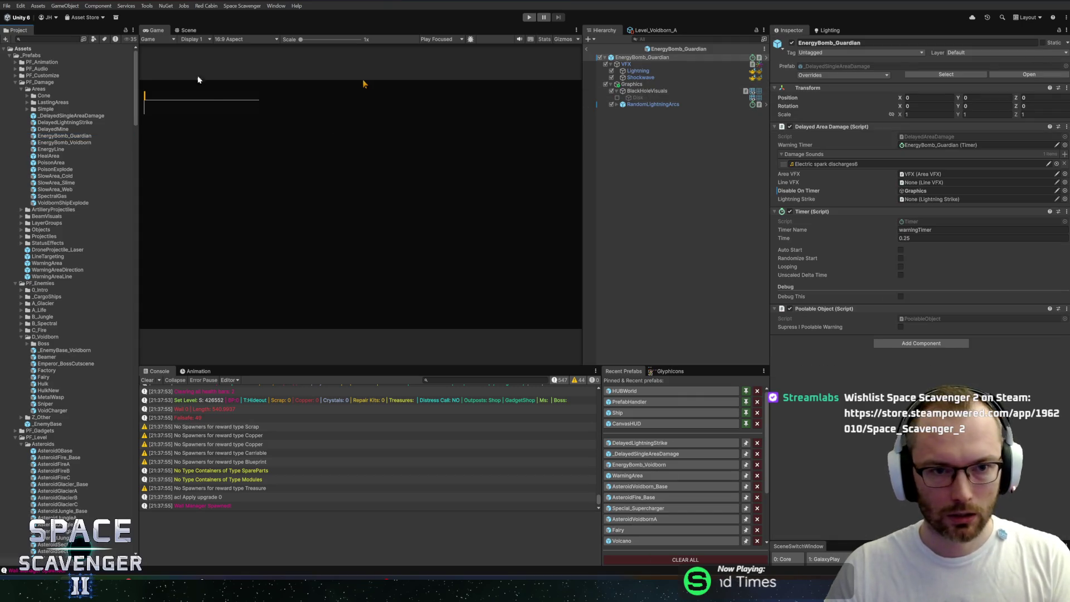
Frame the EnergyBomb_Guardian sphere in the Scene view with Lightning and Shockwave selected
{"action": "left_click", "coordinate": [188, 30]}
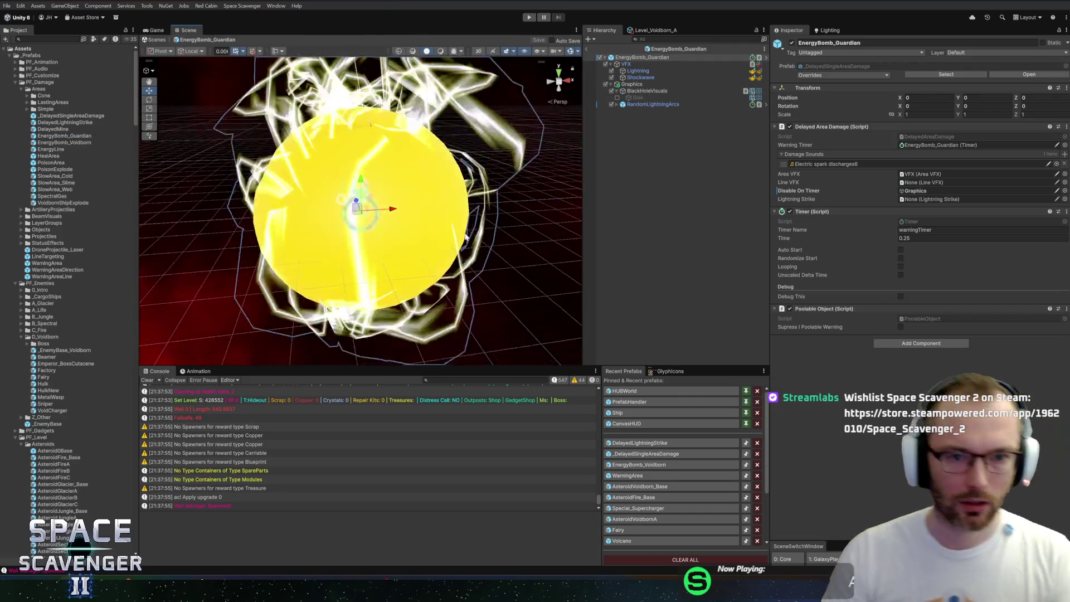
{"action": "left_click", "coordinate": [639, 71]}
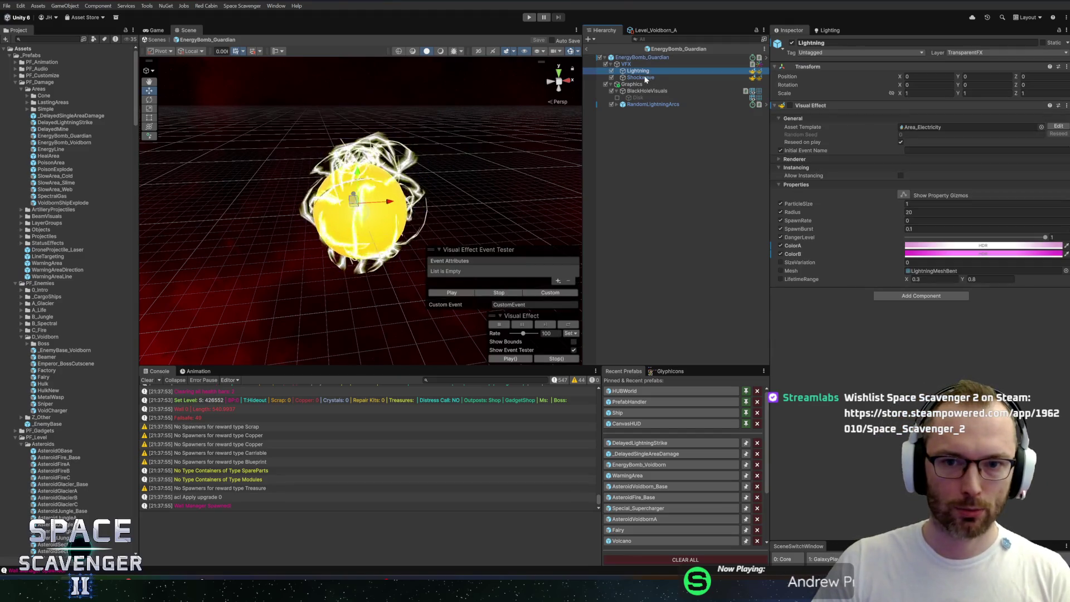
{"action": "left_click", "coordinate": [641, 78], "text": "shift"}
{"action": "key", "text": "f"}
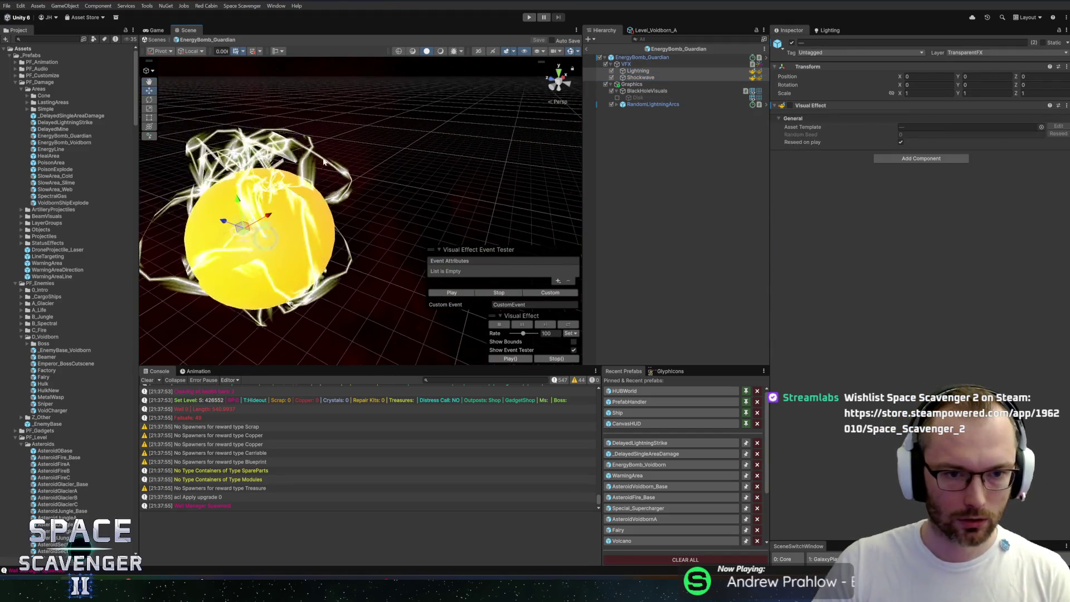
{"action": "left_click_drag", "start_coordinate": [400, 173], "coordinate": [444, 196]}
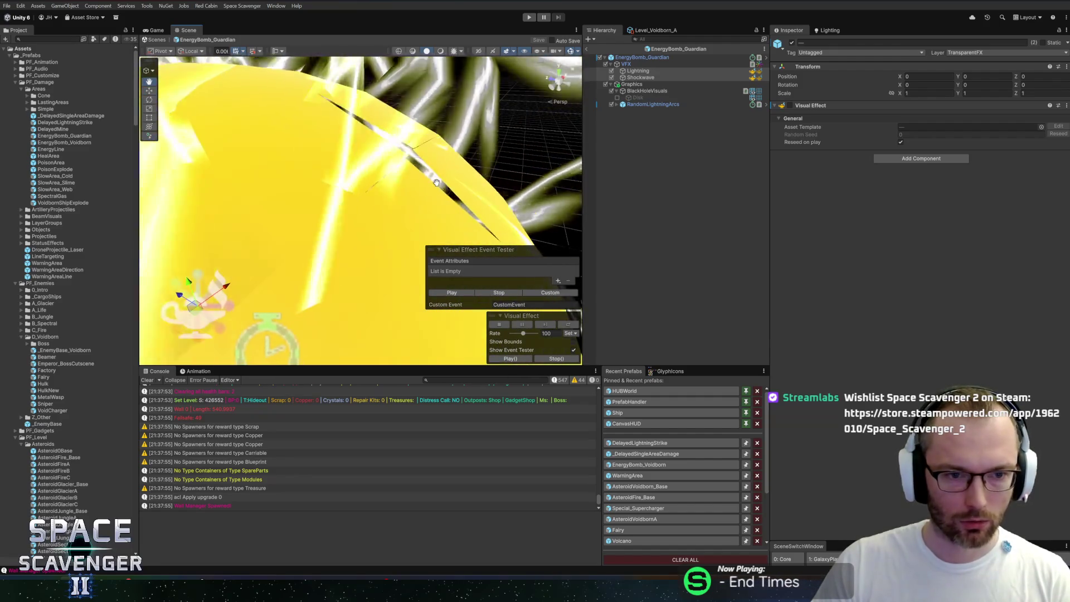
{"action": "scroll", "coordinate": [485, 172], "scroll_direction": "down", "scroll_amount": 5}
Inspect the Shockwave and Lightning settings and the BlackHoleVisuals Disk object
{"action": "left_click", "coordinate": [652, 78]}
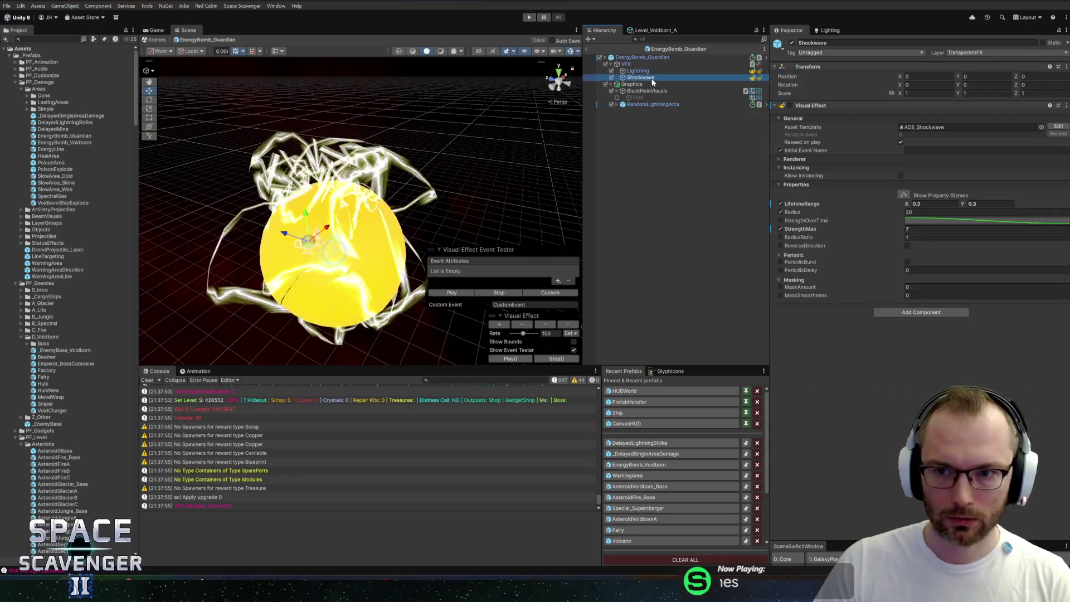
{"action": "left_click", "coordinate": [647, 71]}
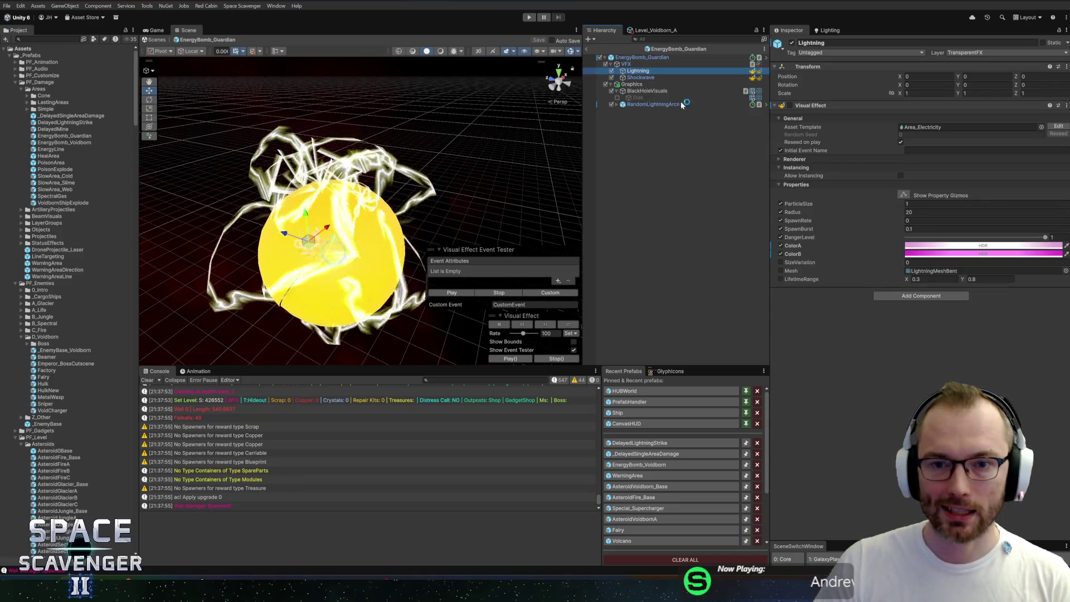
{"action": "left_click", "coordinate": [647, 92]}
{"action": "left_click", "coordinate": [642, 99]}
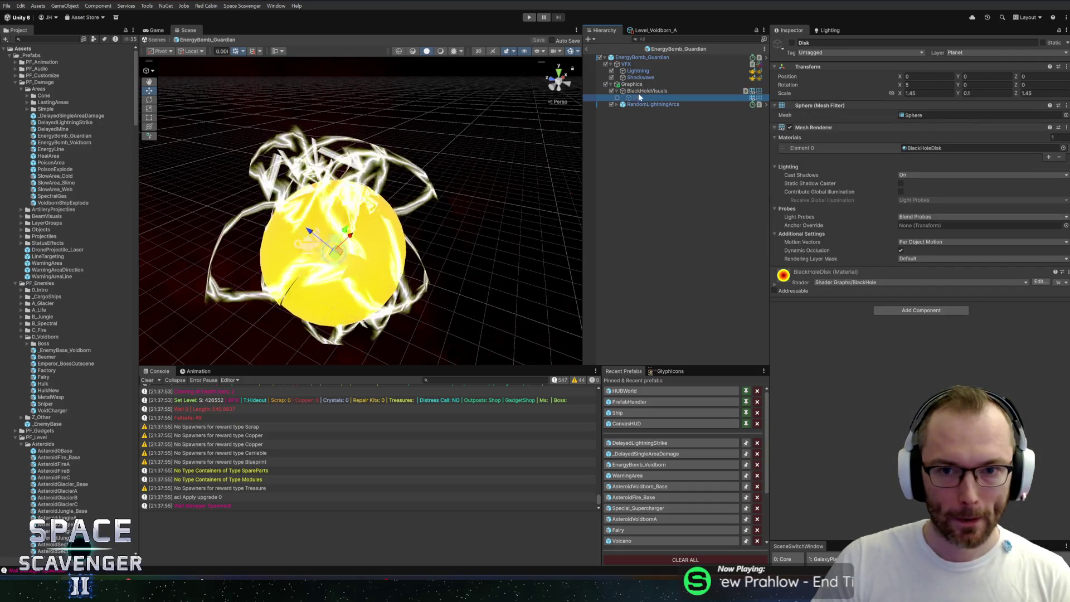
Give BlackHoleVisuals the UVSphereSmoothSlime mesh after comparing it with UVSphereSmooth
{"action": "left_click", "coordinate": [669, 92]}
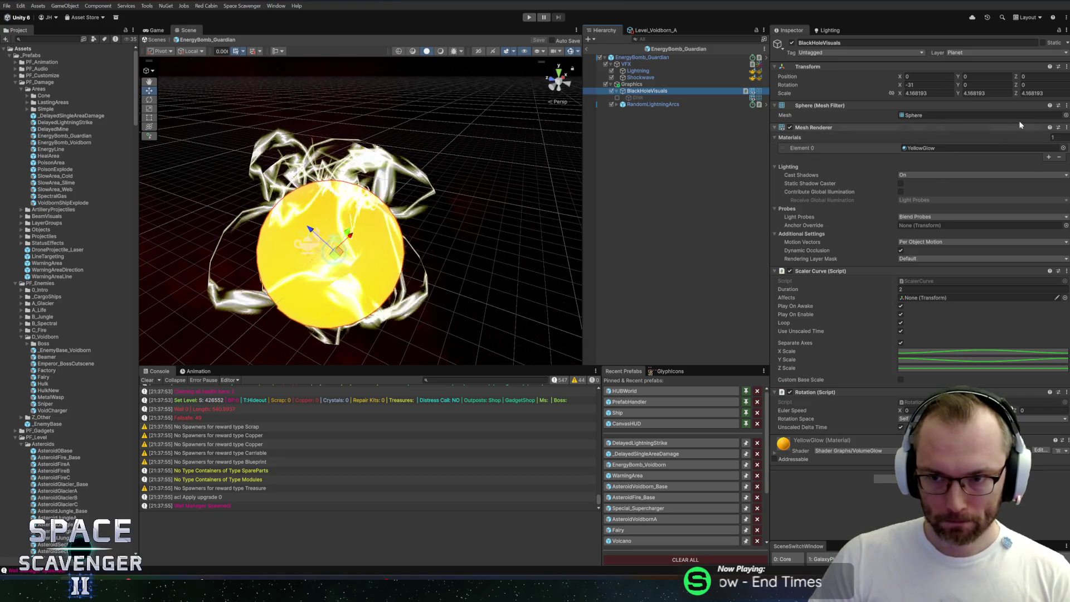
{"action": "left_click", "coordinate": [1065, 116]}
{"action": "type", "text": "smooth"}
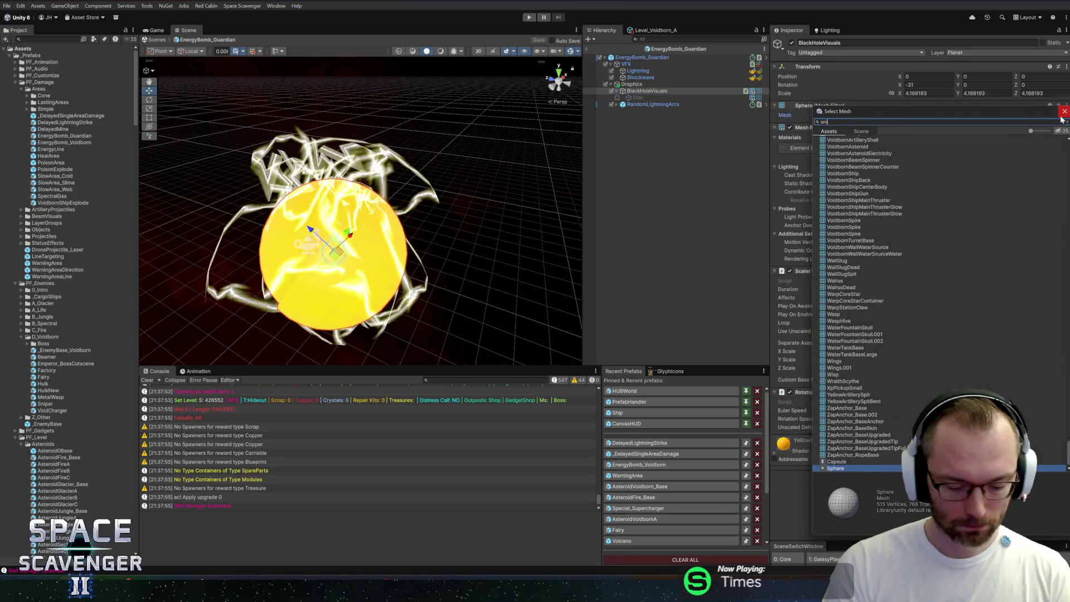
{"action": "left_click", "coordinate": [855, 185]}
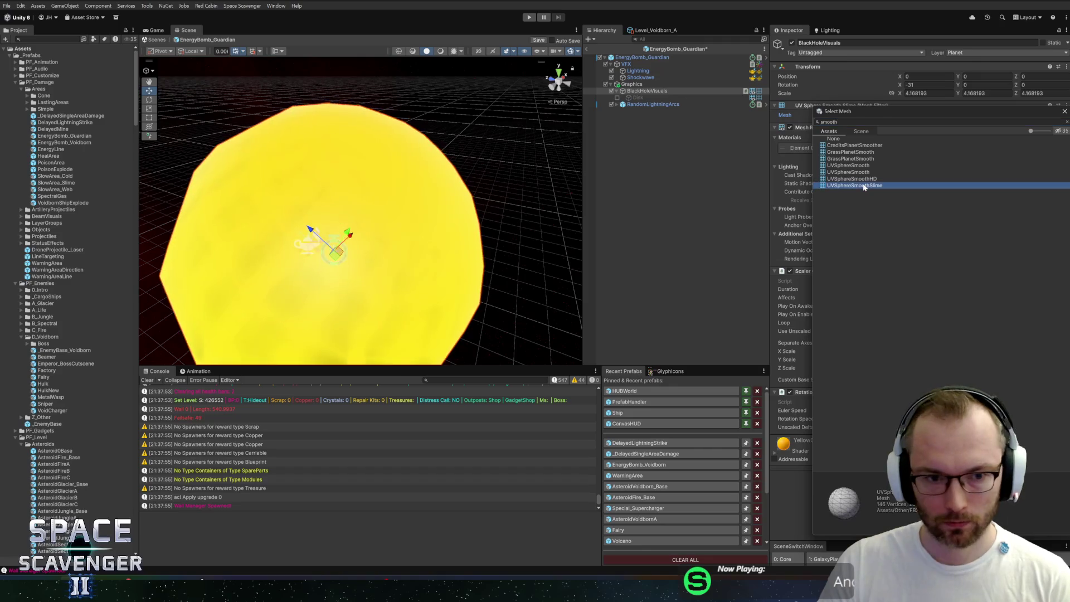
{"action": "left_click", "coordinate": [859, 172]}
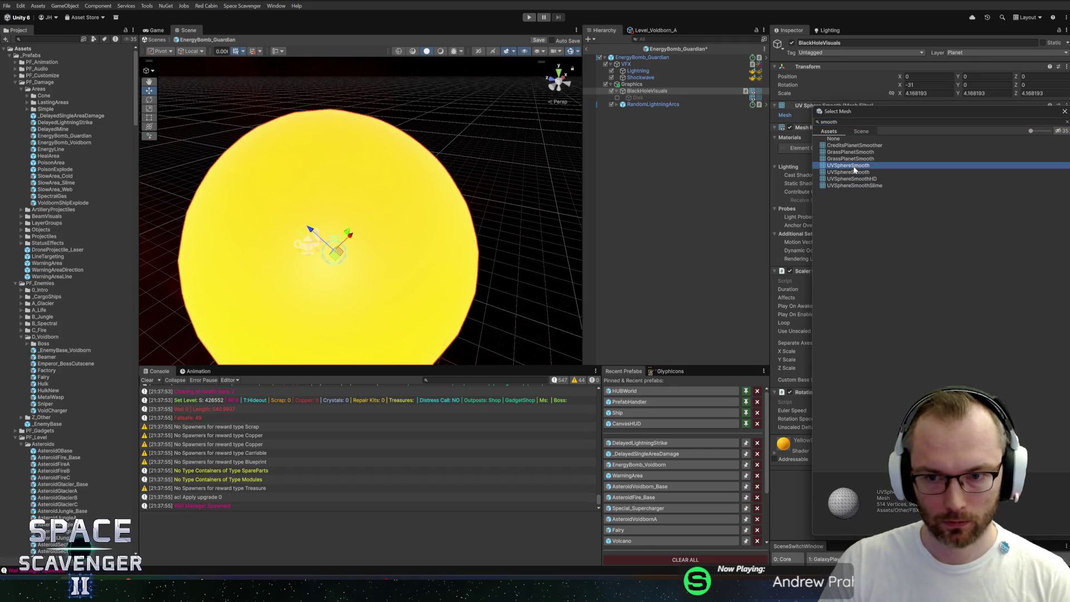
{"action": "left_click", "coordinate": [860, 185]}
{"action": "double_click", "coordinate": [860, 186]}
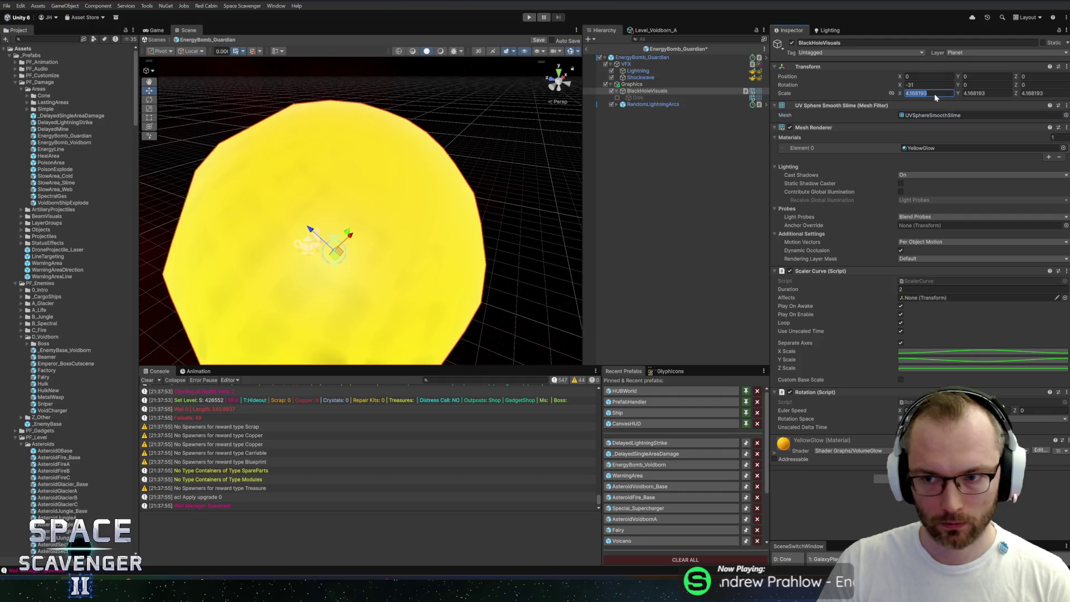
Set the sphere's scale to 2, save the prefab, and exit back to the scene
{"action": "left_click", "coordinate": [1038, 93]}
{"action": "type", "text": "2"}
{"action": "key", "text": "ctrl+s"}
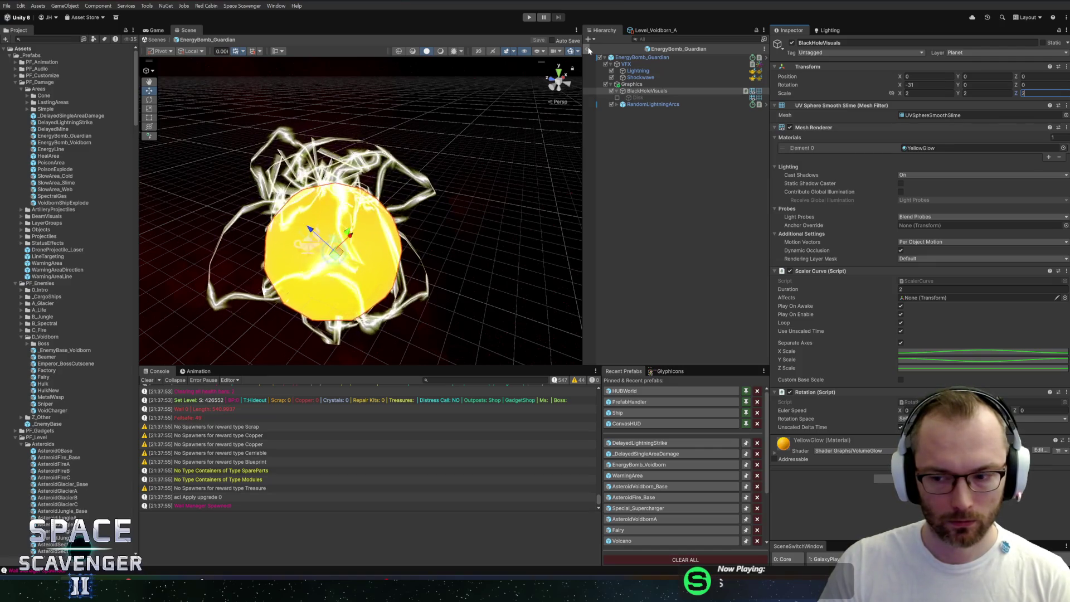
{"action": "left_click", "coordinate": [589, 50]}
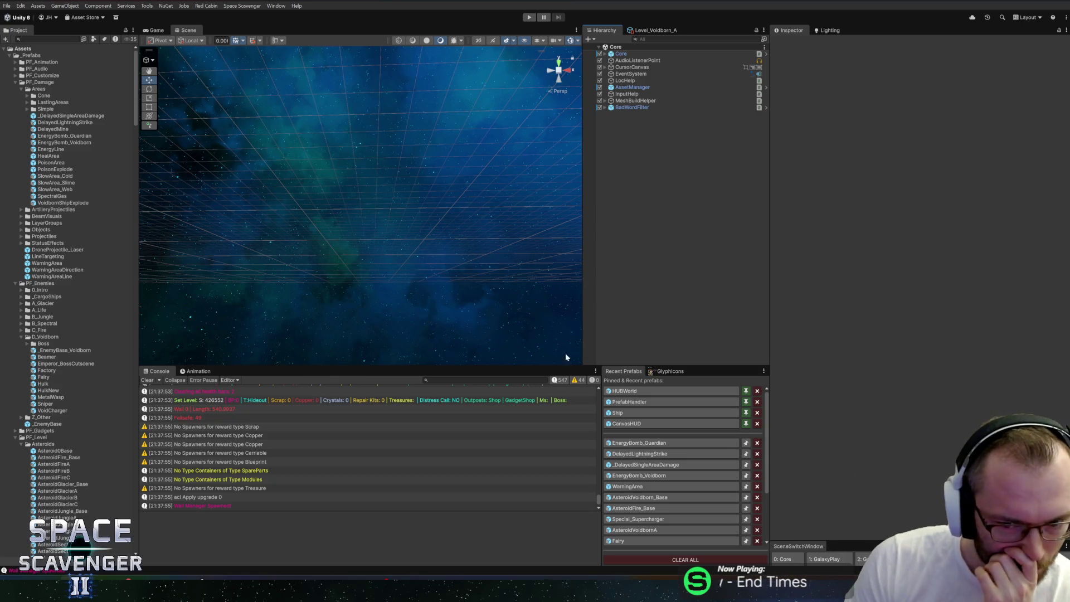
Playtest in a maximized Game view, rerun the previous console damage command, and fly until destroyed
{"action": "key", "text": "ctrl+p"}
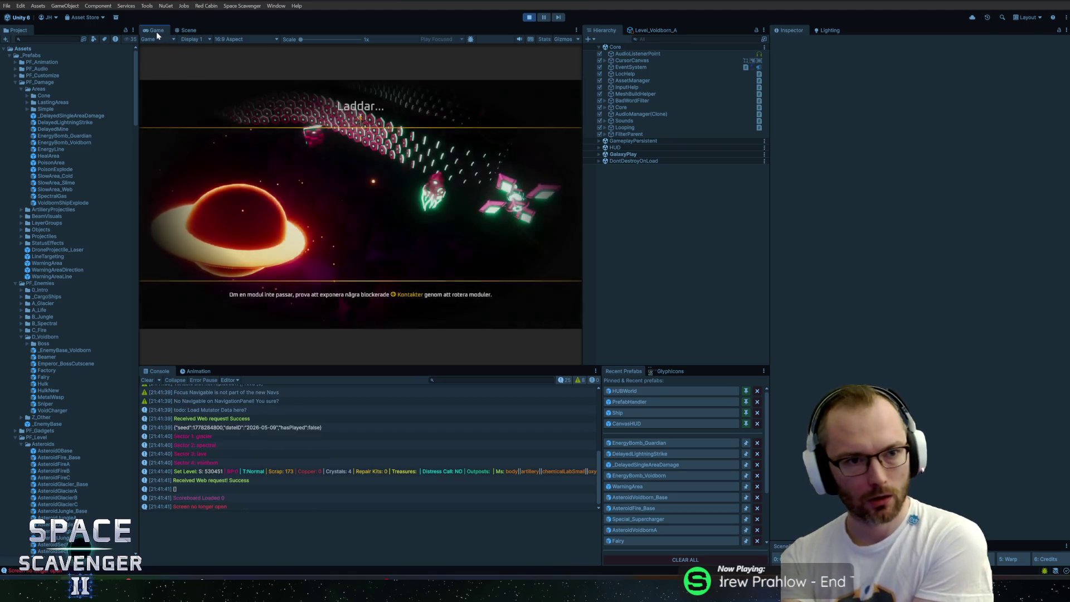
{"action": "double_click", "coordinate": [167, 30]}
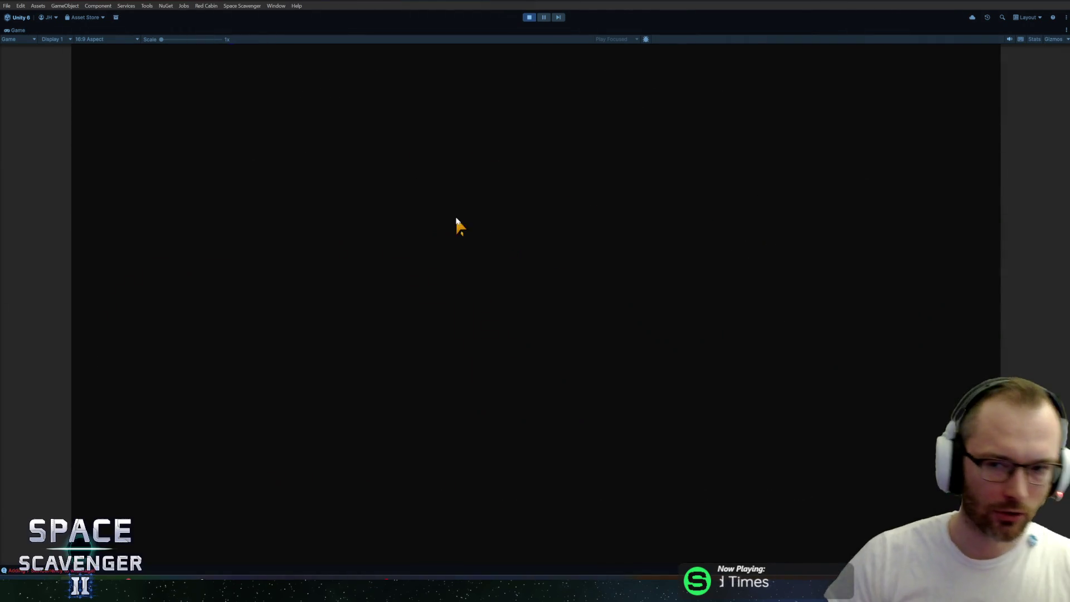
{"action": "key", "text": "grave"}
{"action": "key", "text": "Up"}
{"action": "key", "text": "Up"}
{"action": "key", "text": "Up"}
{"action": "key", "text": "grave"}
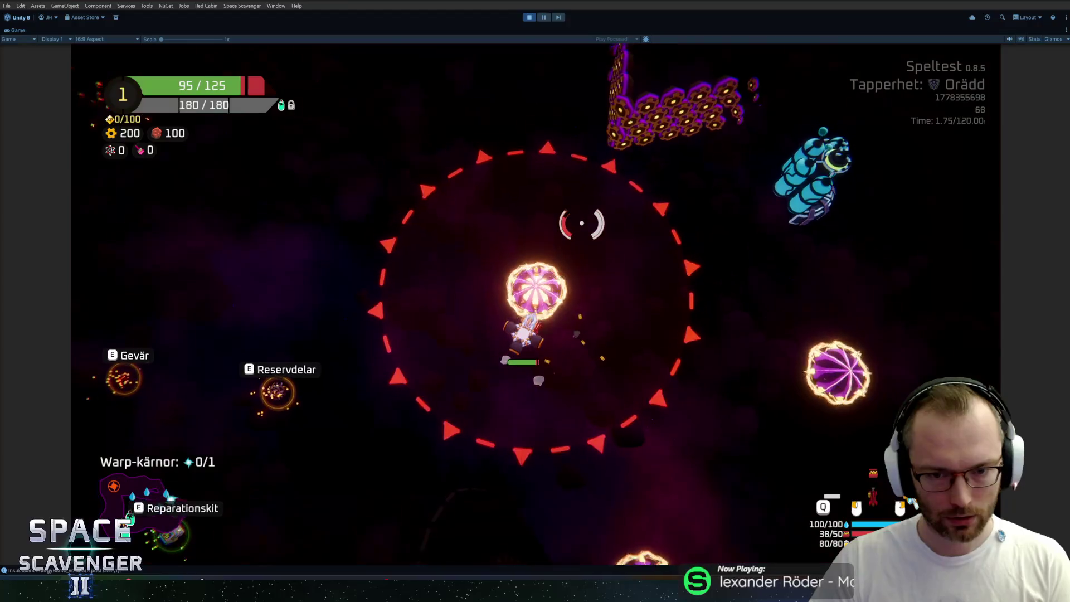
{"action": "key", "text": "w"}
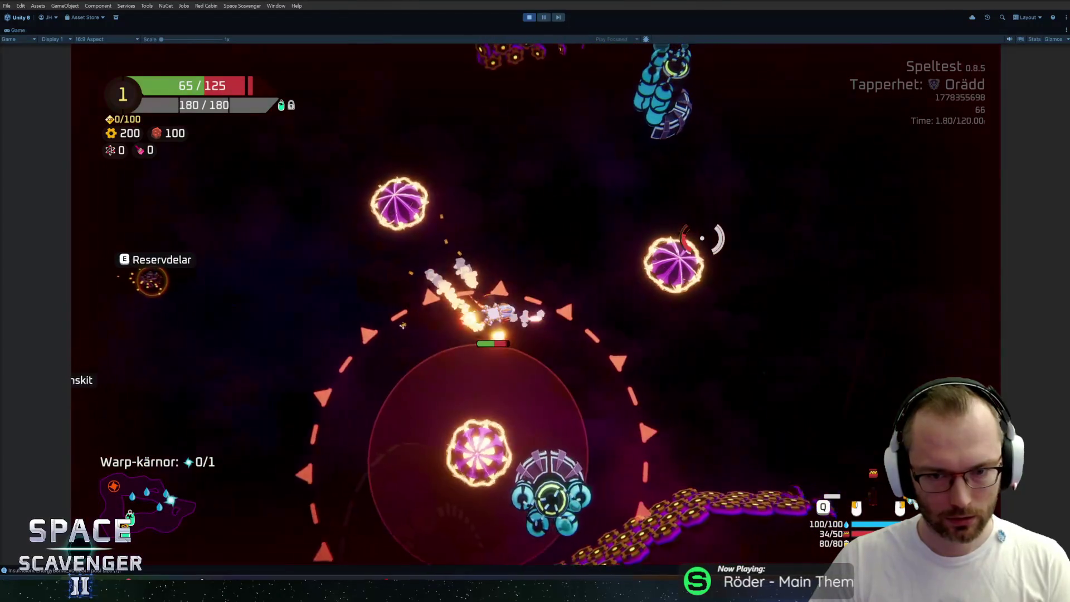
{"action": "key", "text": "w"}
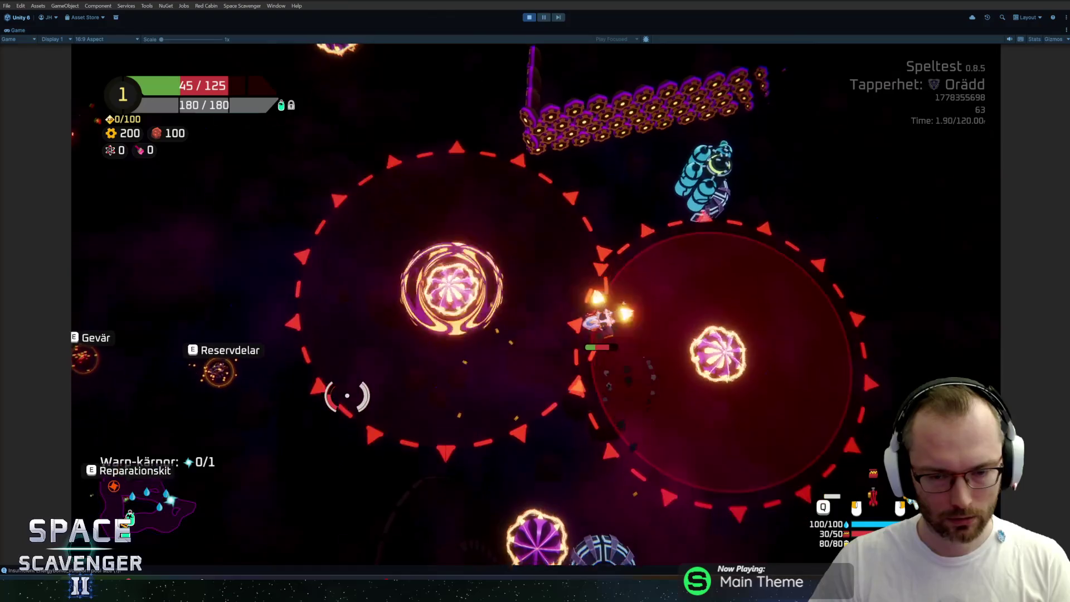
{"action": "key", "text": "s"}
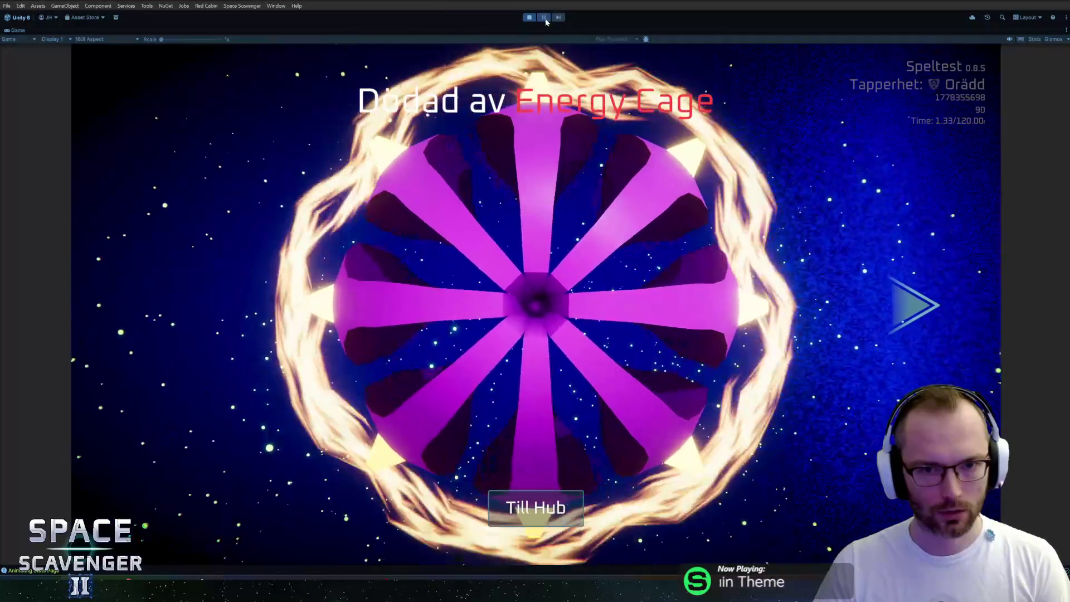
Pause and resume, then find and select the KilledBy asteroid via a 'killedb' Hierarchy search
{"action": "left_click", "coordinate": [545, 18]}
{"action": "left_click", "coordinate": [545, 18]}
{"action": "left_click", "coordinate": [697, 39]}
{"action": "type", "text": "killedb"}
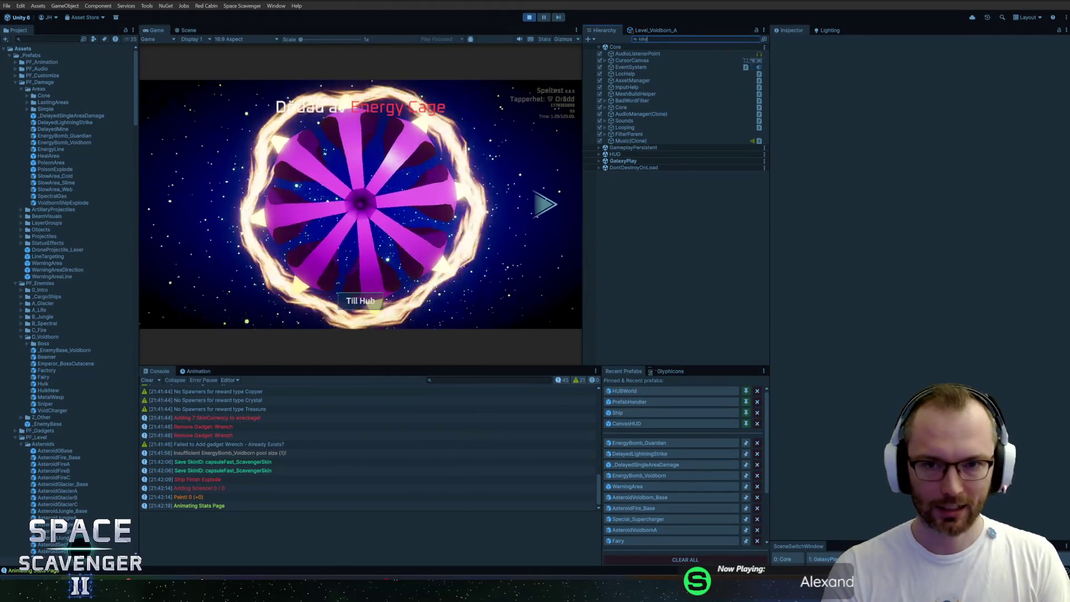
{"action": "left_click", "coordinate": [625, 68]}
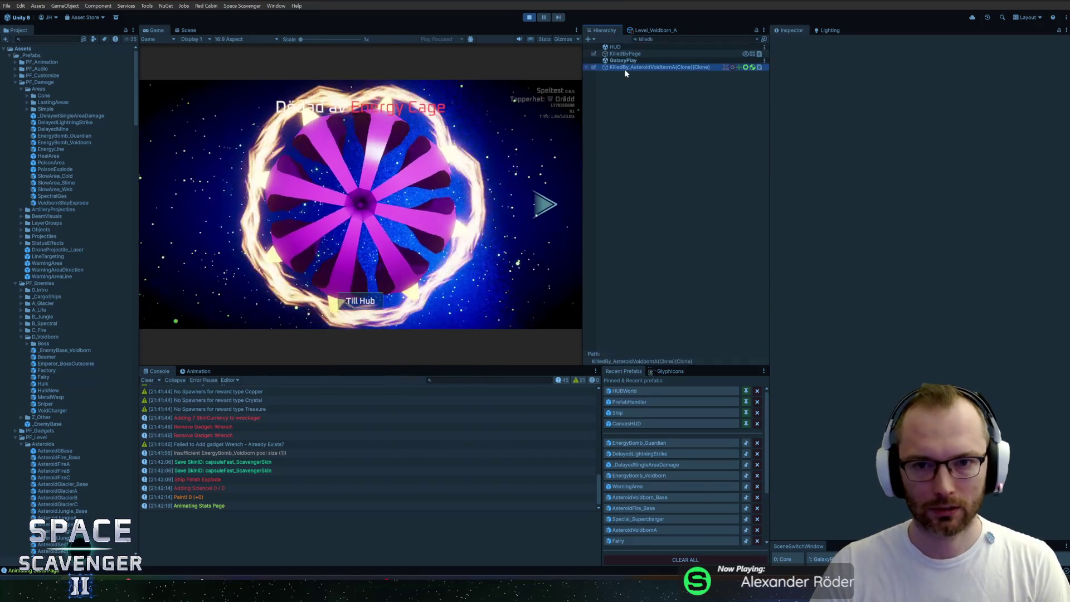
{"action": "key", "text": "Escape"}
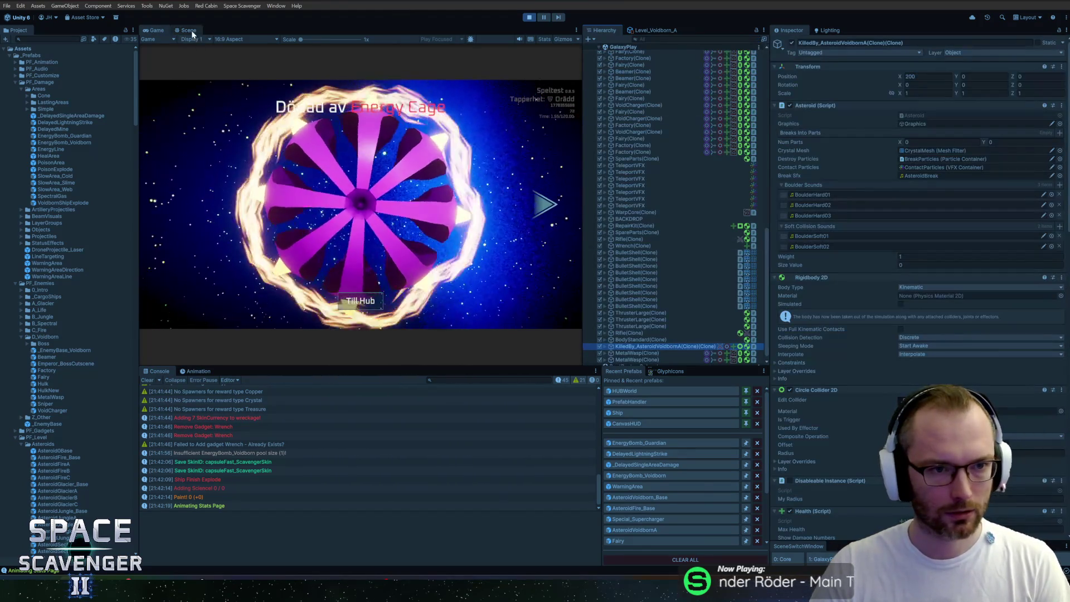
Frame and orbit the exploding KilledBy asteroid in the Scene view, then return to the Game view
{"action": "key", "text": "ctrl+1"}
{"action": "key", "text": "f"}
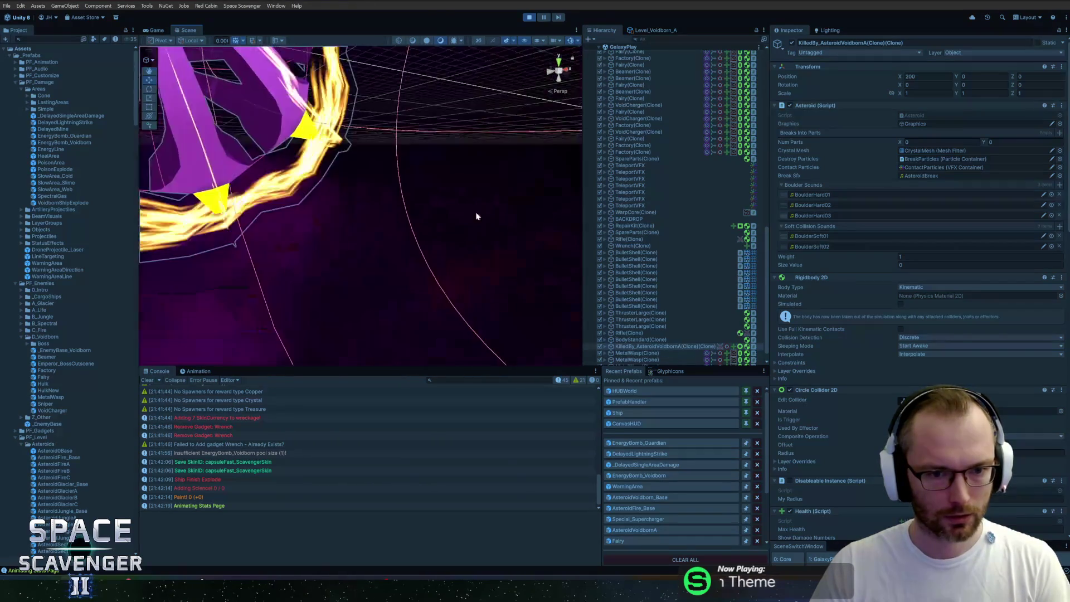
{"action": "mouse_move", "coordinate": [376, 103]}
{"action": "left_mouse_down"}
{"action": "mouse_move", "coordinate": [416, 135]}
{"action": "mouse_move", "coordinate": [377, 211]}
{"action": "mouse_move", "coordinate": [306, 121]}
{"action": "mouse_move", "coordinate": [463, 123]}
{"action": "left_mouse_up"}
{"action": "left_click", "coordinate": [156, 30]}
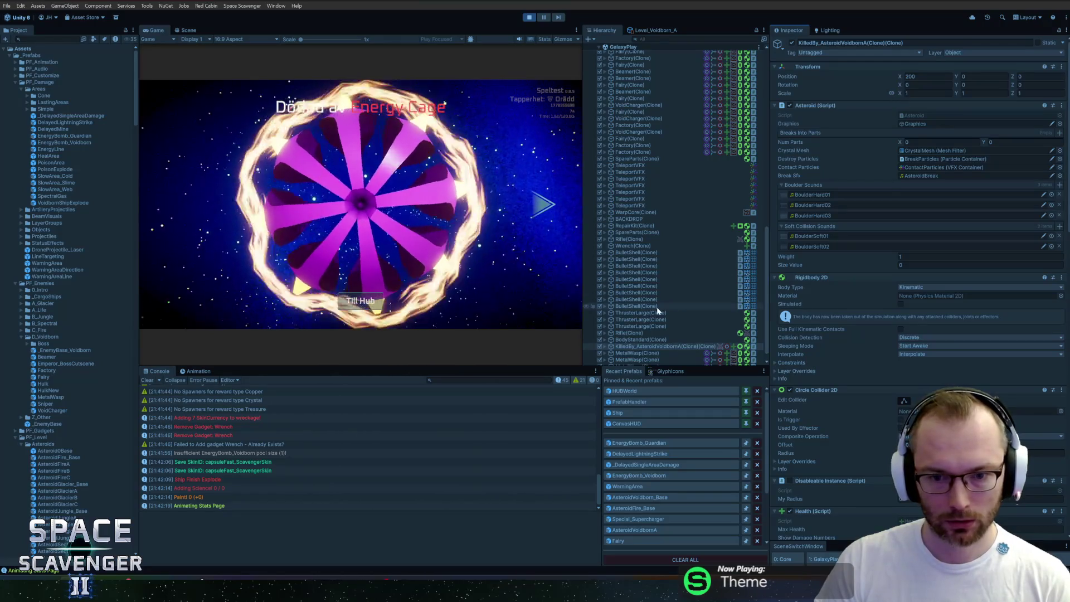
Try a 0.7 scale and various rotations on the KilledBy asteroid, then stop Play mode
{"action": "left_click_drag", "start_coordinate": [900, 94], "coordinate": [896, 96]}
{"action": "key", "text": "BackSpace"}
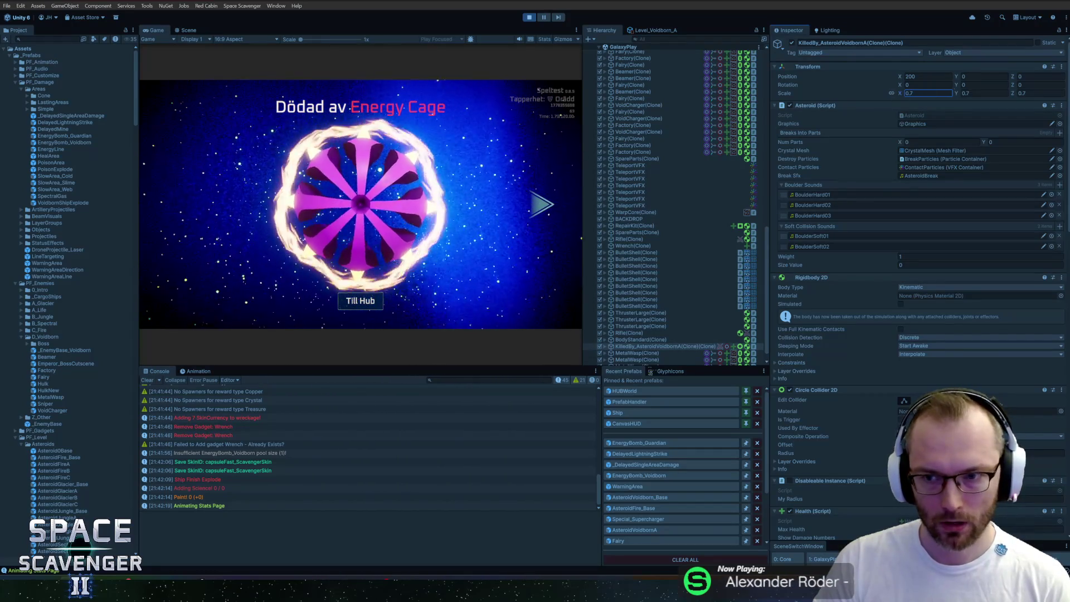
{"action": "left_click", "coordinate": [1017, 86]}
{"action": "type", "text": "67.45"}
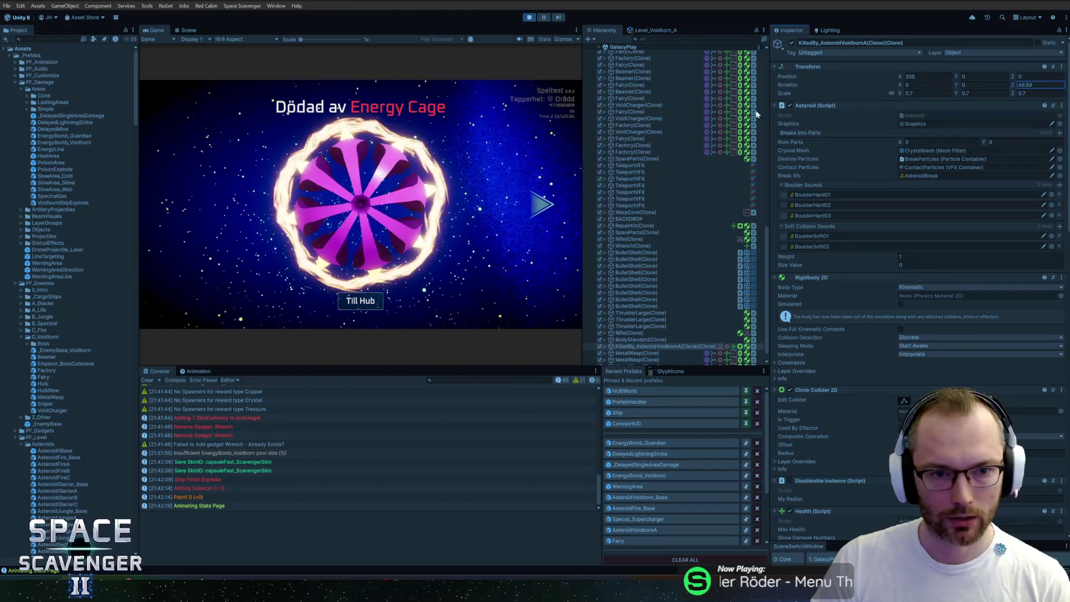
{"action": "key", "text": "Escape"}
{"action": "mouse_move", "coordinate": [957, 85]}
{"action": "left_mouse_down"}
{"action": "mouse_move", "coordinate": [1064, 88]}
{"action": "mouse_move", "coordinate": [51, 91]}
{"action": "mouse_move", "coordinate": [792, 160]}
{"action": "left_mouse_up"}
{"action": "key", "text": "Escape"}
{"action": "mouse_move", "coordinate": [899, 85]}
{"action": "left_mouse_down"}
{"action": "mouse_move", "coordinate": [1059, 86]}
{"action": "mouse_move", "coordinate": [136, 87]}
{"action": "left_mouse_up"}
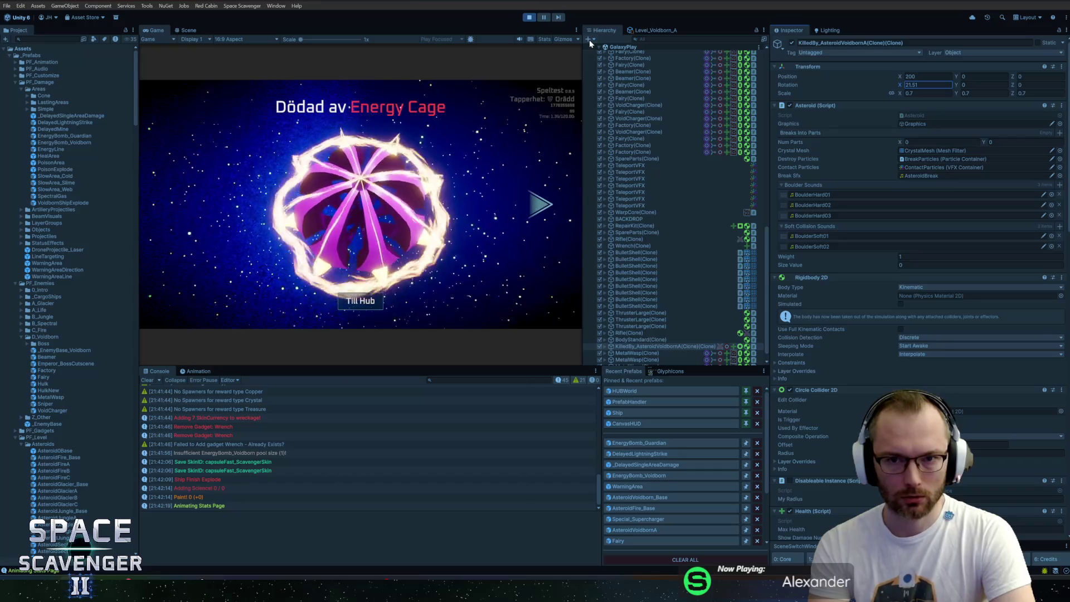
{"action": "left_click", "coordinate": [530, 18]}
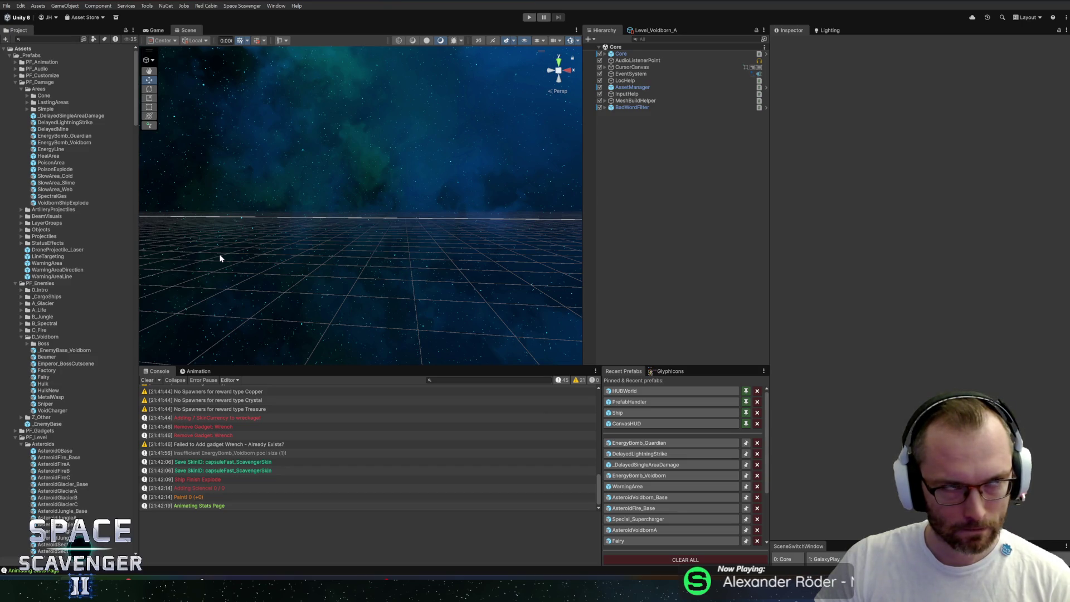
Open the AsteroidVoidborn_Base prefab from Recent Prefabs and scroll to its Damage Origin component
{"action": "left_click", "coordinate": [632, 443]}
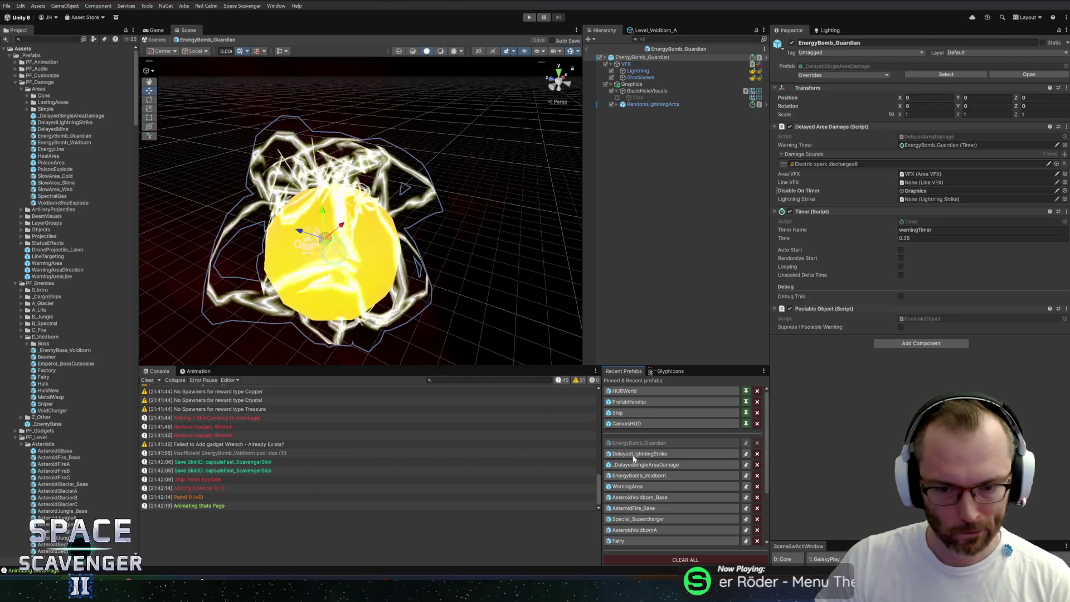
{"action": "left_click", "coordinate": [634, 477]}
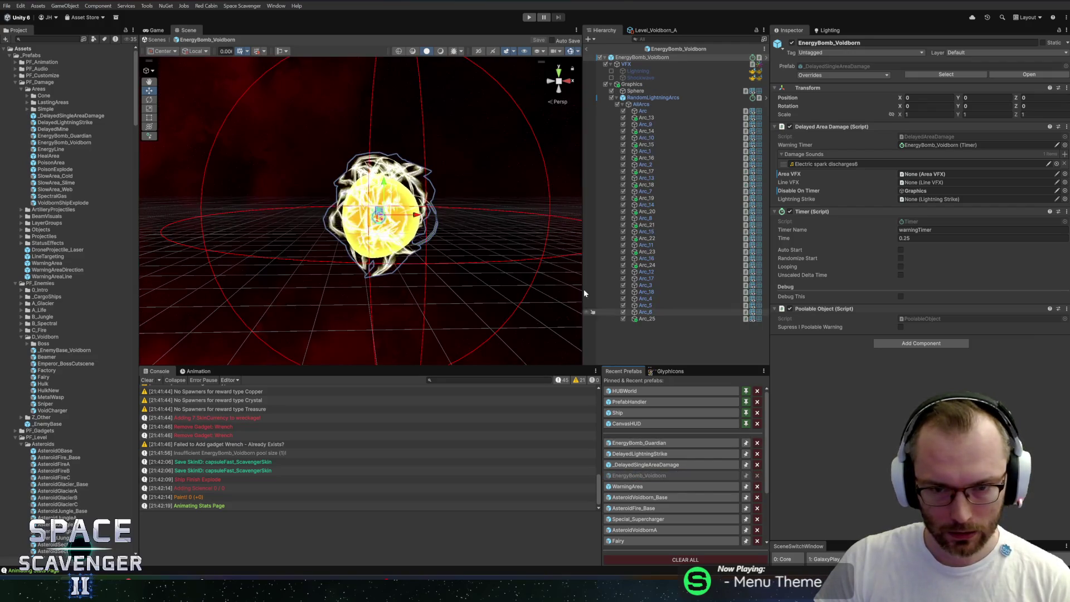
{"action": "left_click", "coordinate": [659, 499]}
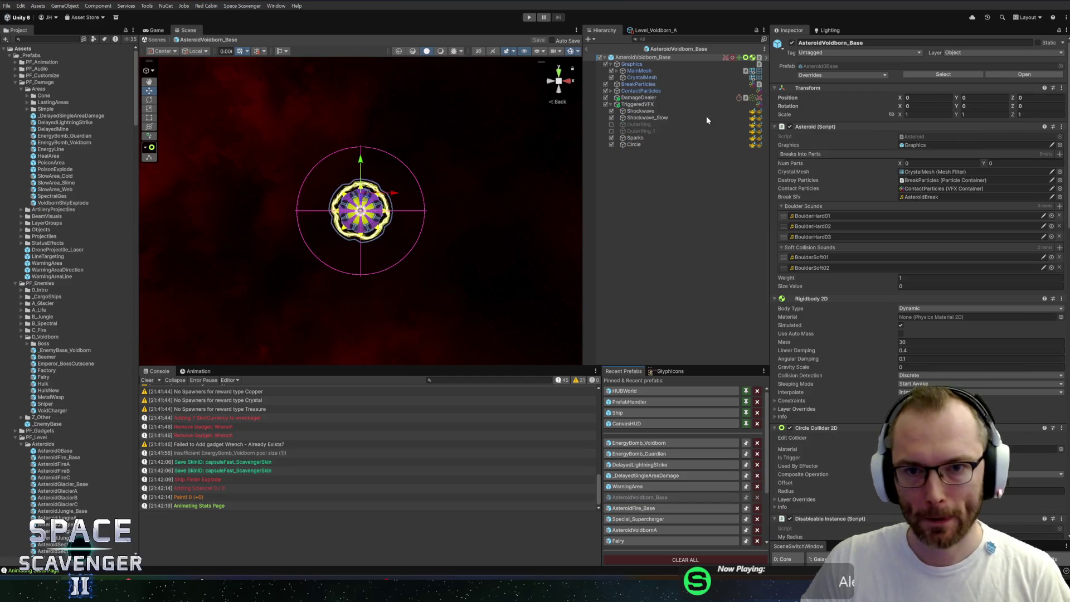
{"action": "scroll", "coordinate": [892, 340], "scroll_direction": "down", "scroll_amount": 10}
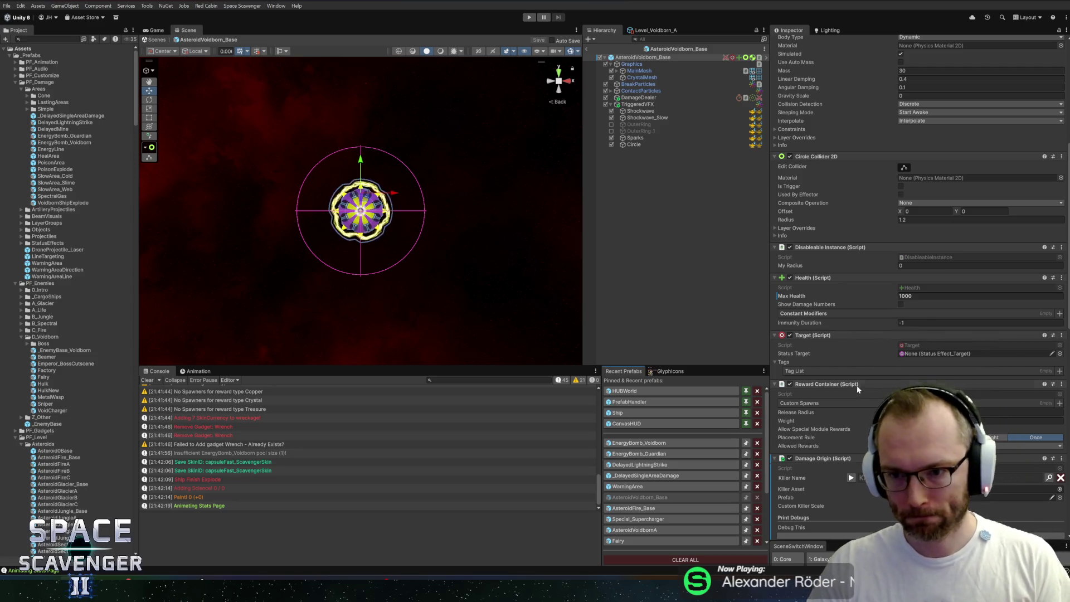
{"action": "scroll", "coordinate": [850, 376], "scroll_direction": "up", "scroll_amount": 4}
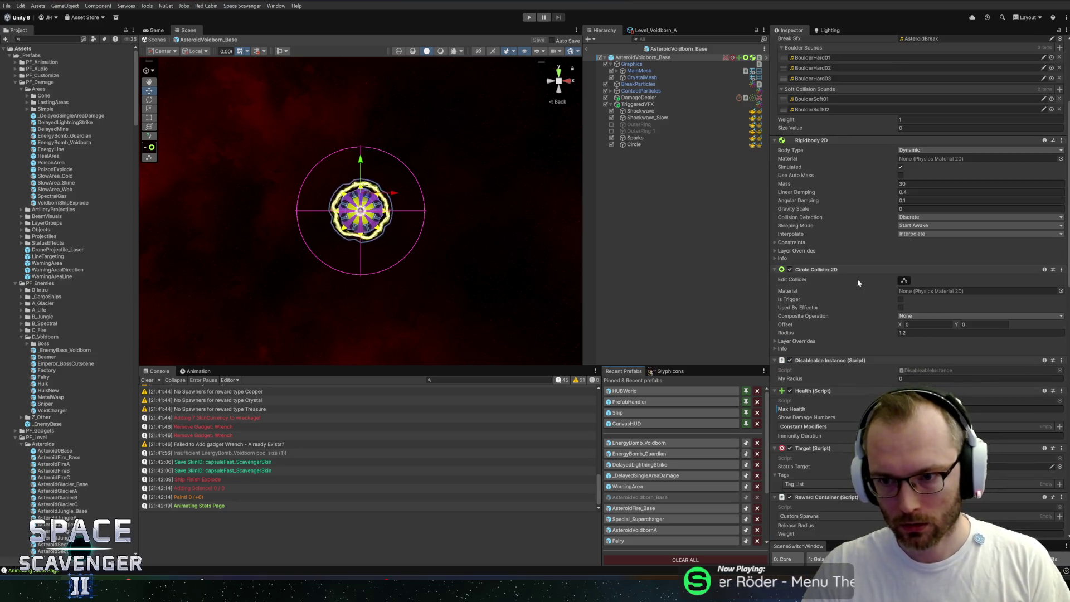
{"action": "scroll", "coordinate": [847, 290], "scroll_direction": "down", "scroll_amount": 10}
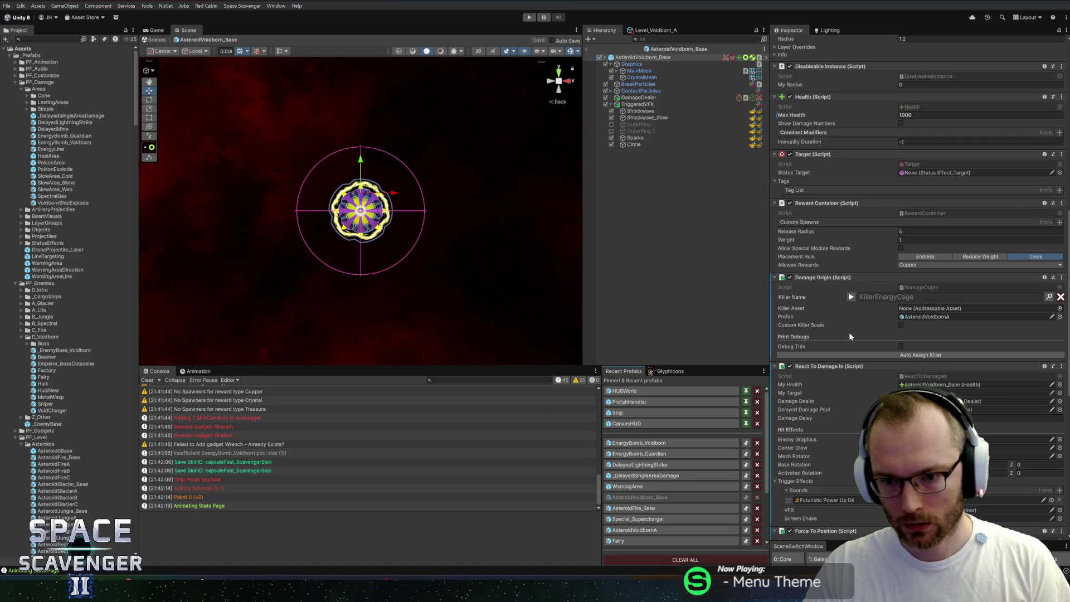
Enable Custom Killer Scale with Killer Scale 0.8, then open DamageOrigin.cs in the code editor
{"action": "left_click", "coordinate": [901, 325]}
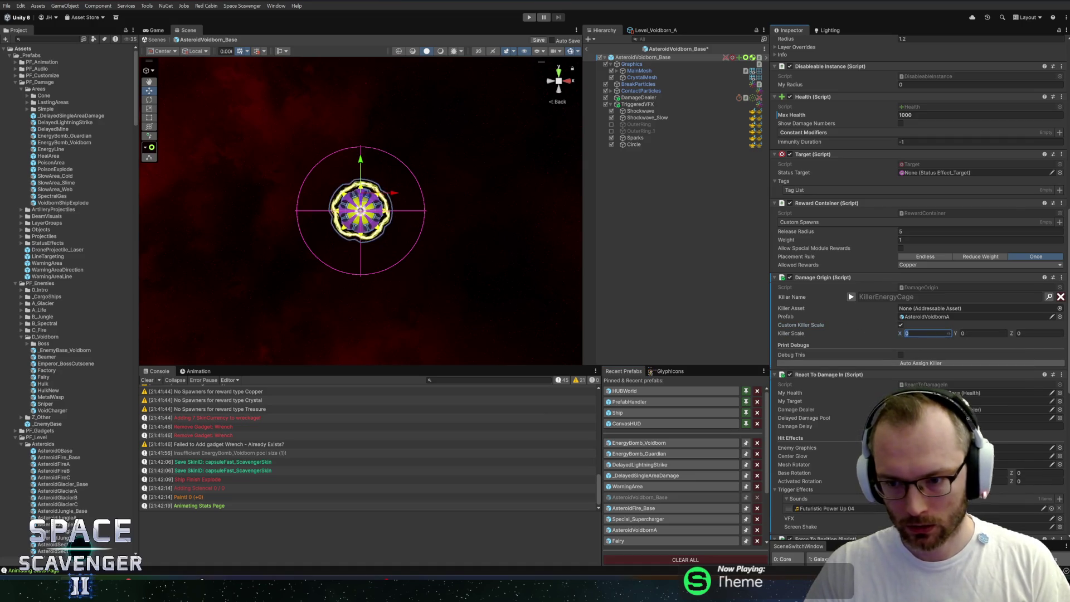
{"action": "type", "text": "0.8"}
{"action": "key", "text": "Tab"}
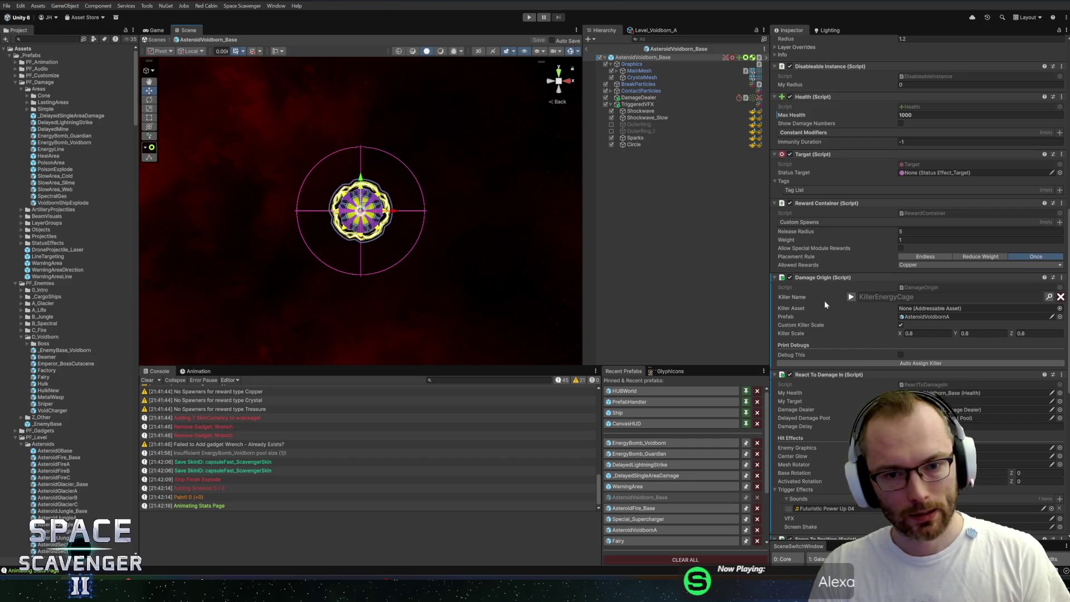
{"action": "left_click", "coordinate": [867, 412]}
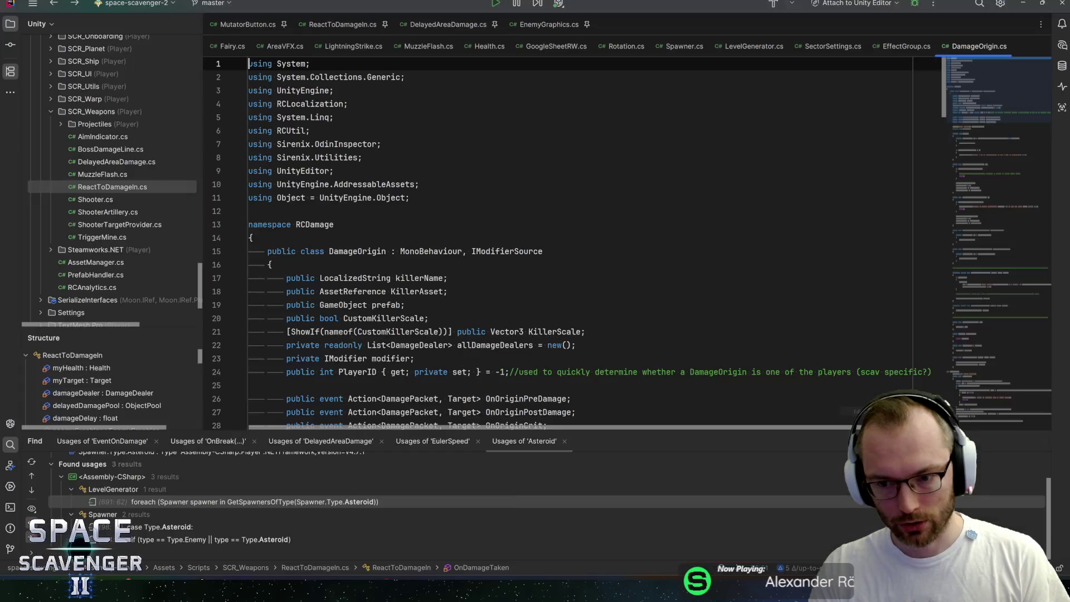
Search 'customkiller' in Rider and find where DeathScreenCamera.cs uses KillerScale
{"action": "key", "text": "ctrl+f"}
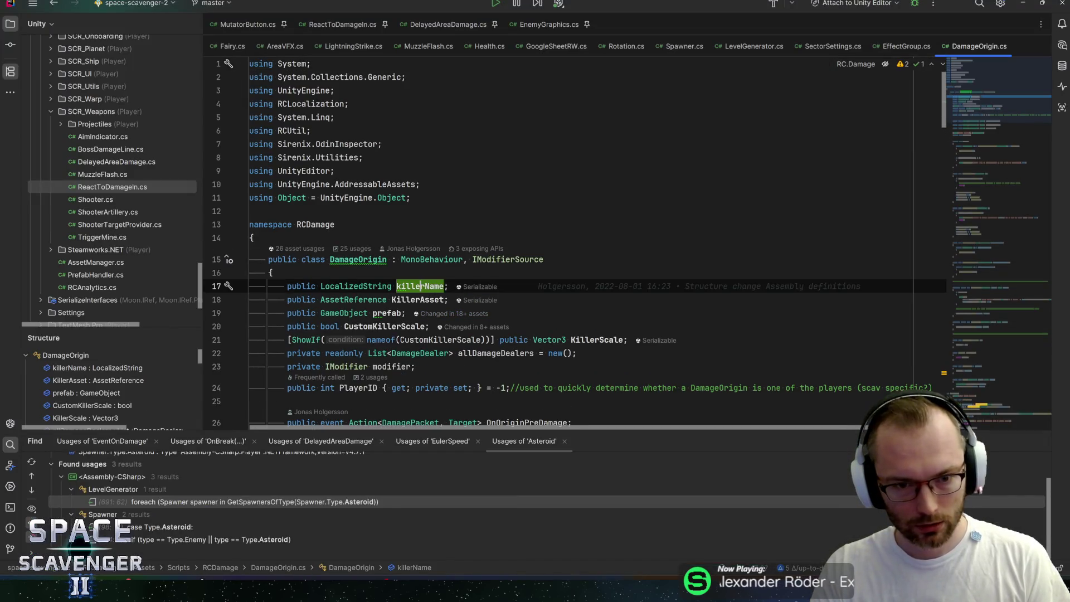
{"action": "type", "text": "customkiller"}
{"action": "left_click", "coordinate": [597, 216]}
{"action": "key", "text": "ctrl+b"}
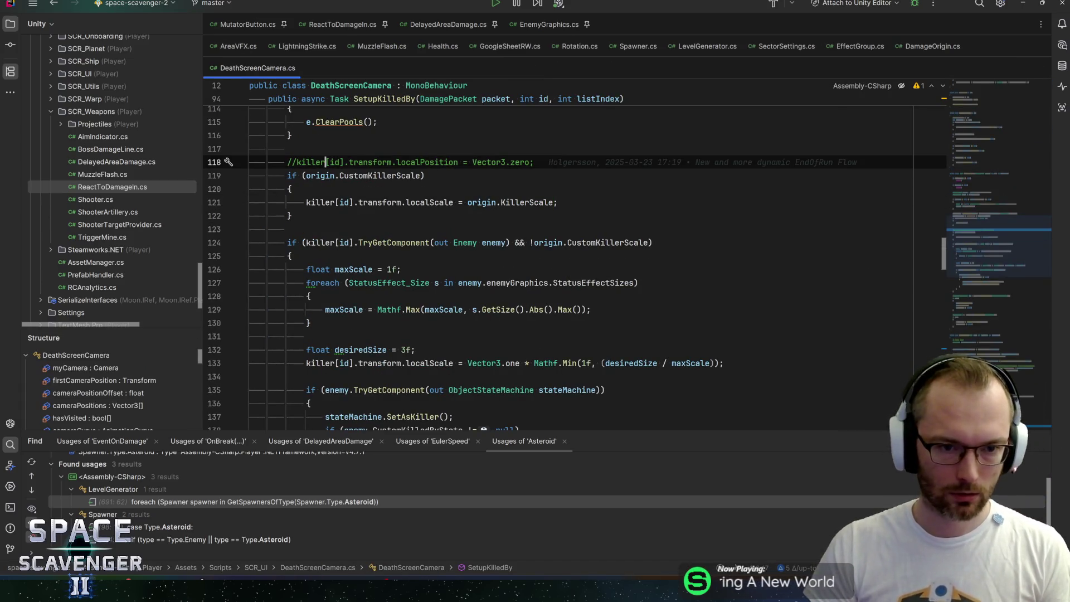
{"action": "left_click", "coordinate": [319, 202]}
{"action": "key", "text": "Right"}
{"action": "key", "text": "Right"}
{"action": "key", "text": "Right"}
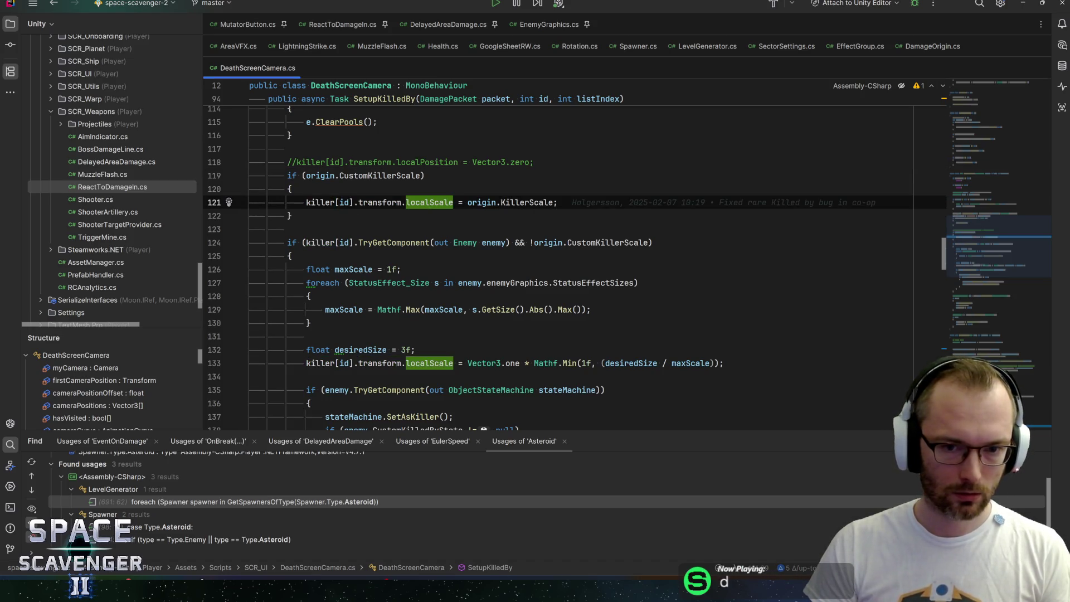
Jump to the CustomKillerScale declaration from line 119, then return to Unity
{"action": "mouse_move", "coordinate": [526, 203]}
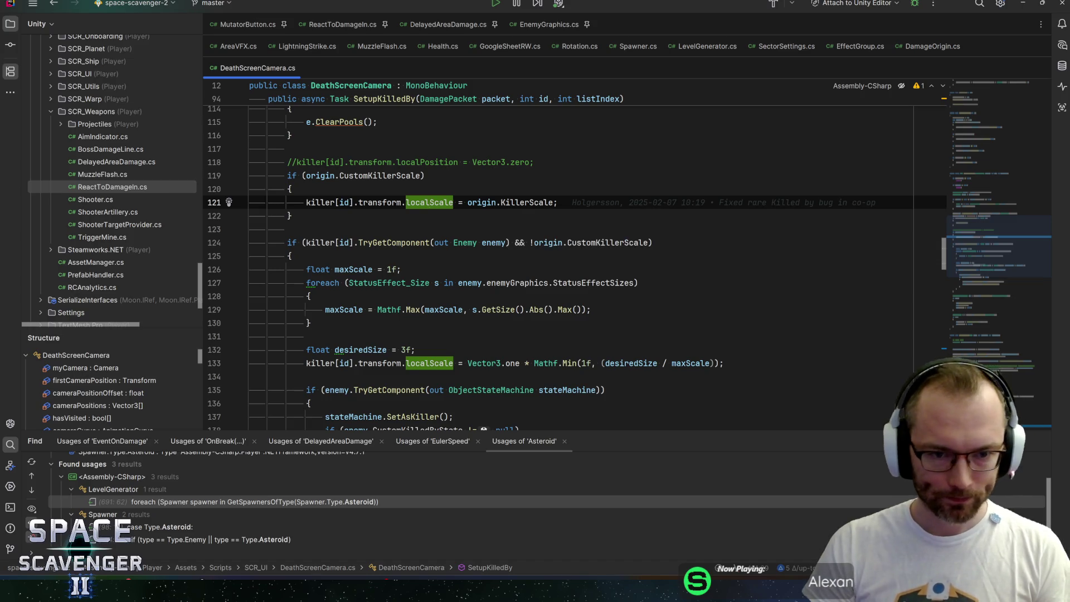
{"action": "mouse_move", "coordinate": [390, 176]}
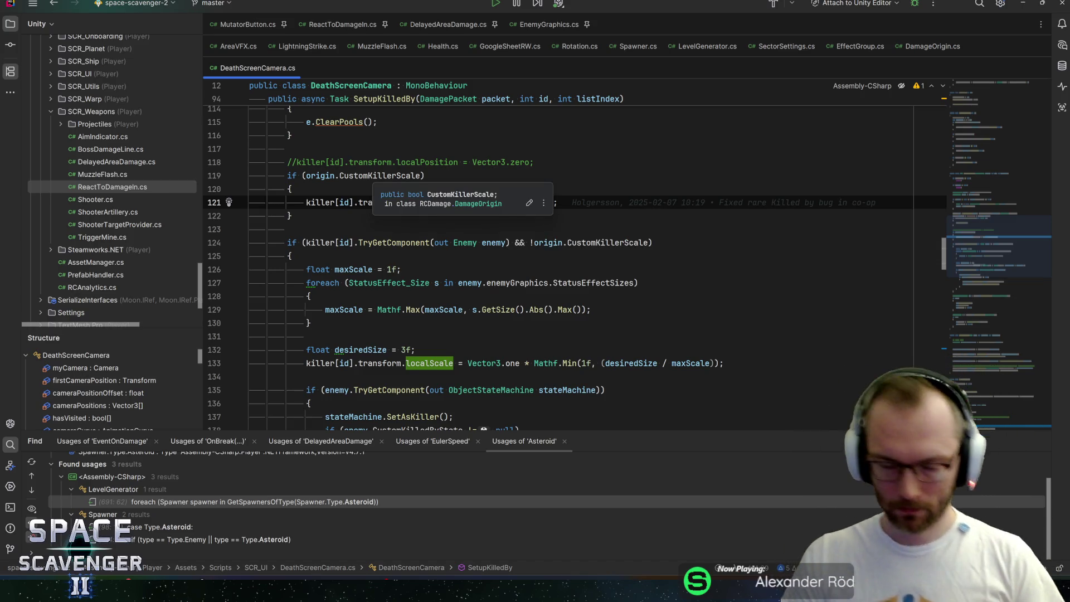
{"action": "left_click", "coordinate": [373, 176]}
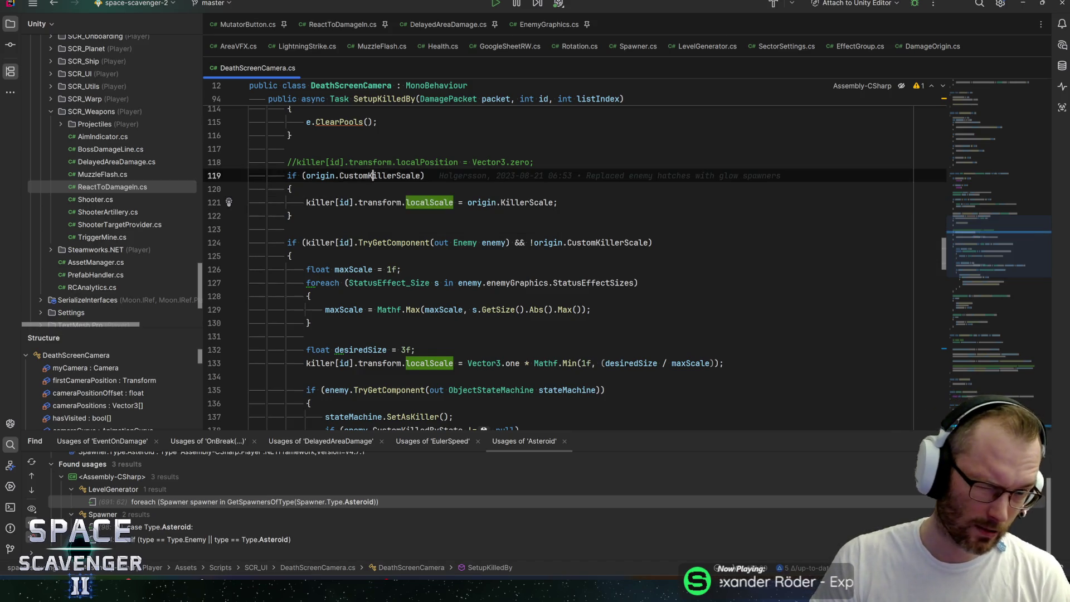
{"action": "key", "text": "F12"}
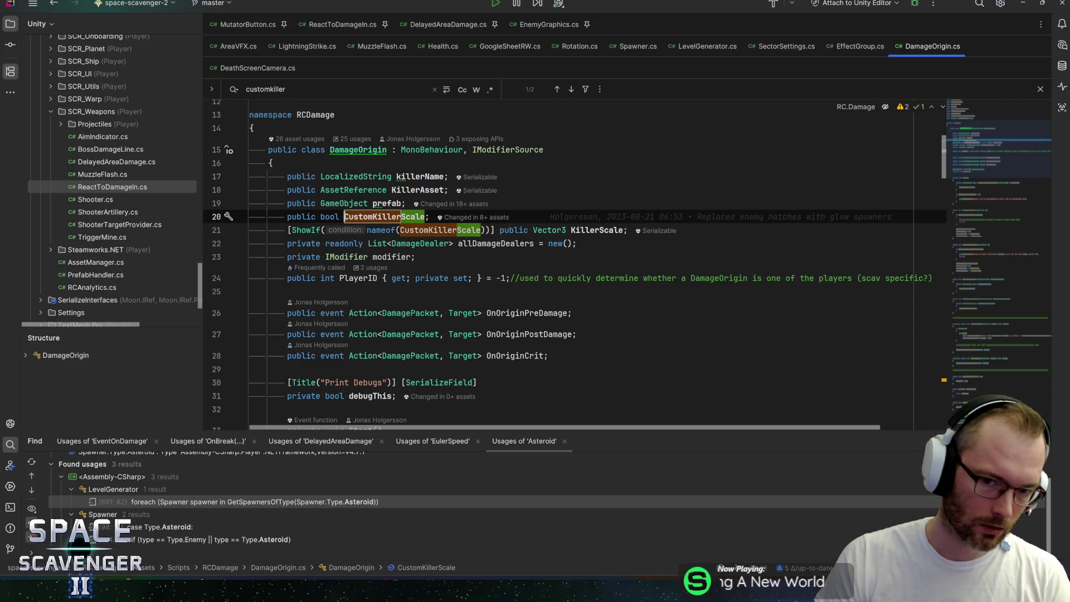
{"action": "left_click", "coordinate": [628, 230]}
{"action": "key", "text": "alt+Tab"}
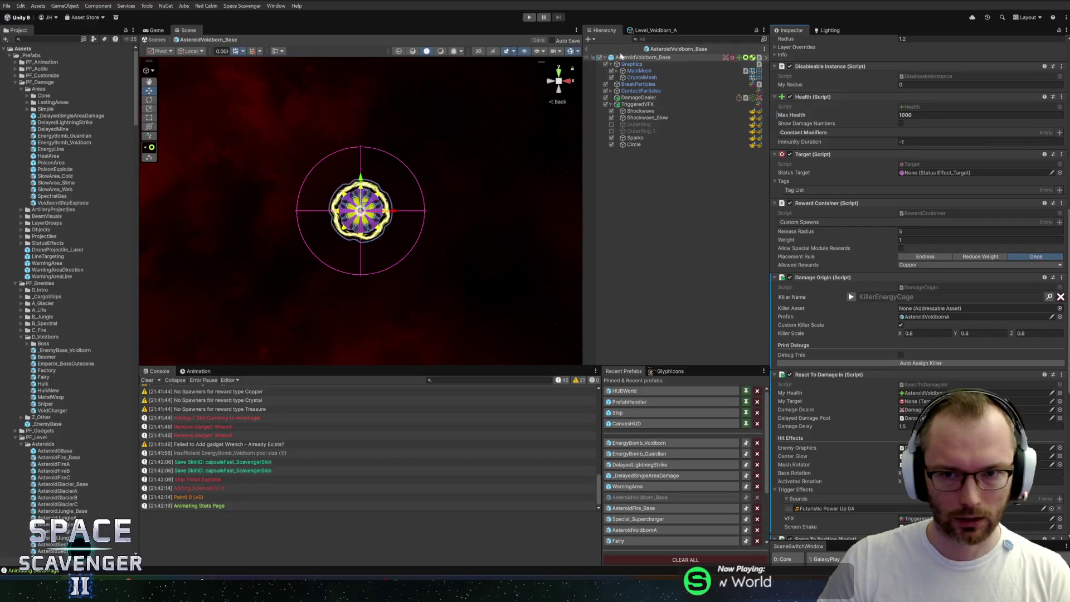
Exit the asteroid prefab and review each changed file's diff in GitHub Desktop, from prefabs to Localization.csv
{"action": "left_click", "coordinate": [590, 49]}
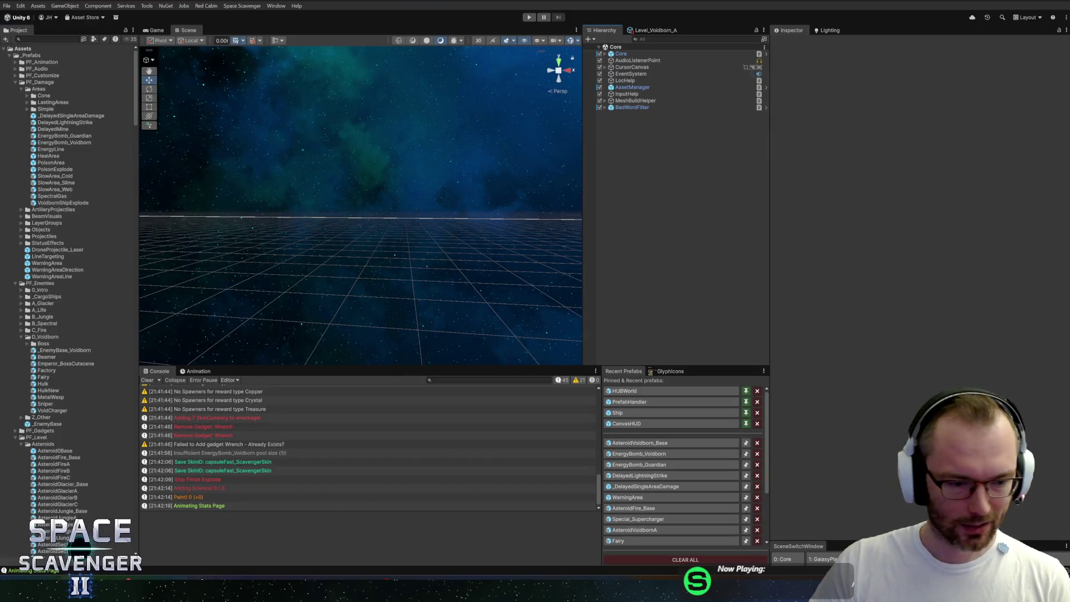
{"action": "key", "text": "alt+Tab"}
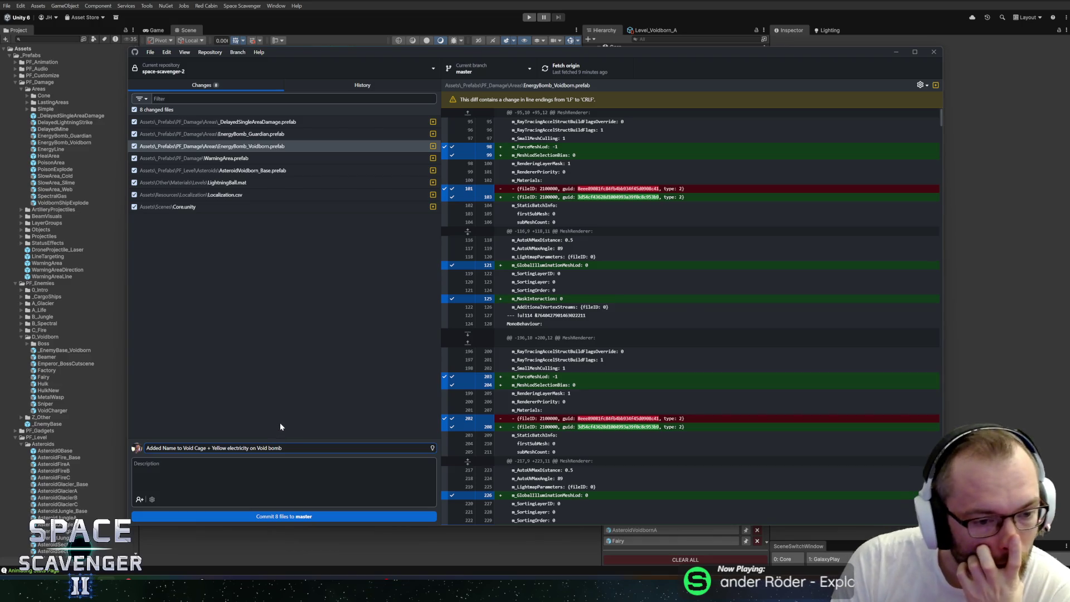
{"action": "left_click", "coordinate": [248, 171]}
{"action": "left_click", "coordinate": [241, 186]}
{"action": "left_click", "coordinate": [248, 147]}
{"action": "left_click", "coordinate": [251, 134]}
{"action": "left_click", "coordinate": [254, 122]}
{"action": "left_click", "coordinate": [260, 195]}
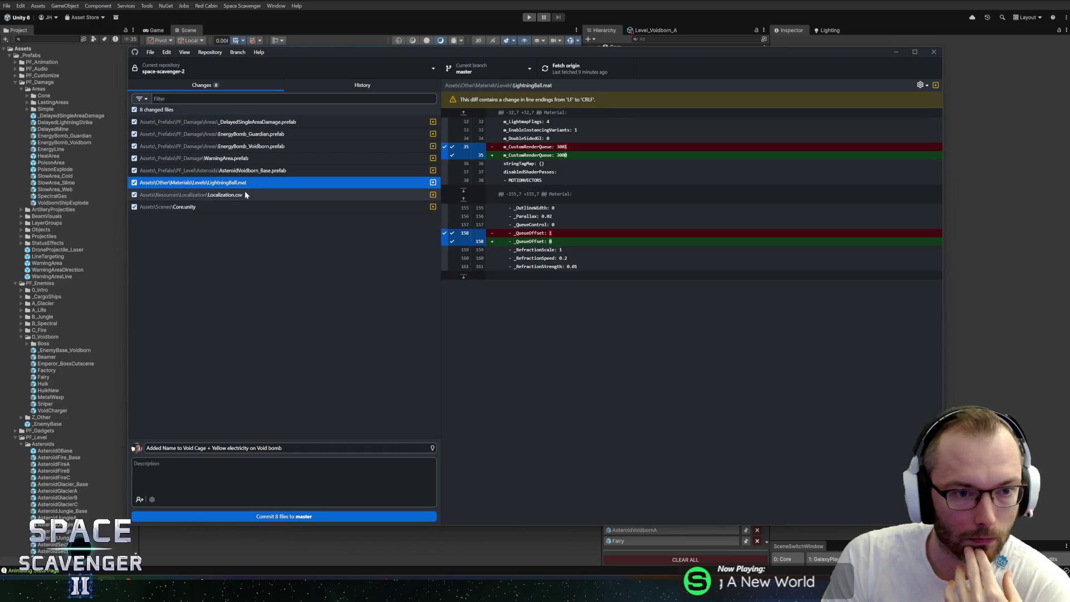
Commit the 8 files to master as 'Added Name to Void Cage + Yellow electricity on Void bomb' and push
{"action": "left_click", "coordinate": [282, 448]}
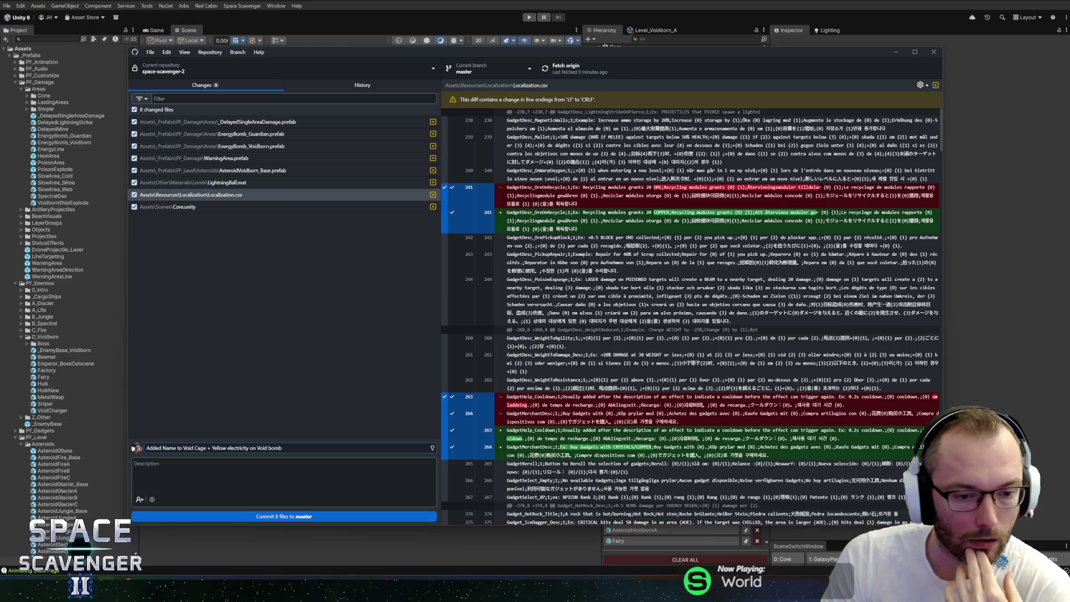
{"action": "left_click", "coordinate": [293, 515]}
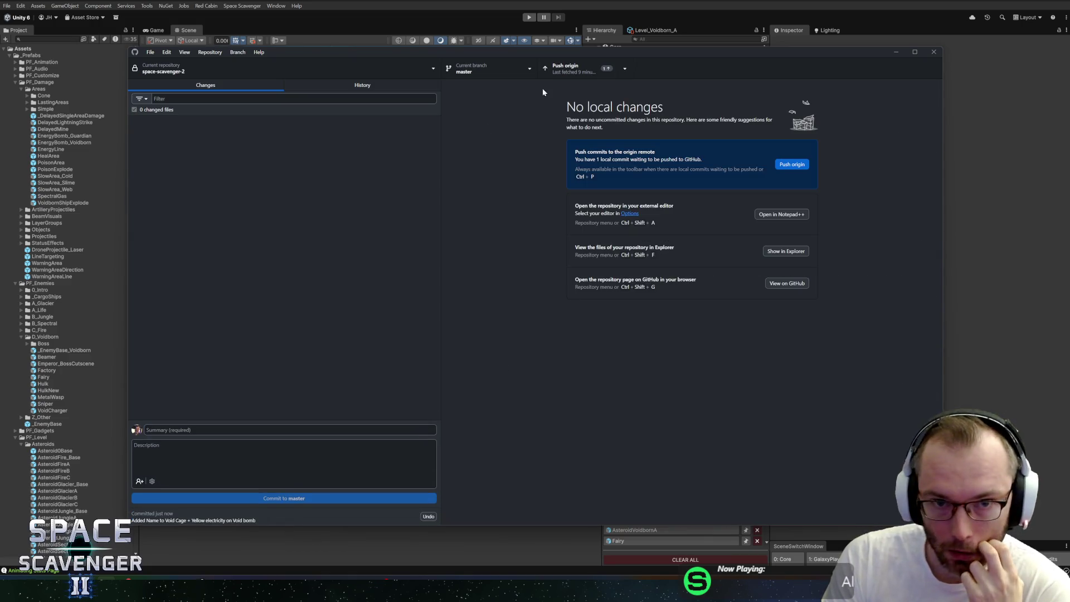
{"action": "left_click", "coordinate": [559, 77]}
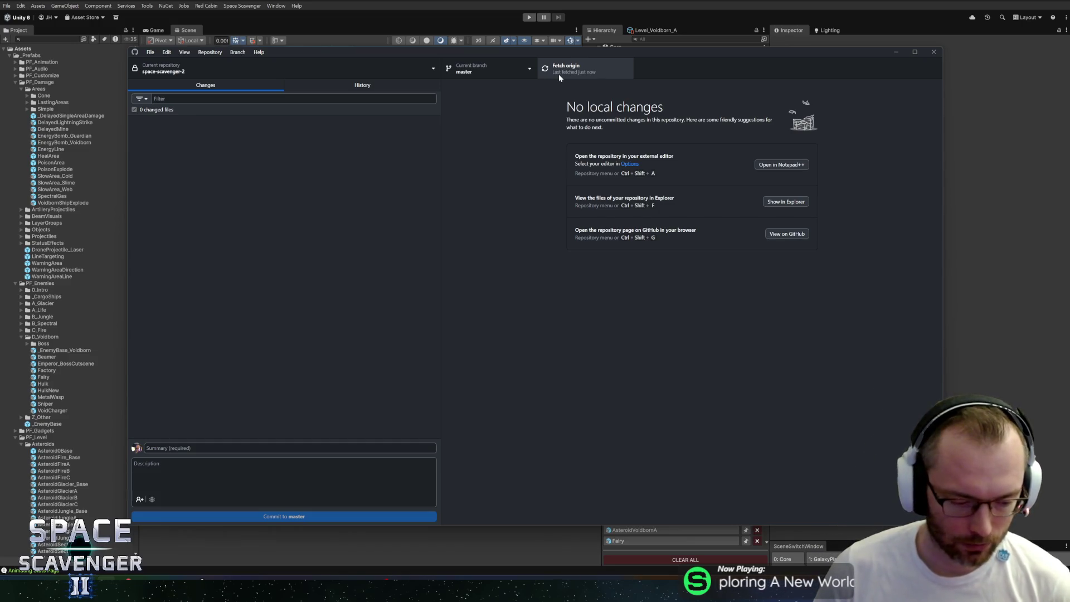
{"action": "left_click", "coordinate": [551, 5]}
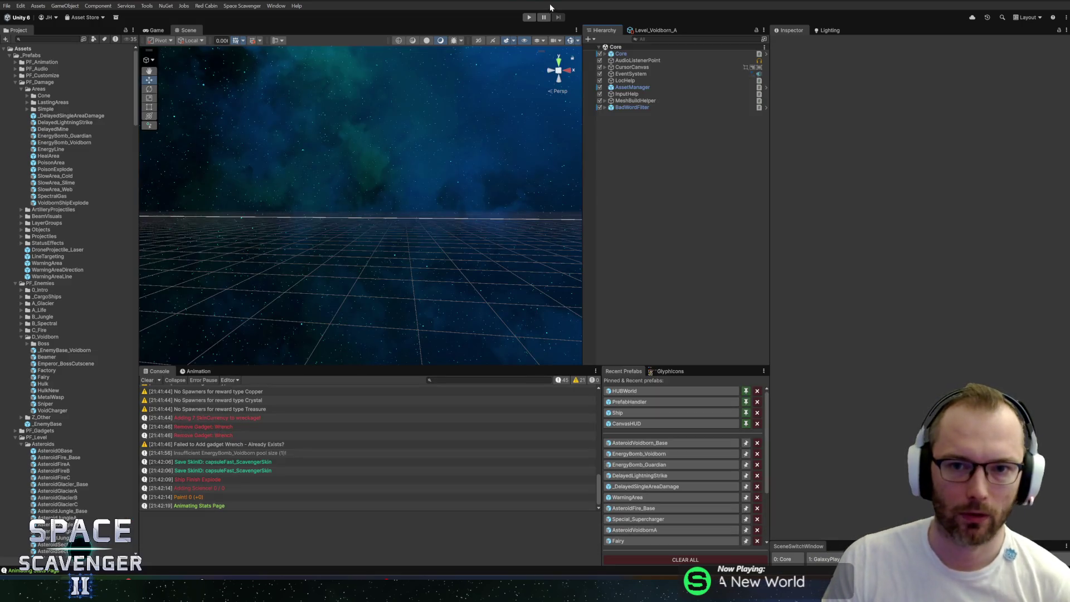
Run the game in a maximized Game view, then exit Play mode to restore the editor layout
{"action": "left_click", "coordinate": [160, 31]}
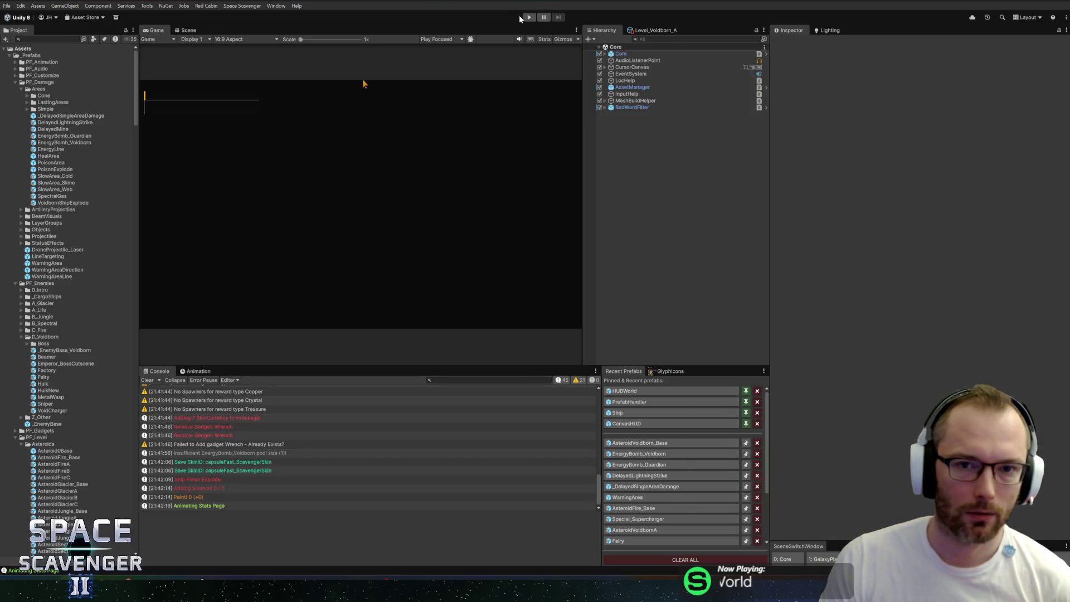
{"action": "left_click", "coordinate": [534, 18]}
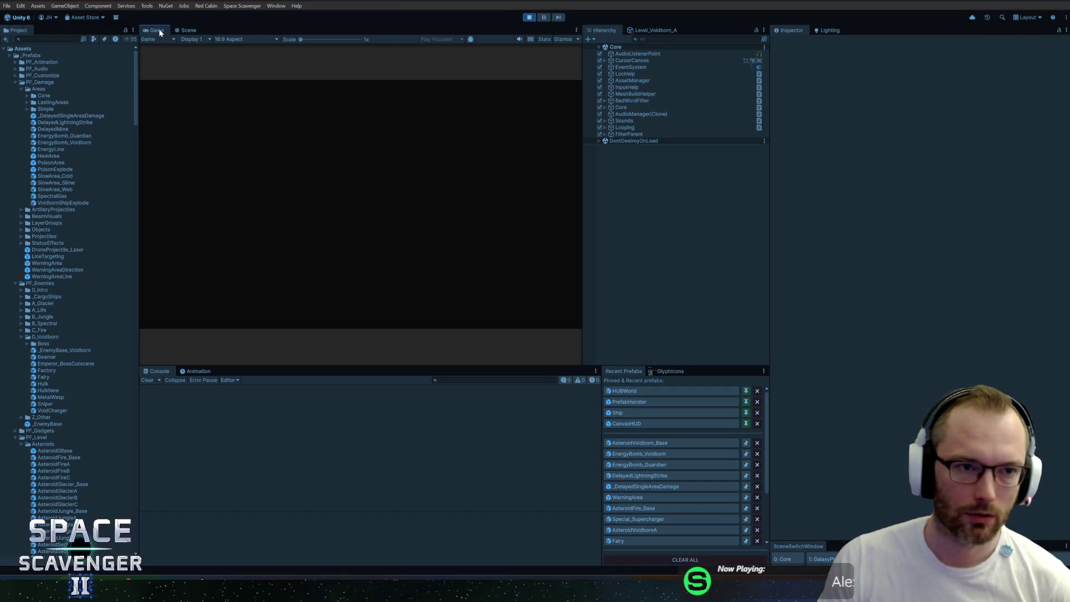
{"action": "double_click", "coordinate": [161, 31]}
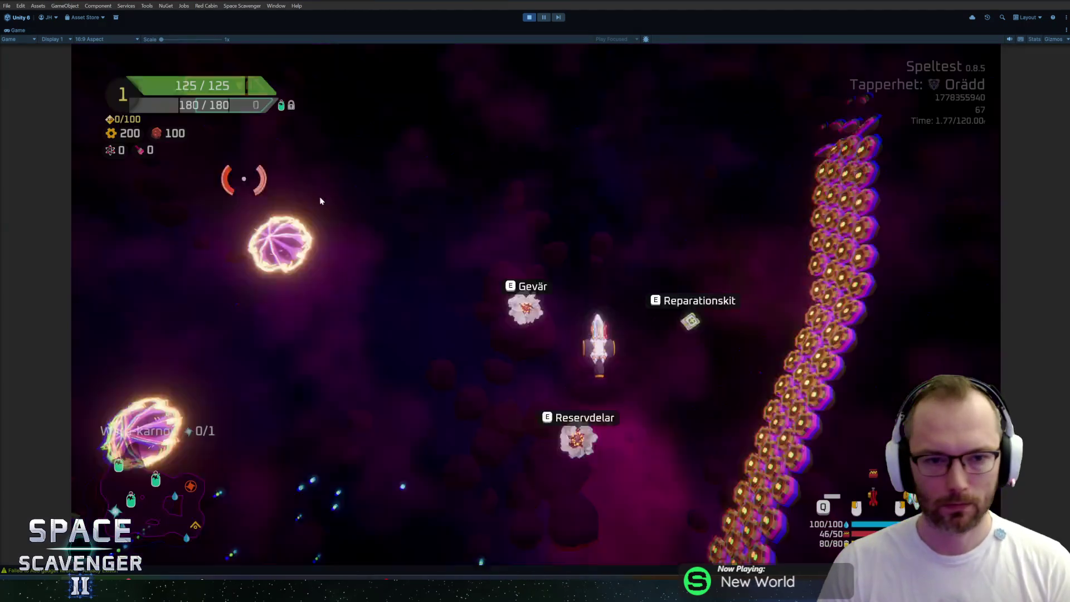
{"action": "key", "text": "ctrl+p"}
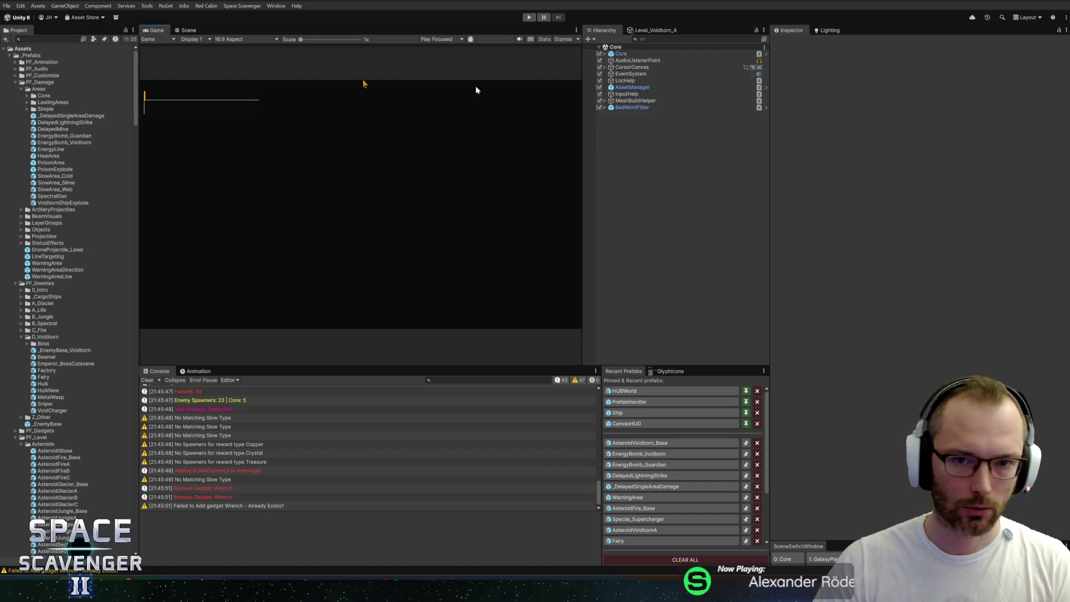
{"action": "key", "text": "ctrl+l"}
{"action": "left_click", "coordinate": [952, 58]}
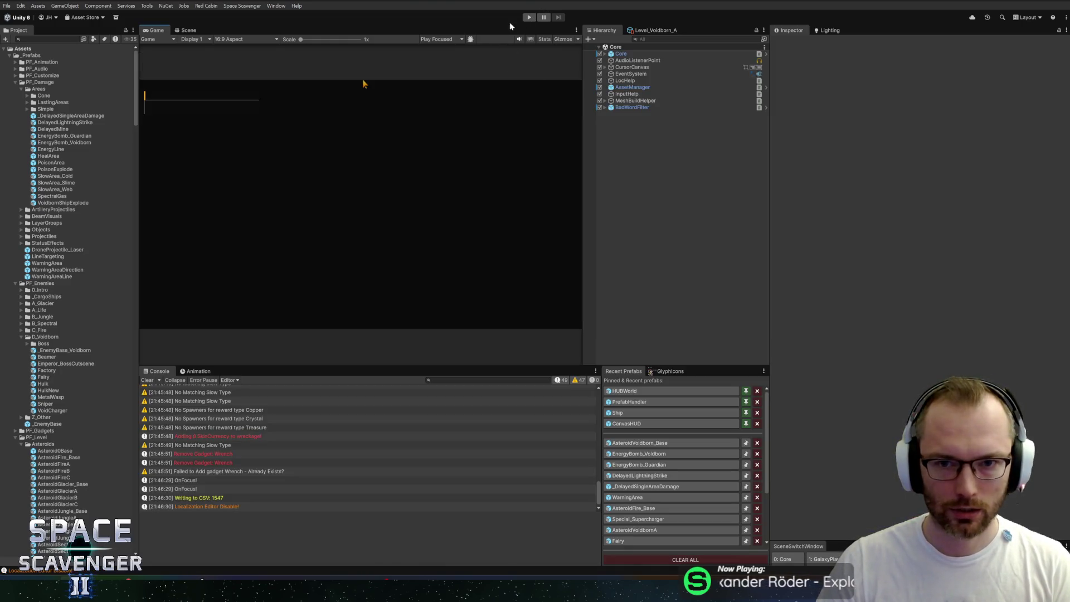
{"action": "left_click", "coordinate": [529, 17]}
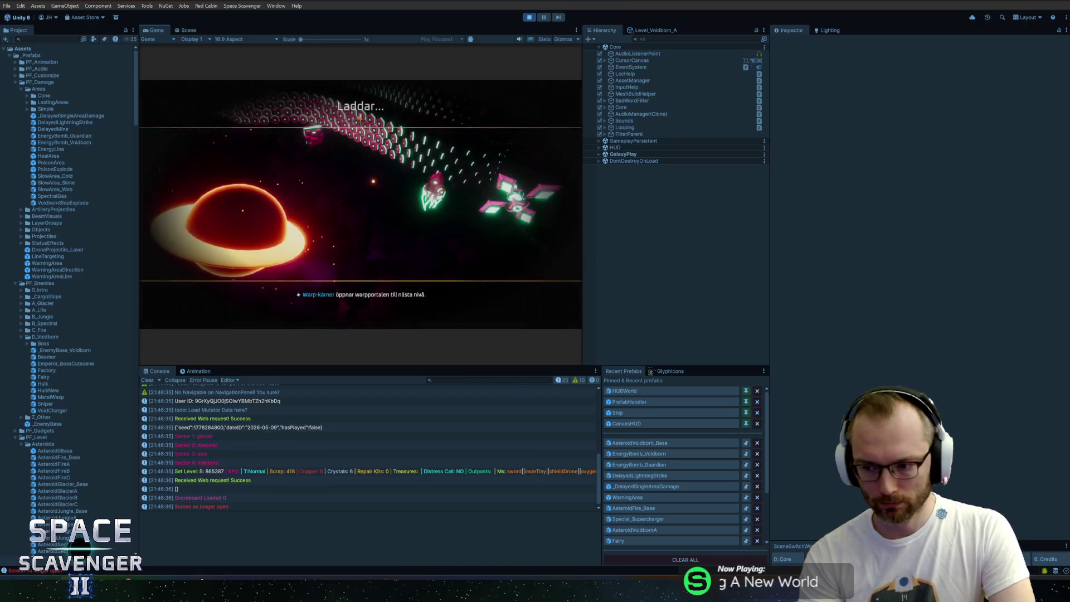
{"action": "key", "text": "super"}
{"action": "left_click", "coordinate": [149, 34]}
{"action": "double_click", "coordinate": [153, 31]}
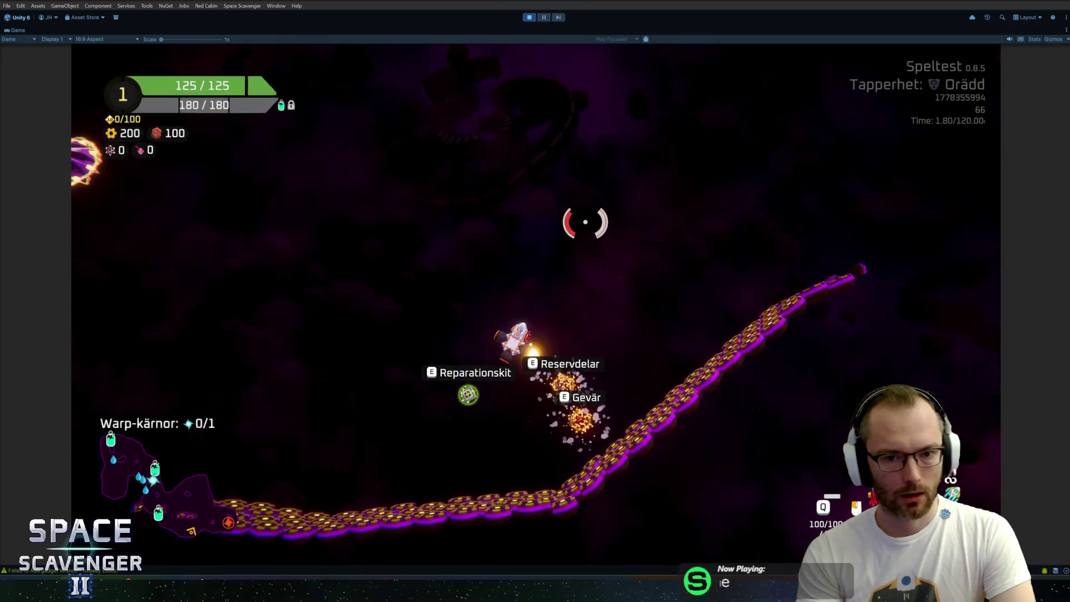
{"action": "key", "text": "w"}
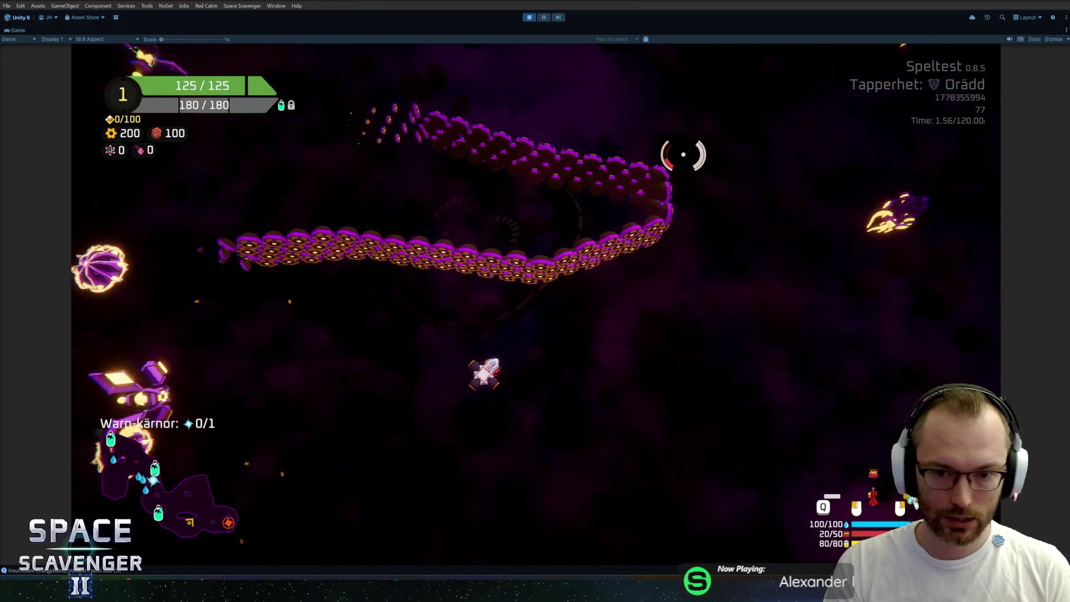
{"action": "key", "text": "ctrl+p"}
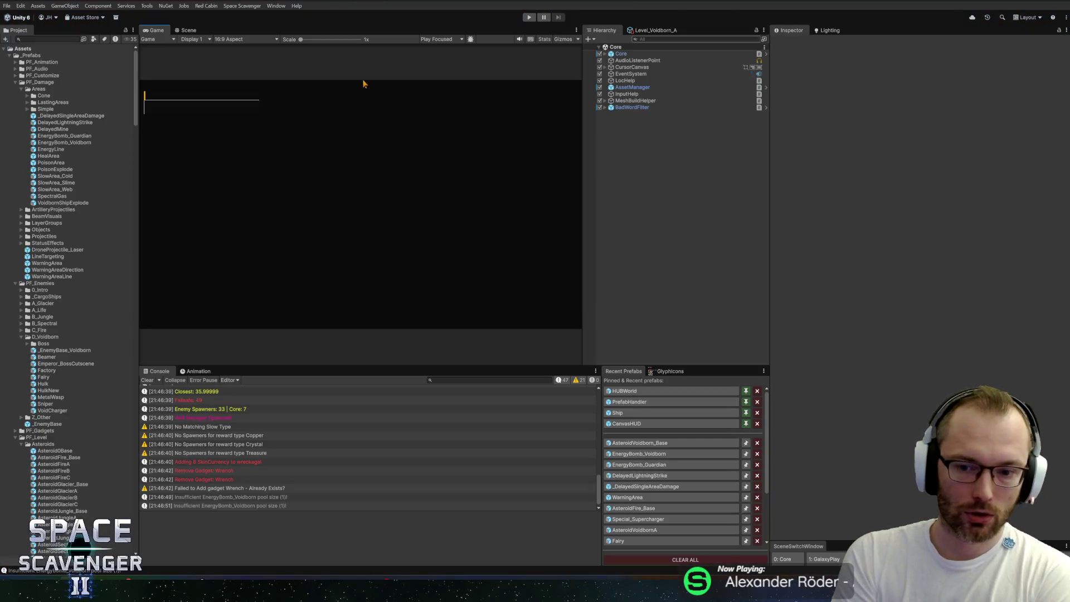
Collapse Areas, check Level_Voidborn_A's Planets (range 2–2, Black Hole, Magnet), and start a playtest
{"action": "double_click", "coordinate": [52, 90]}
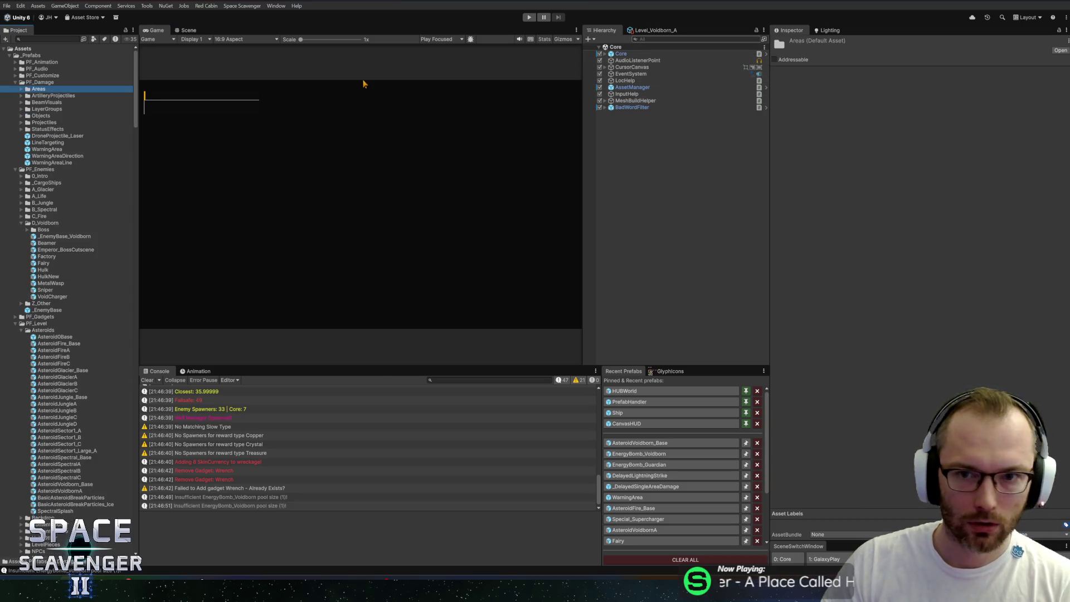
{"action": "scroll", "coordinate": [622, 308], "scroll_direction": "down", "scroll_amount": 5}
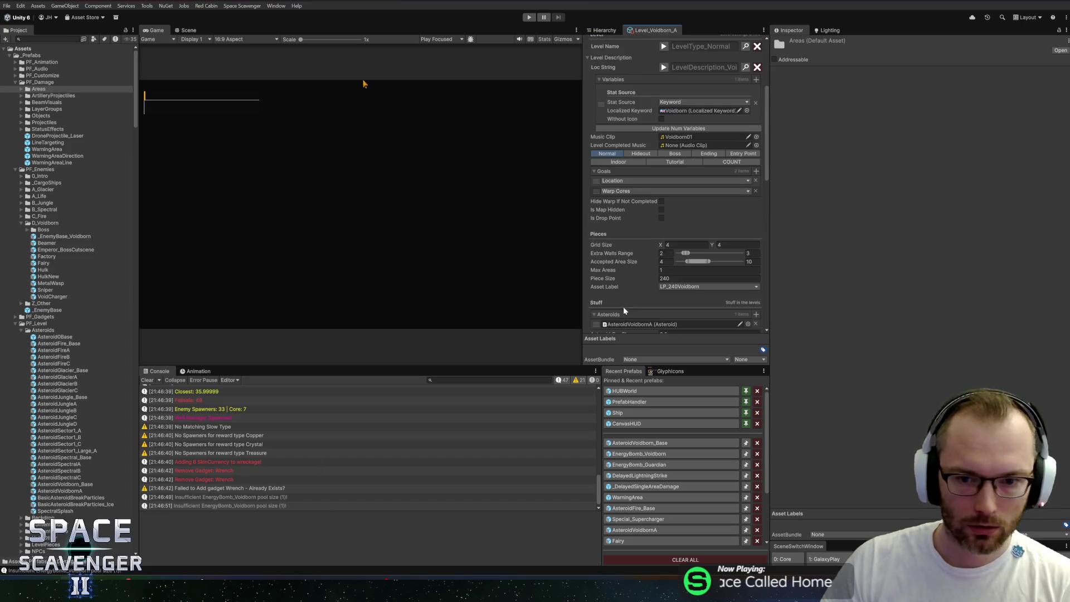
{"action": "scroll", "coordinate": [641, 240], "scroll_direction": "down", "scroll_amount": 5}
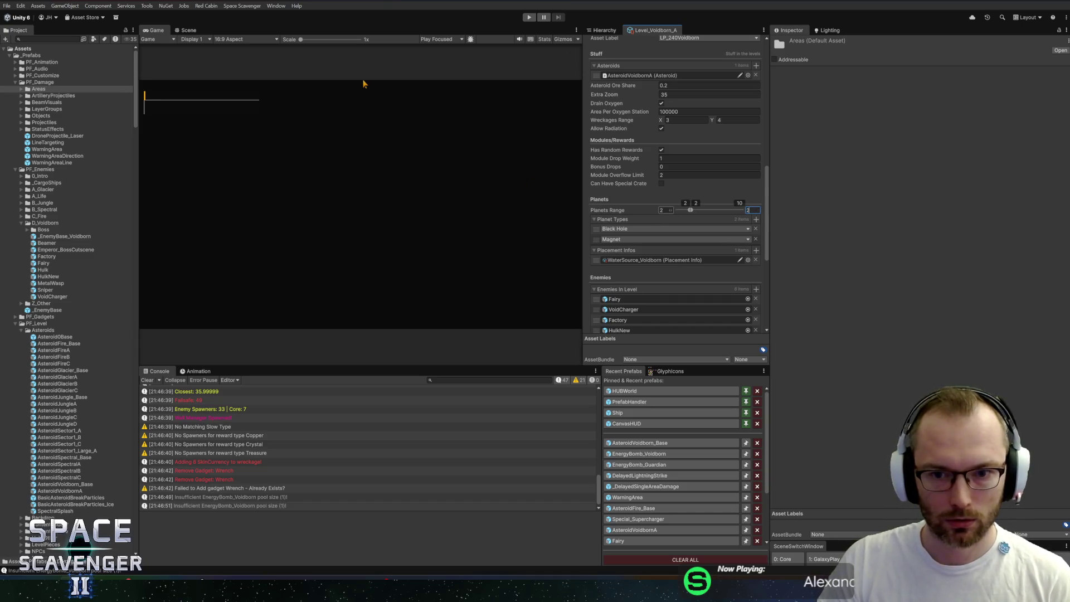
{"action": "left_click", "coordinate": [532, 20]}
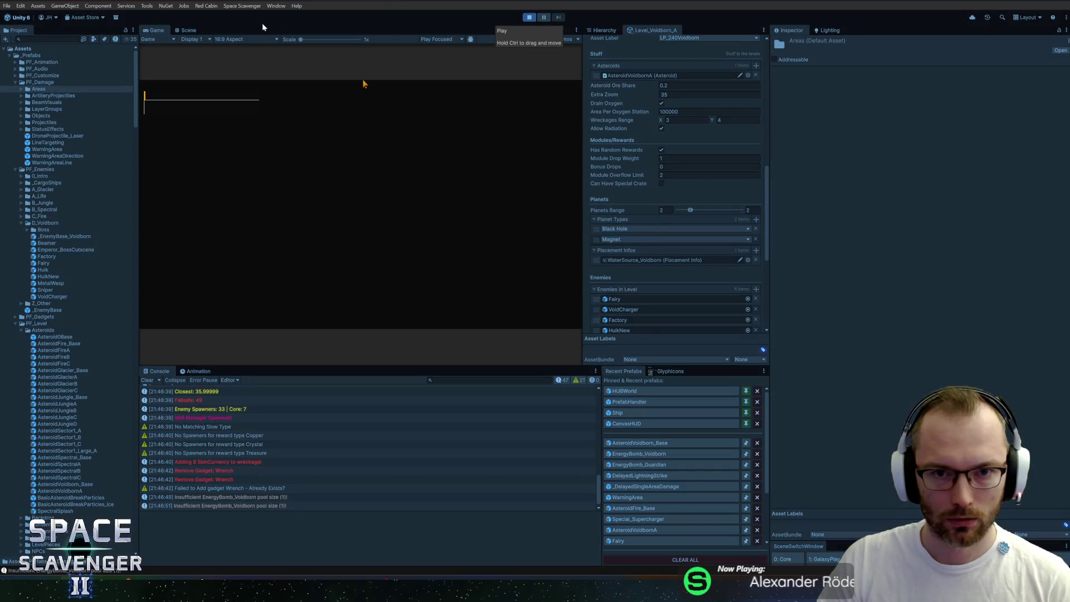
Maximize the Game view and fly around the blue planet, collecting both warp cores
{"action": "double_click", "coordinate": [151, 29]}
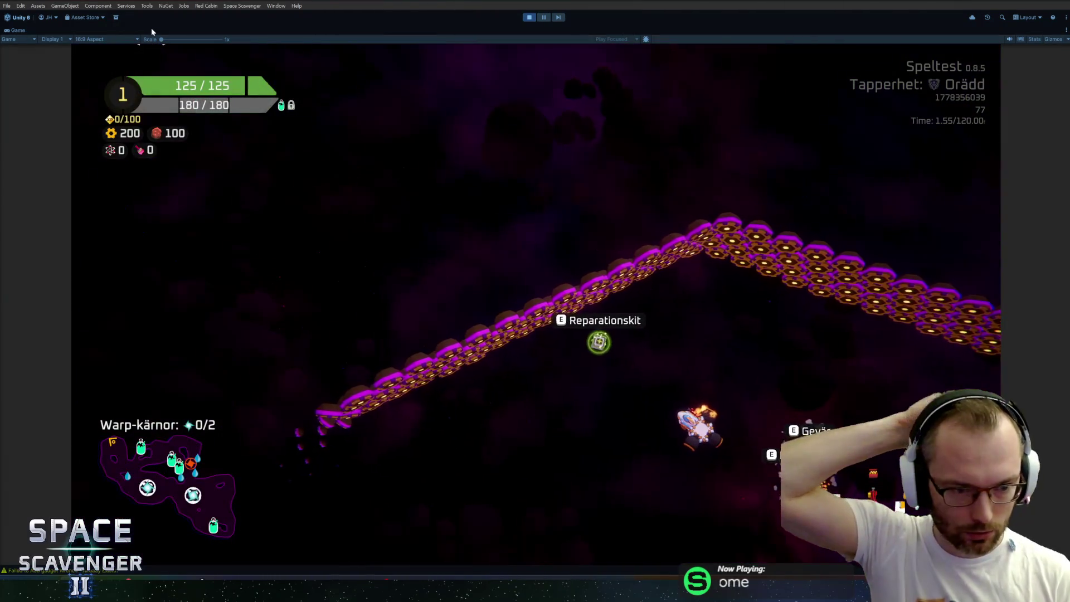
{"action": "key", "text": "w"}
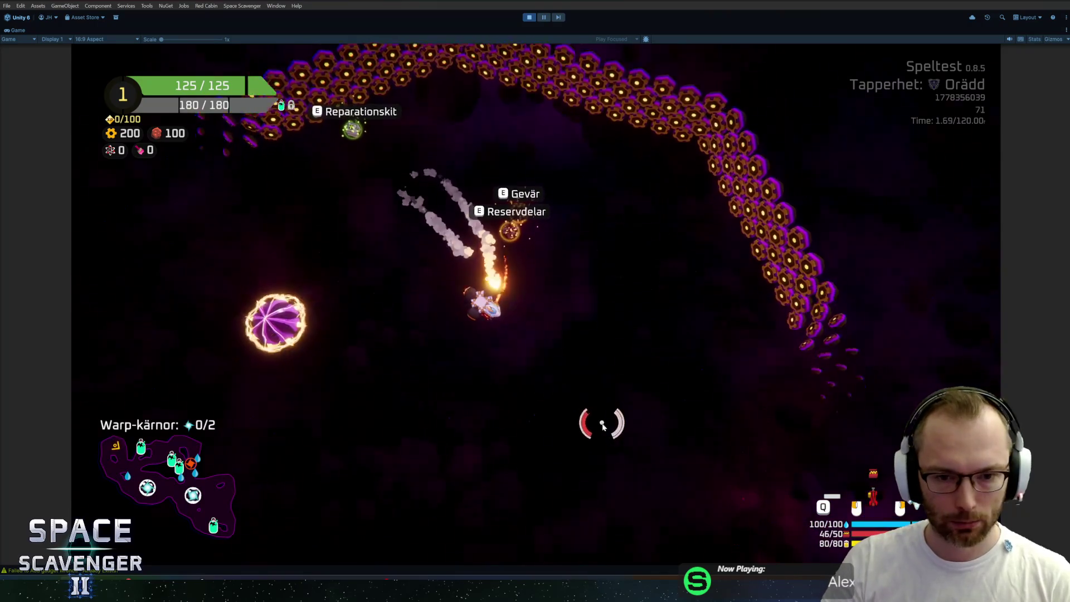
{"action": "key", "text": "w"}
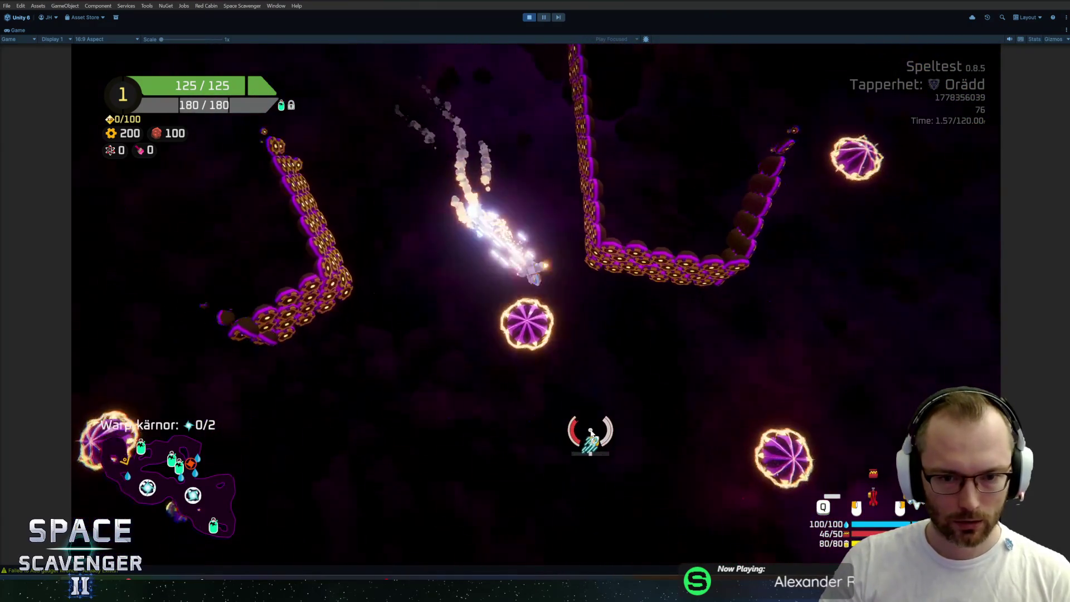
{"action": "key", "text": "w"}
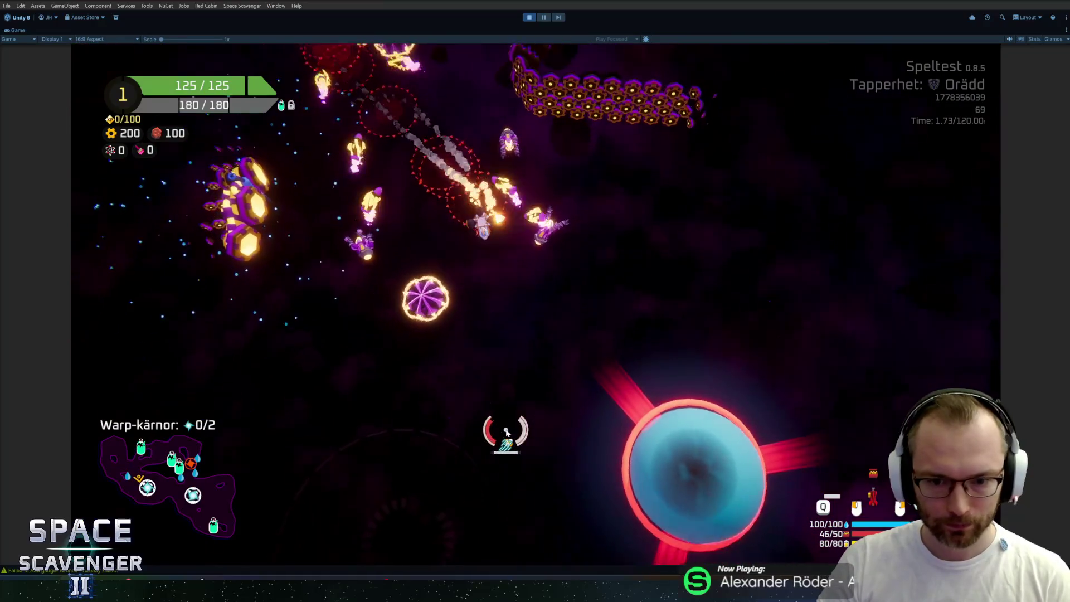
{"action": "key", "text": "w"}
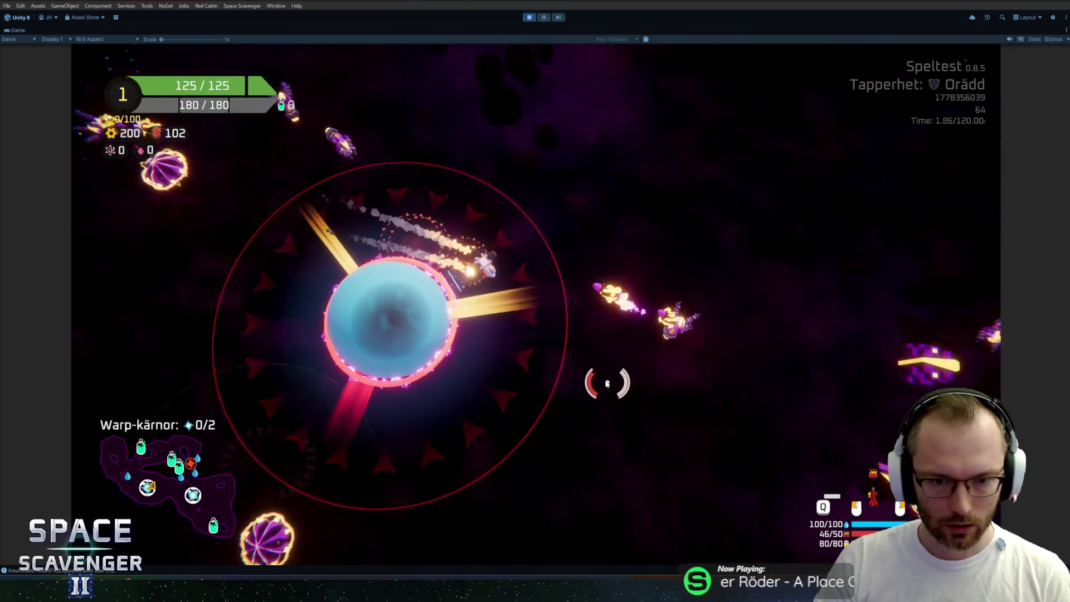
{"action": "key", "text": "w"}
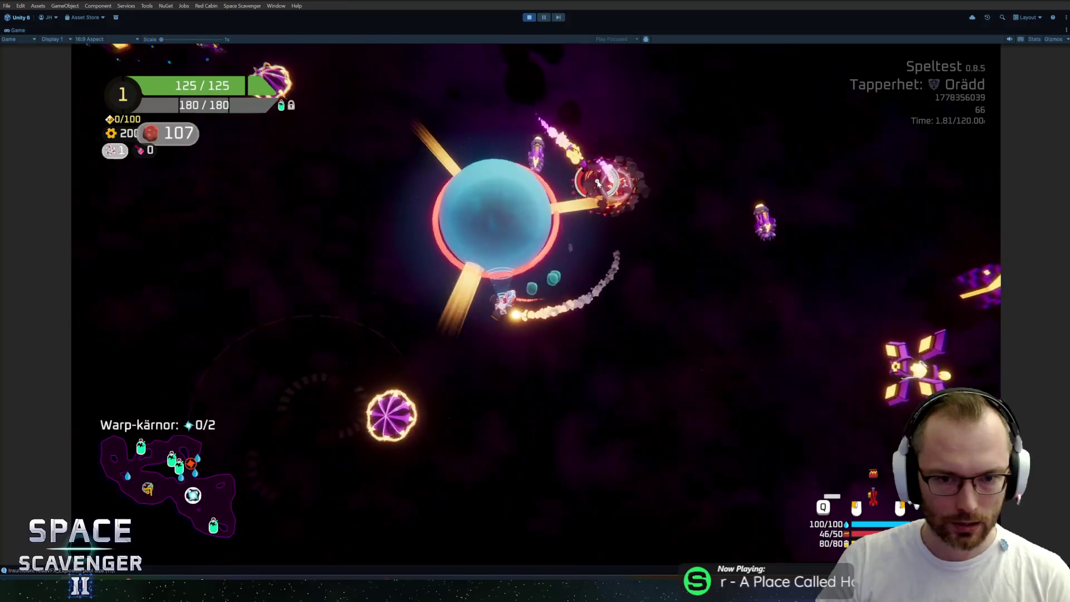
{"action": "key", "text": "w"}
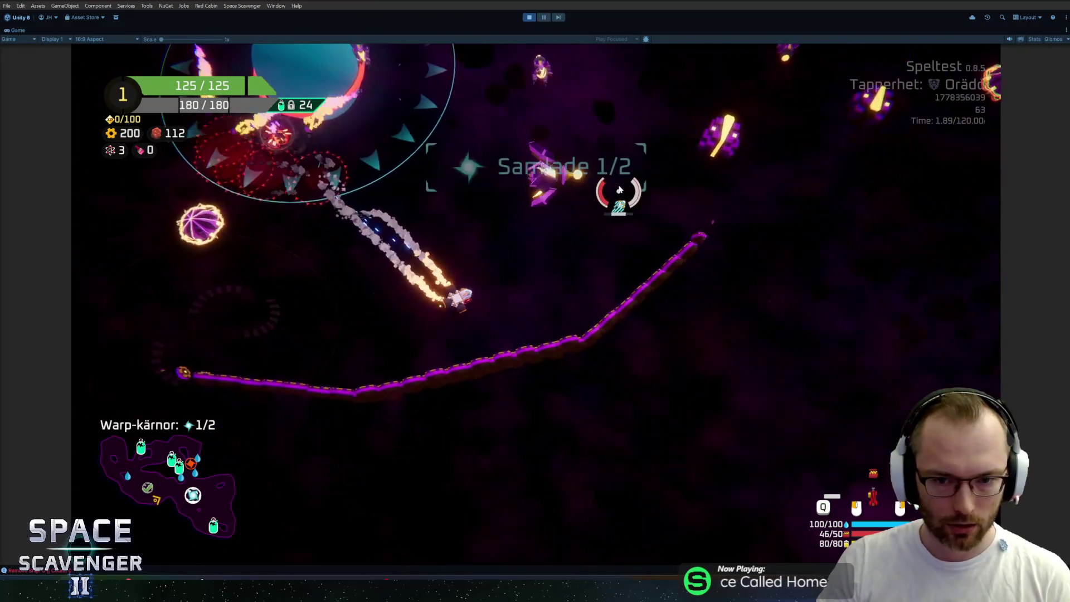
{"action": "key", "text": "w"}
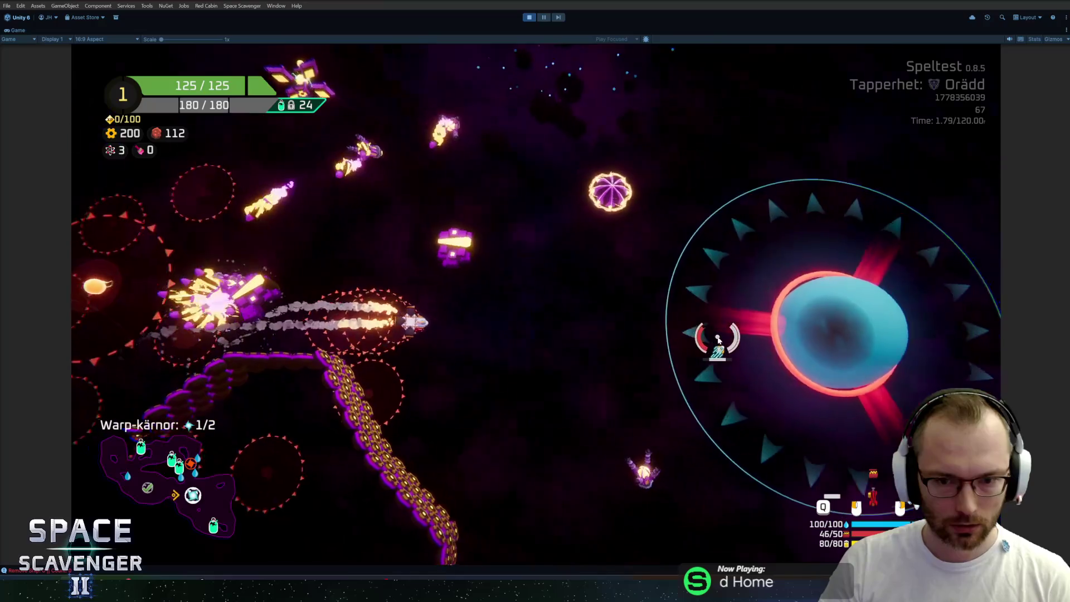
{"action": "key", "text": "w"}
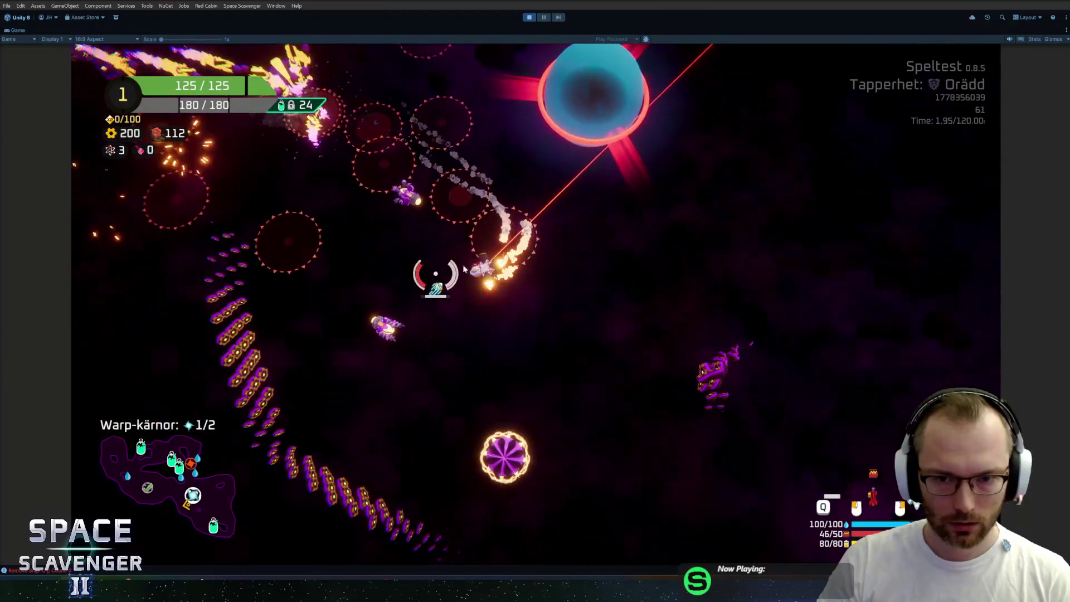
{"action": "key", "text": "w"}
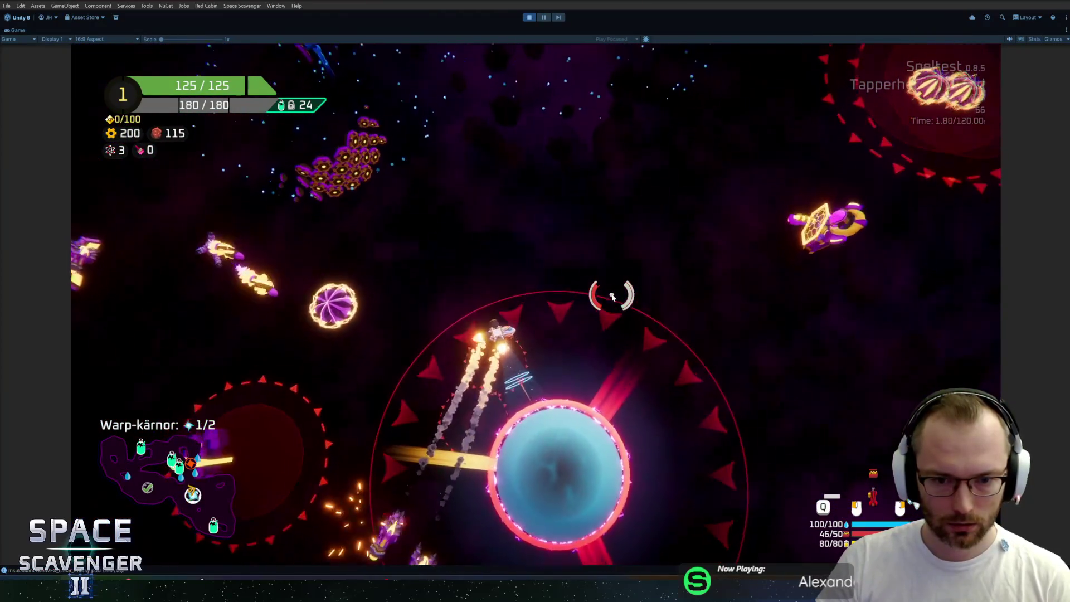
{"action": "key", "text": "w"}
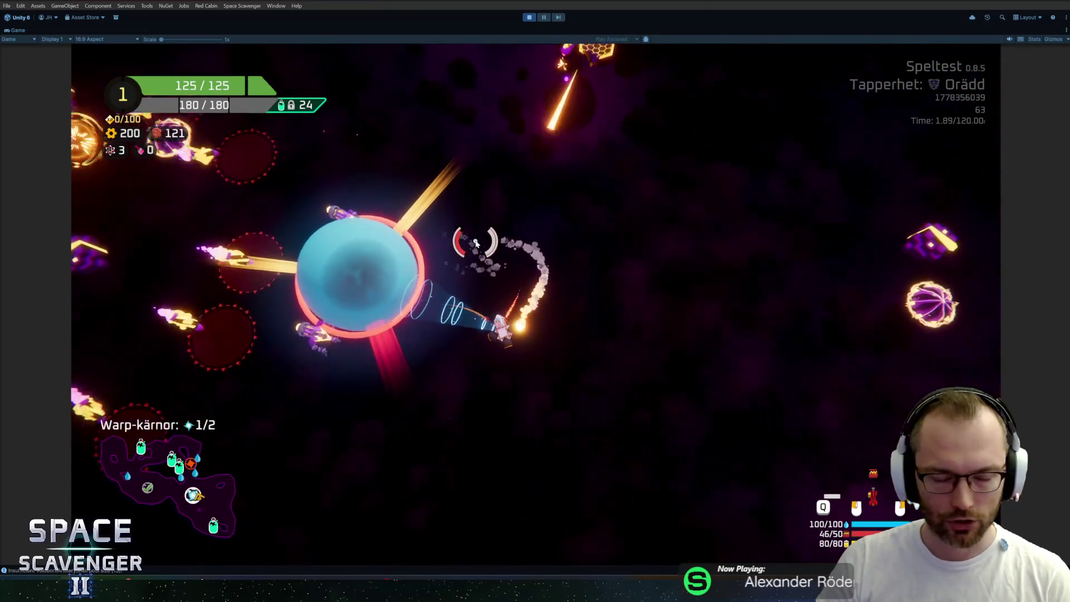
{"action": "key", "text": "w"}
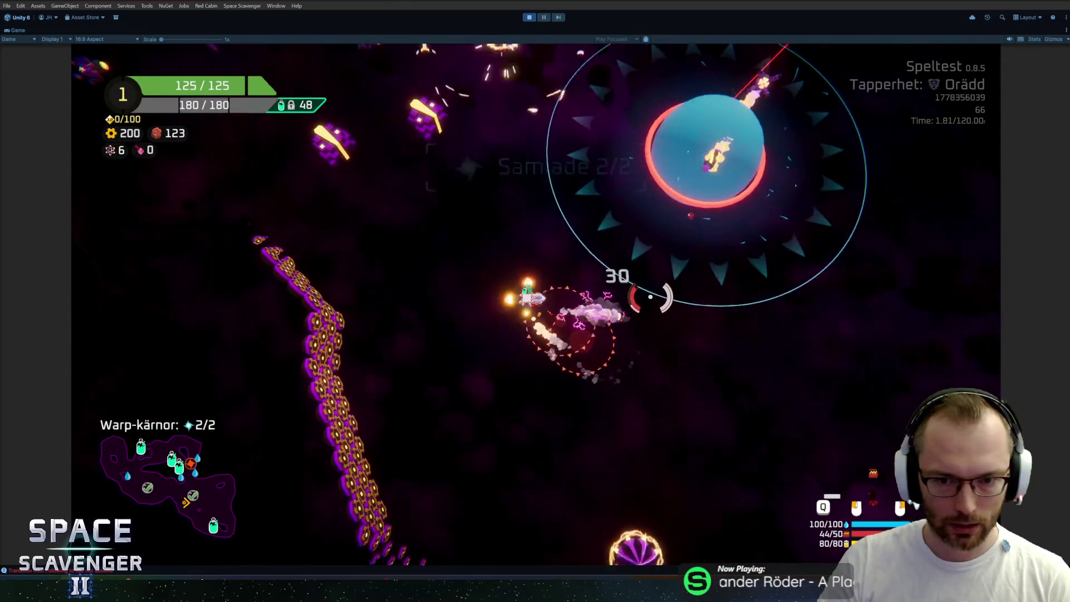
{"action": "key", "text": "w"}
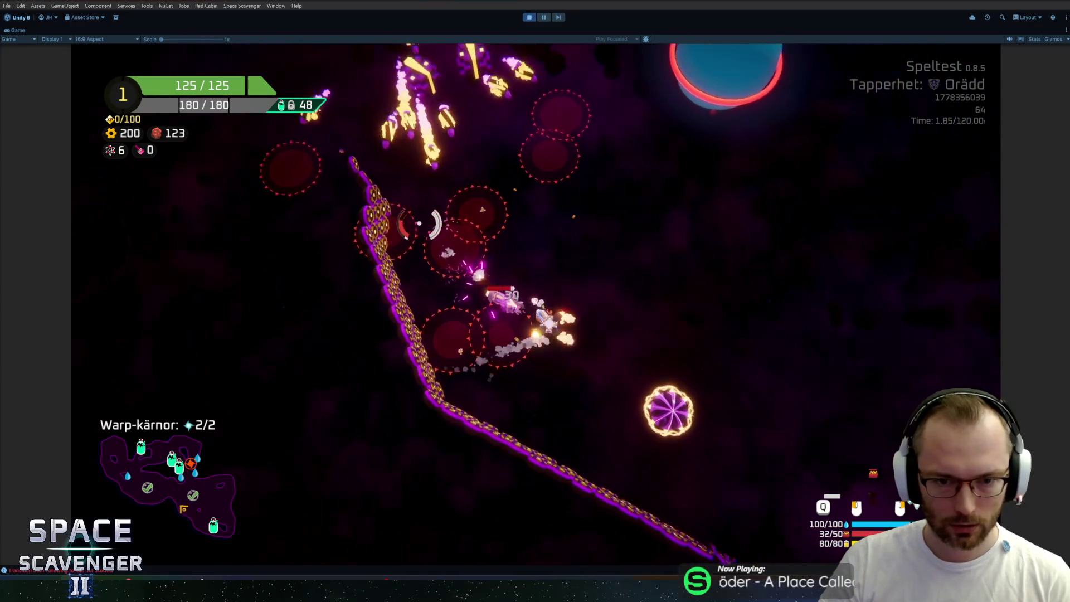
{"action": "key", "text": "w"}
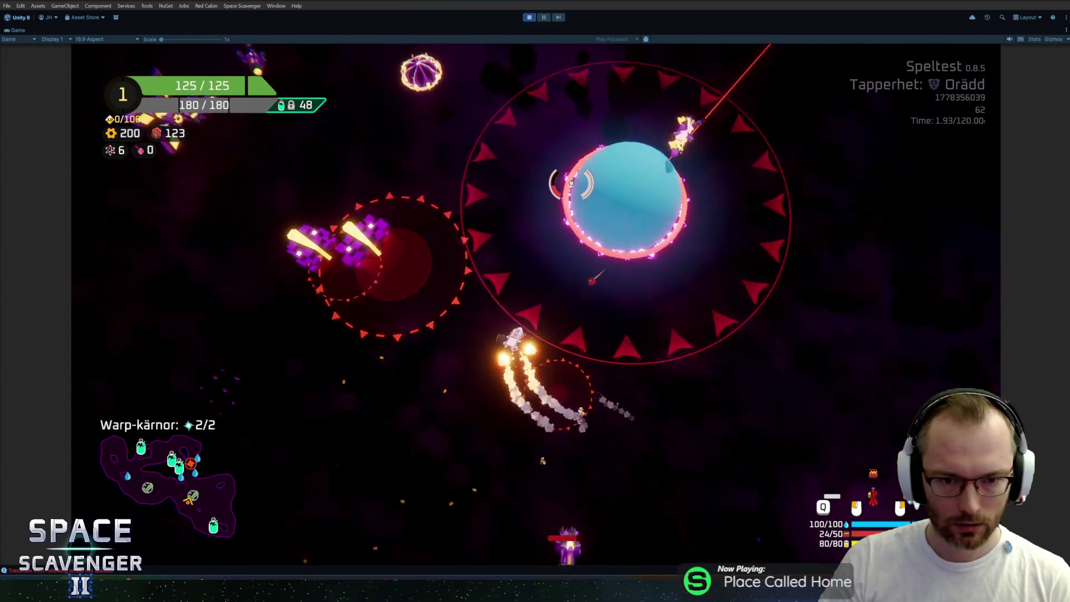
{"action": "key", "text": "w"}
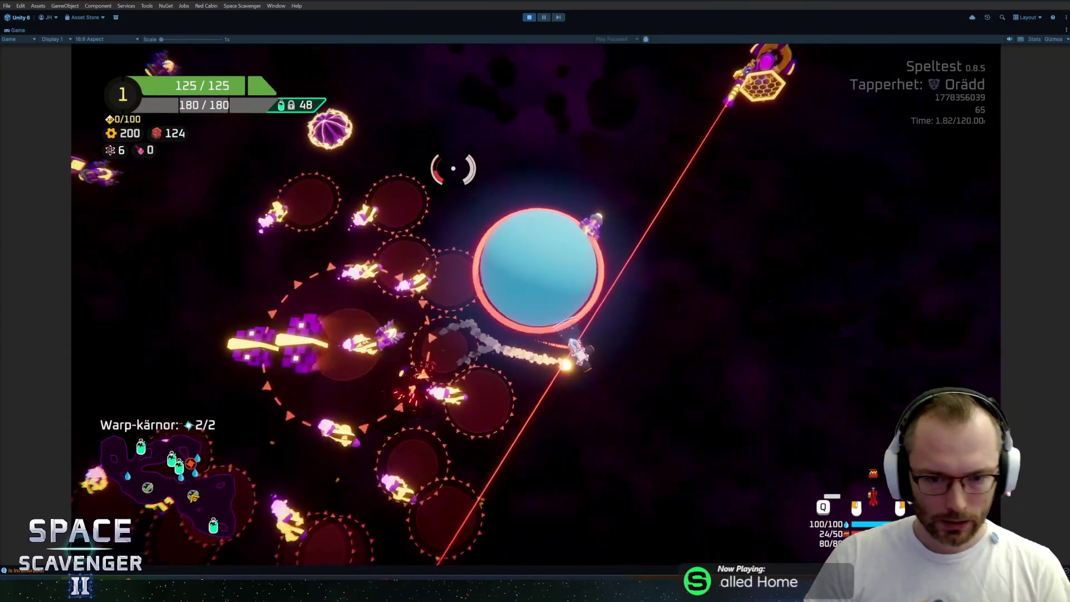
{"action": "key", "text": "w"}
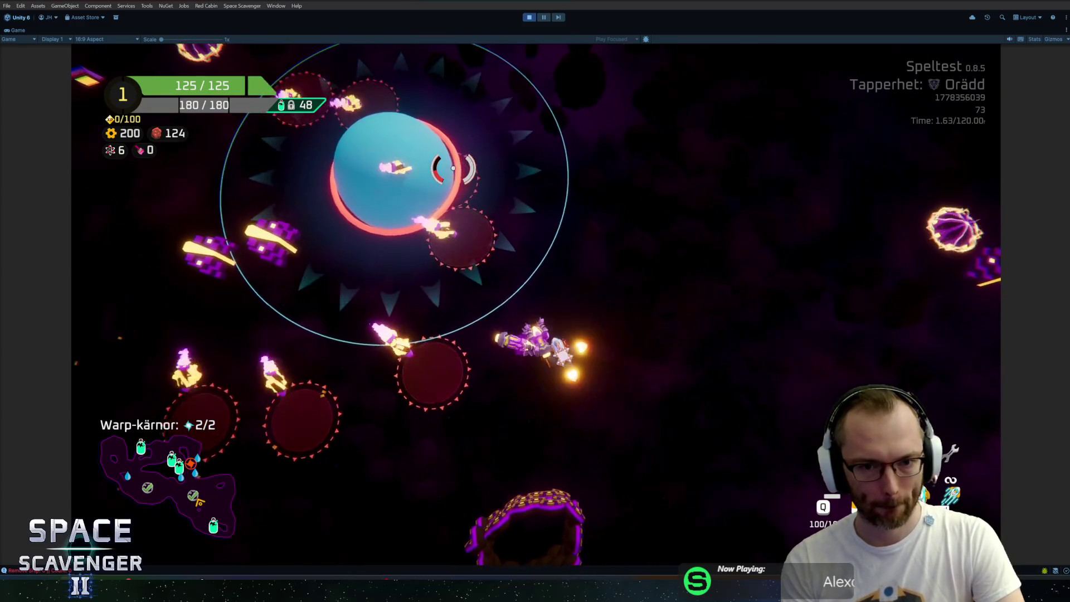
Run 'debug damageAll' in the in-game console, then thrust the ship up toward the blue planet
{"action": "key", "text": "grave"}
{"action": "type", "text": "debug damageAll"}
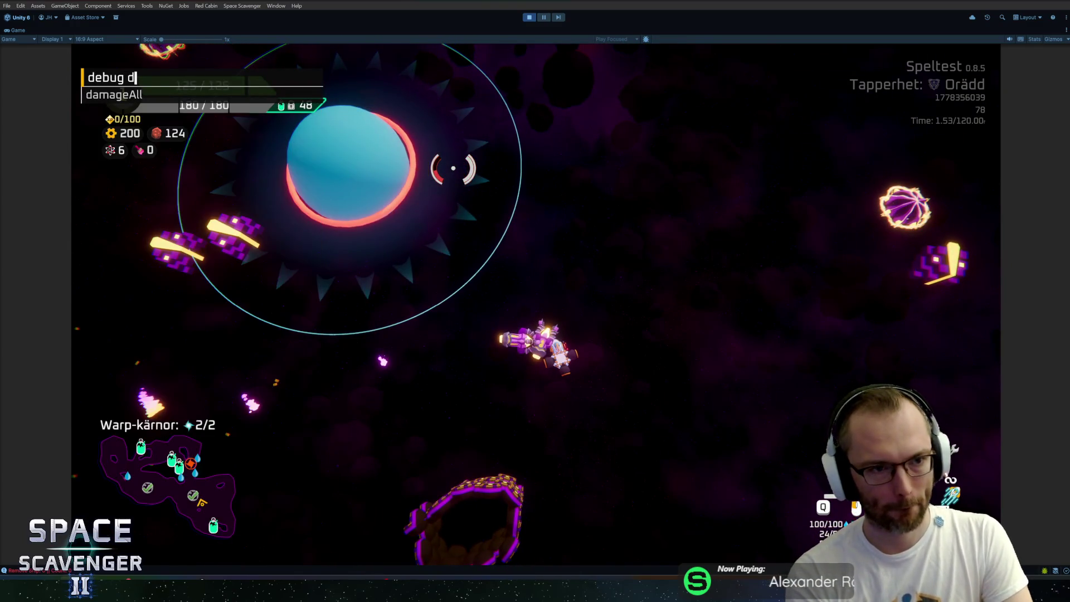
{"action": "key", "text": "Return"}
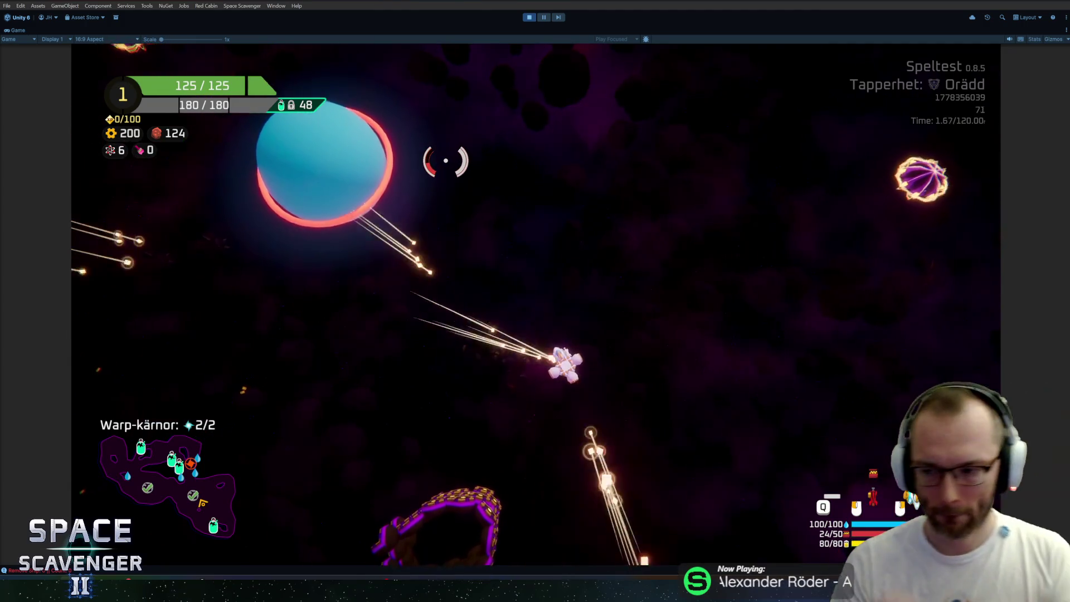
{"action": "key", "text": "w"}
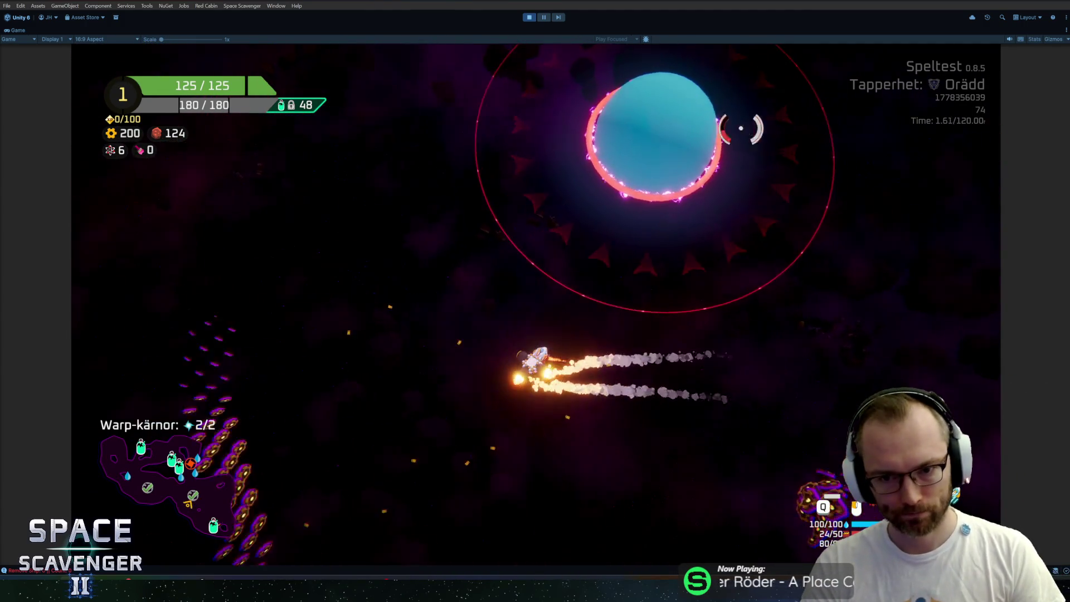
{"action": "key", "text": "w"}
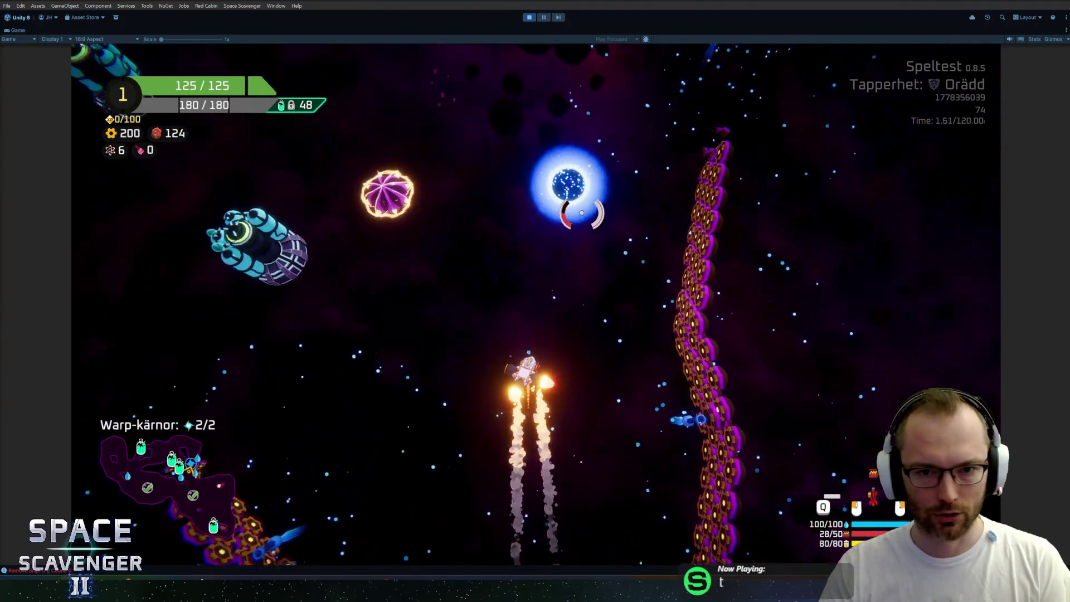
Claim a reward at the oxygen station, stop the playtest, and show the Hierarchy
{"action": "key", "text": "e"}
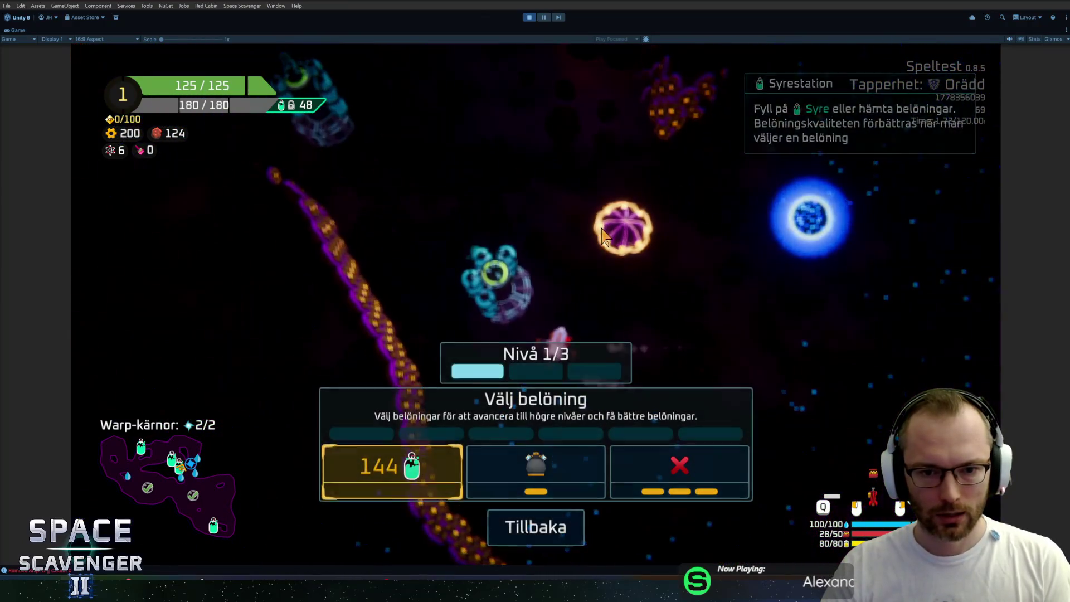
{"action": "left_click", "coordinate": [538, 471]}
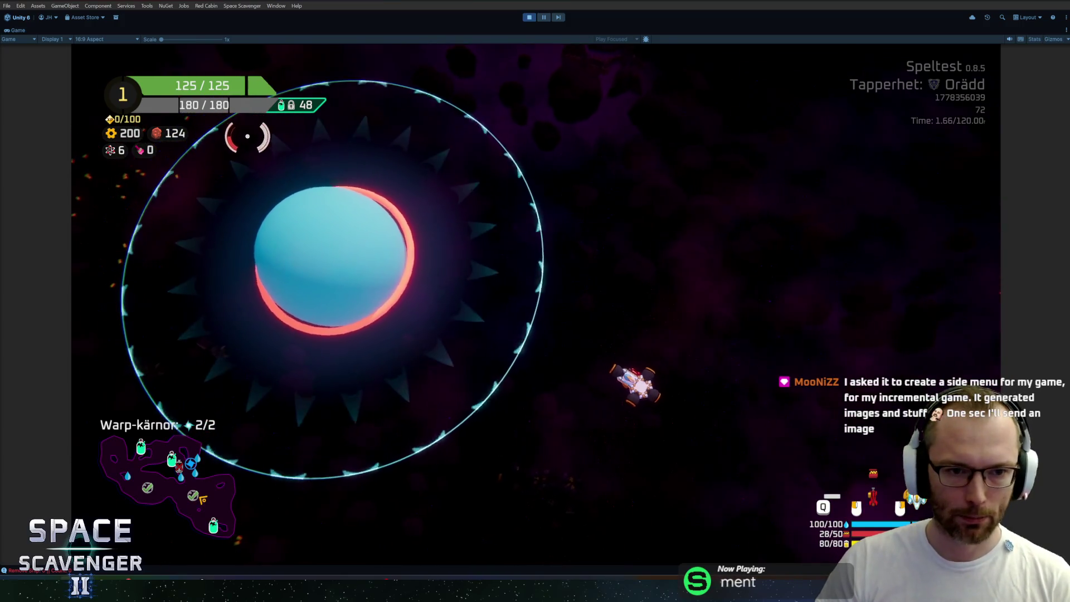
{"action": "key", "text": "ctrl+p"}
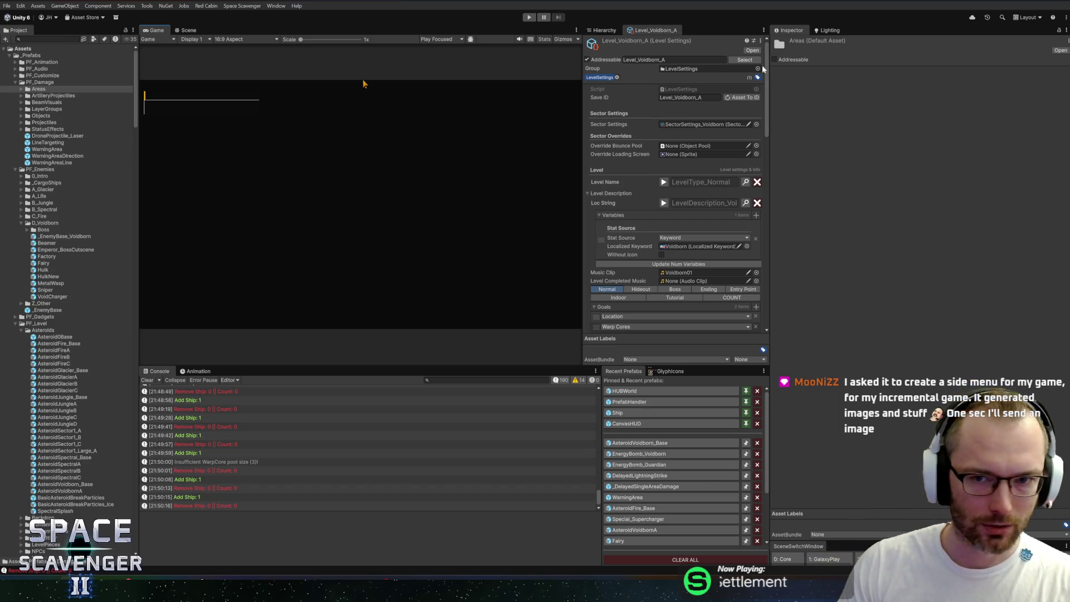
{"action": "left_click", "coordinate": [608, 30]}
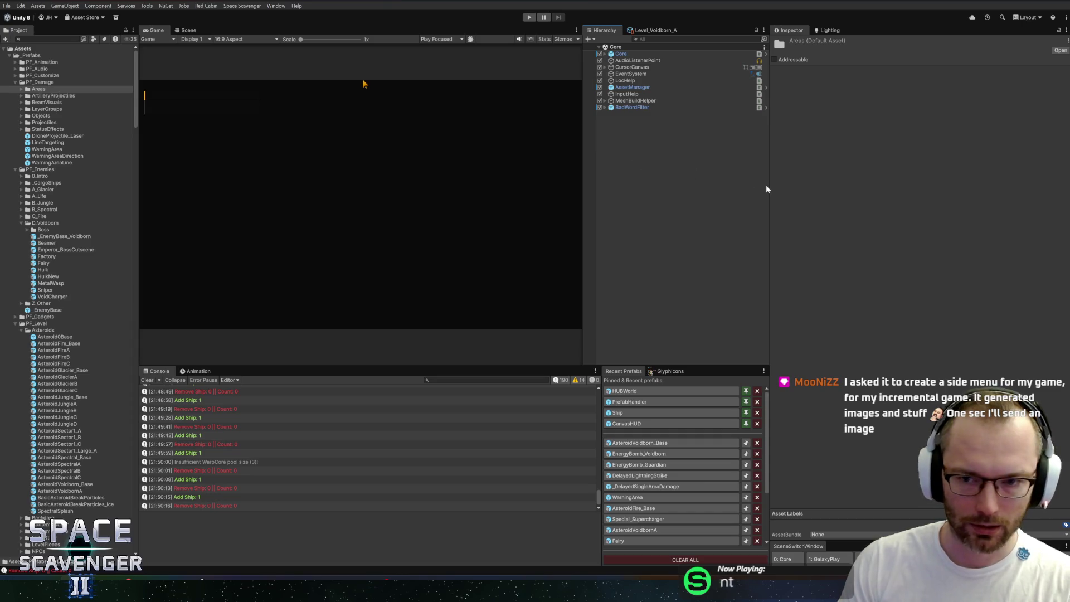
Widen the Hierarchy panel, close the shared screenshot page, and switch to the Scene view
{"action": "left_click_drag", "start_coordinate": [768, 190], "coordinate": [778, 190]}
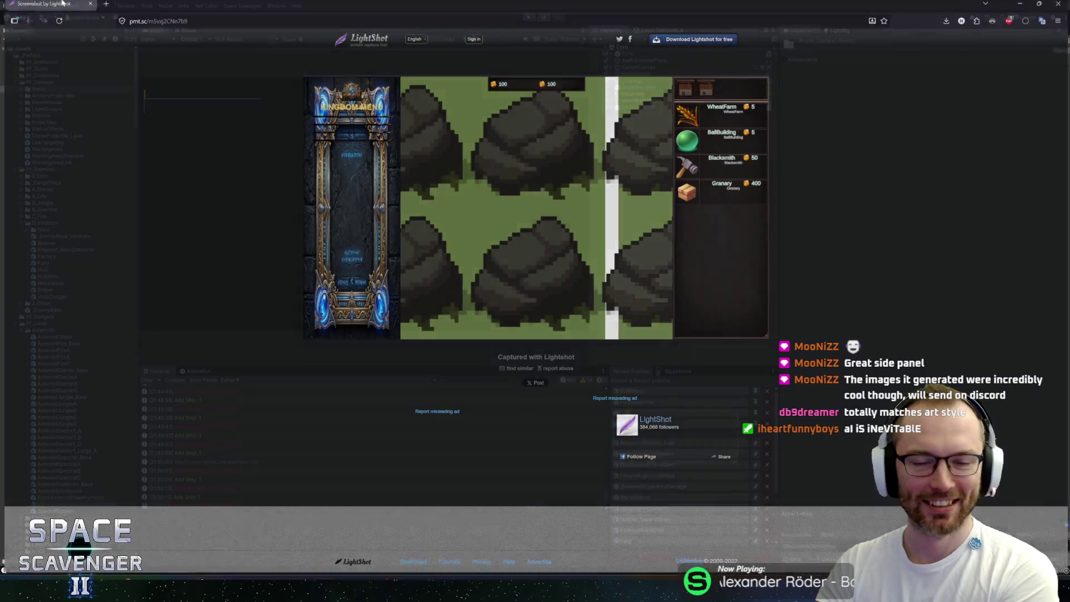
{"action": "middle_click", "coordinate": [61, 1]}
{"action": "left_click", "coordinate": [180, 30]}
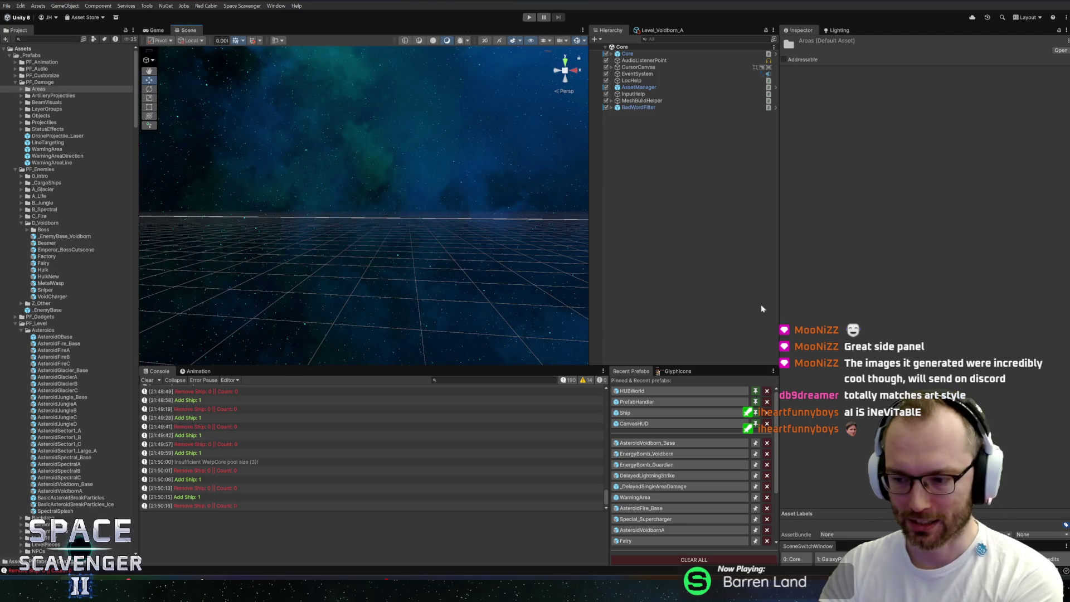
Widen the Scene view with its splitters, then open the Add Ship log's source in Rider
{"action": "left_click_drag", "start_coordinate": [781, 300], "coordinate": [815, 302]}
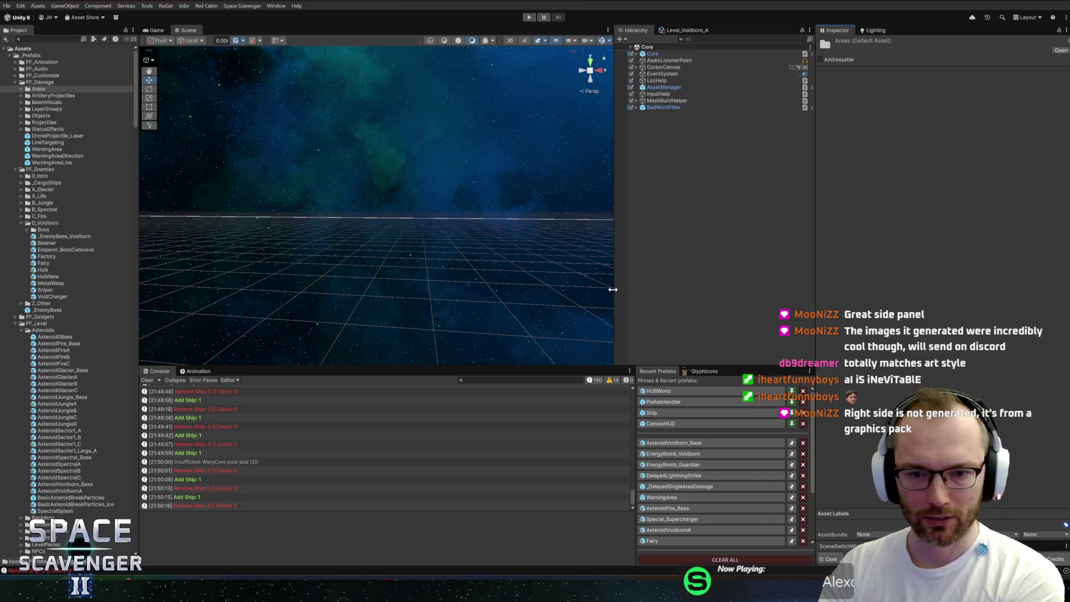
{"action": "left_click_drag", "start_coordinate": [614, 289], "coordinate": [626, 295]}
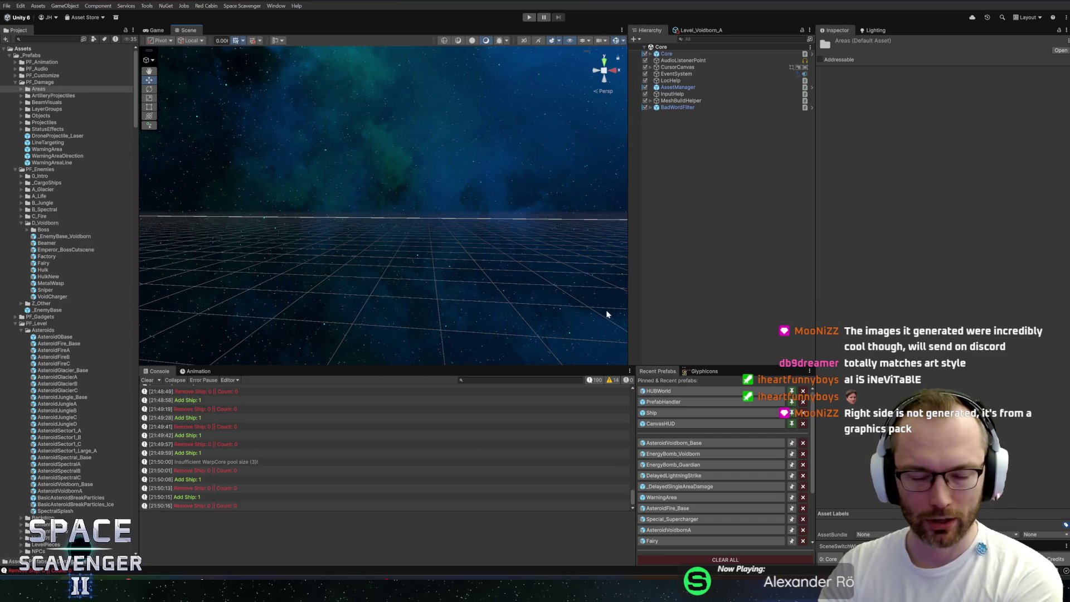
{"action": "double_click", "coordinate": [201, 396]}
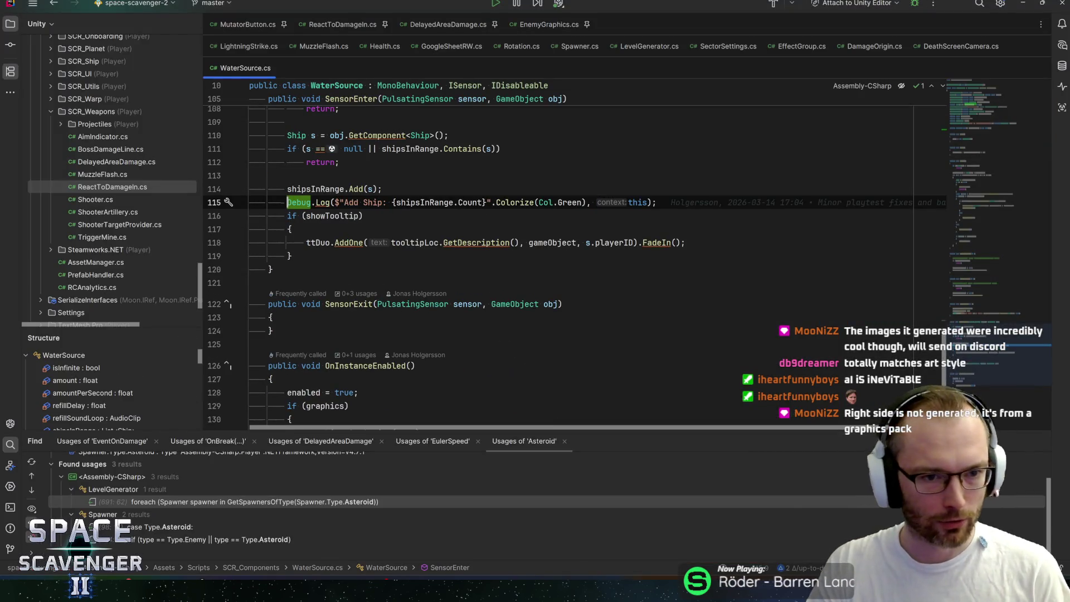
Comment out the Add Ship and Remove Ship Debug.Log lines (115 and 102) in WaterSource.cs
{"action": "key", "text": "ctrl+slash"}
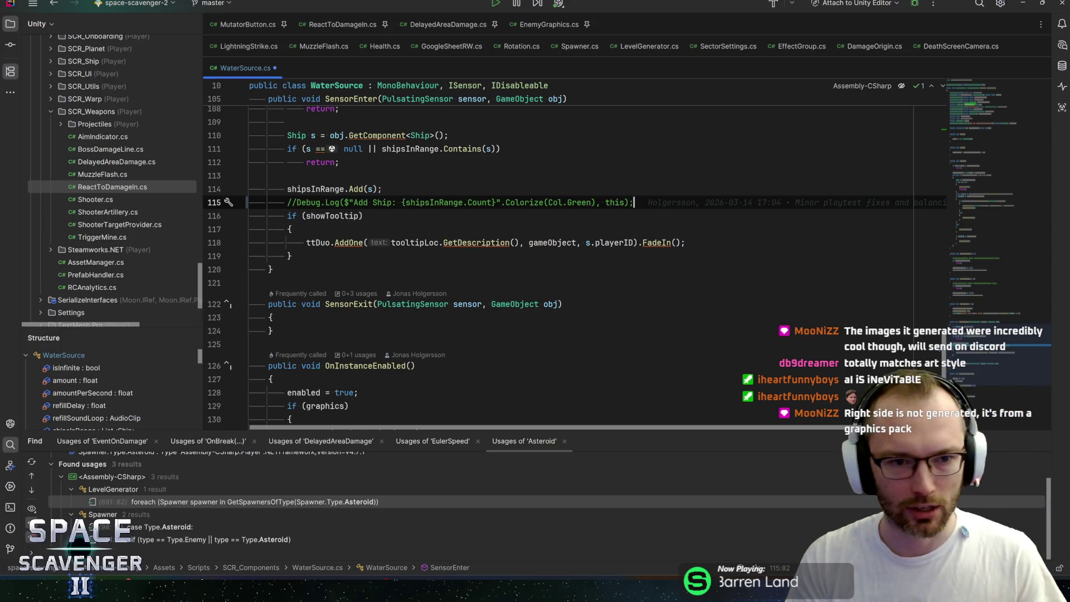
{"action": "key", "text": "alt+Tab"}
{"action": "double_click", "coordinate": [193, 411]}
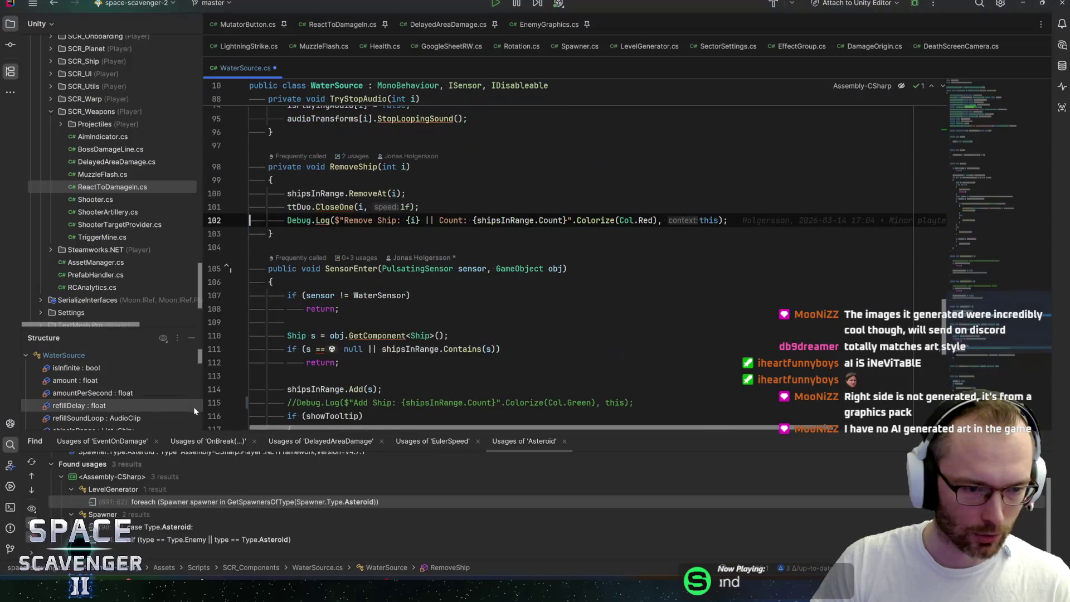
{"action": "key", "text": "ctrl+slash"}
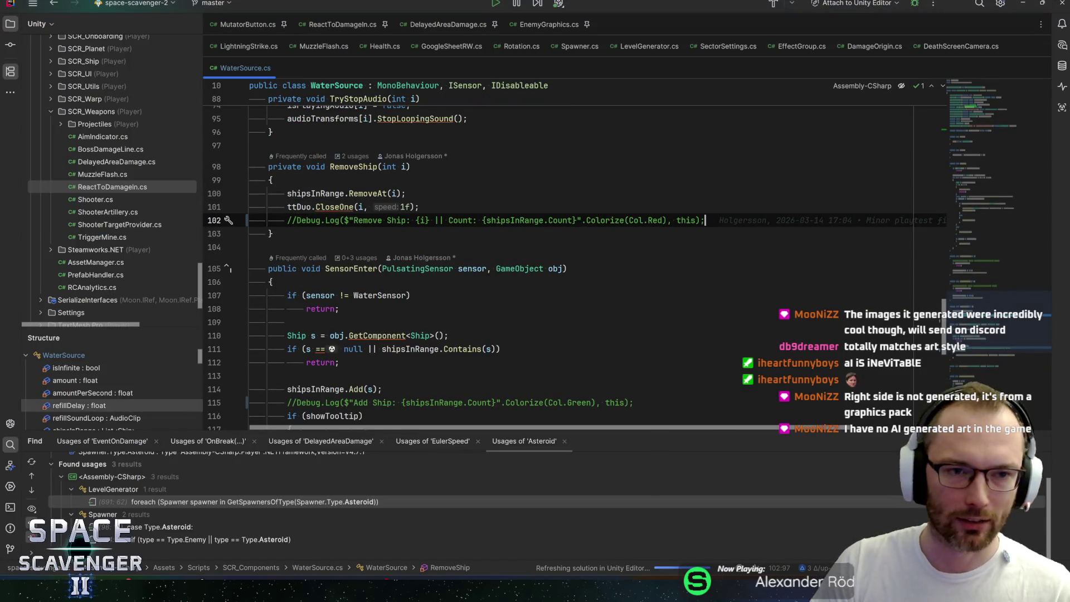
{"action": "left_click", "coordinate": [401, 247]}
{"action": "left_click", "coordinate": [402, 237]}
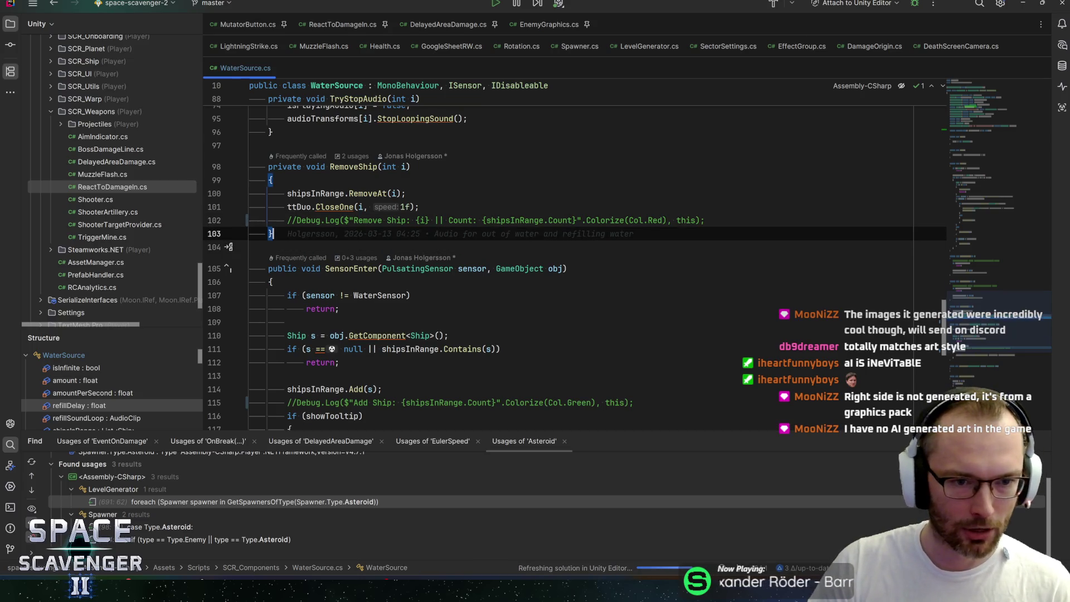
{"action": "key", "text": "alt+Tab"}
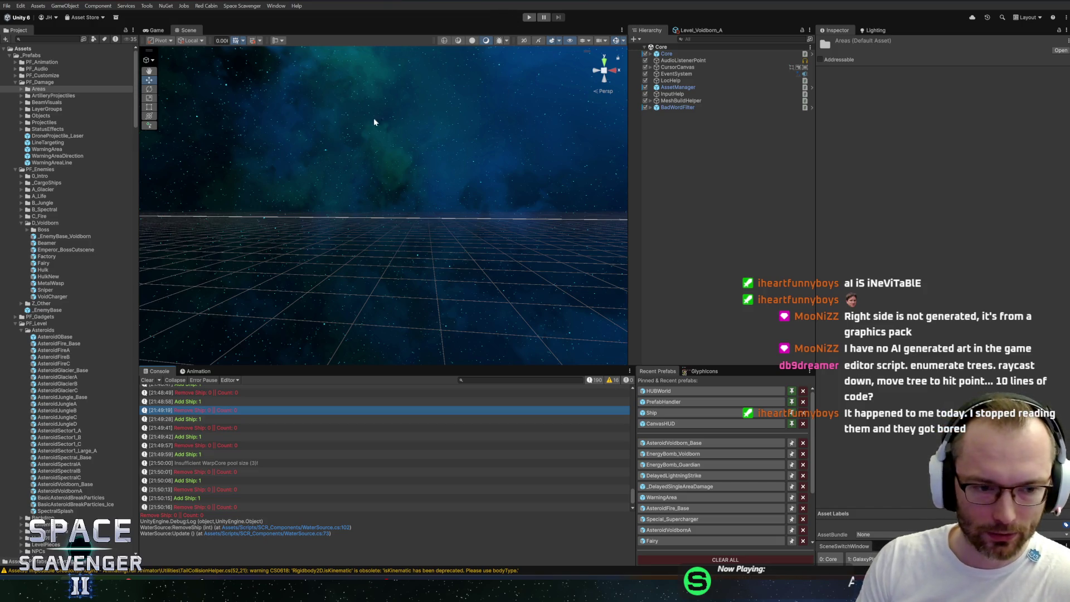
{"action": "left_click_drag", "start_coordinate": [301, 366], "coordinate": [301, 368]}
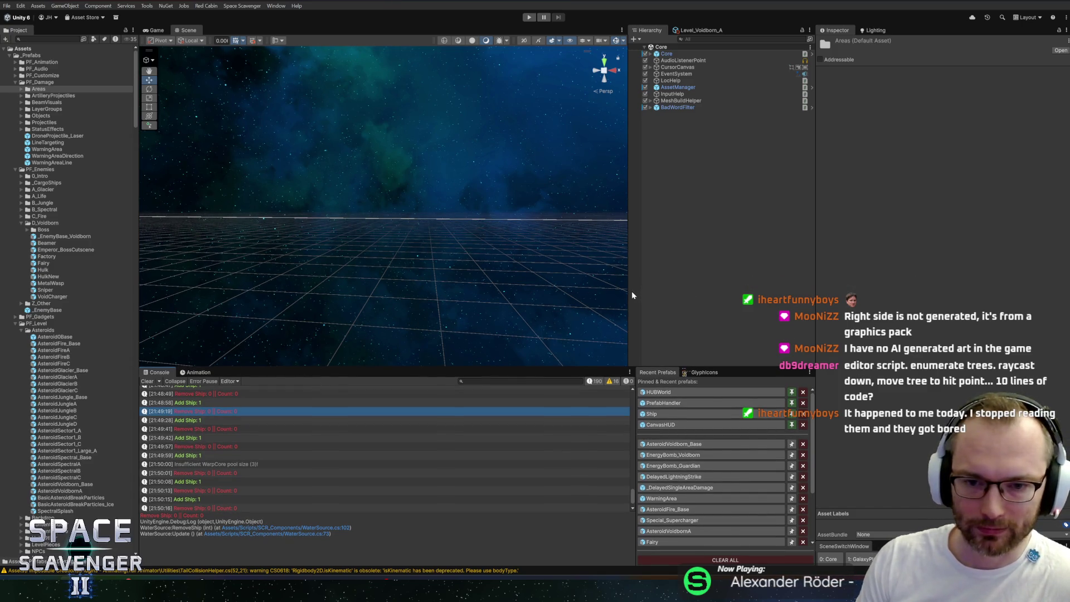
{"action": "left_click_drag", "start_coordinate": [629, 291], "coordinate": [656, 288]}
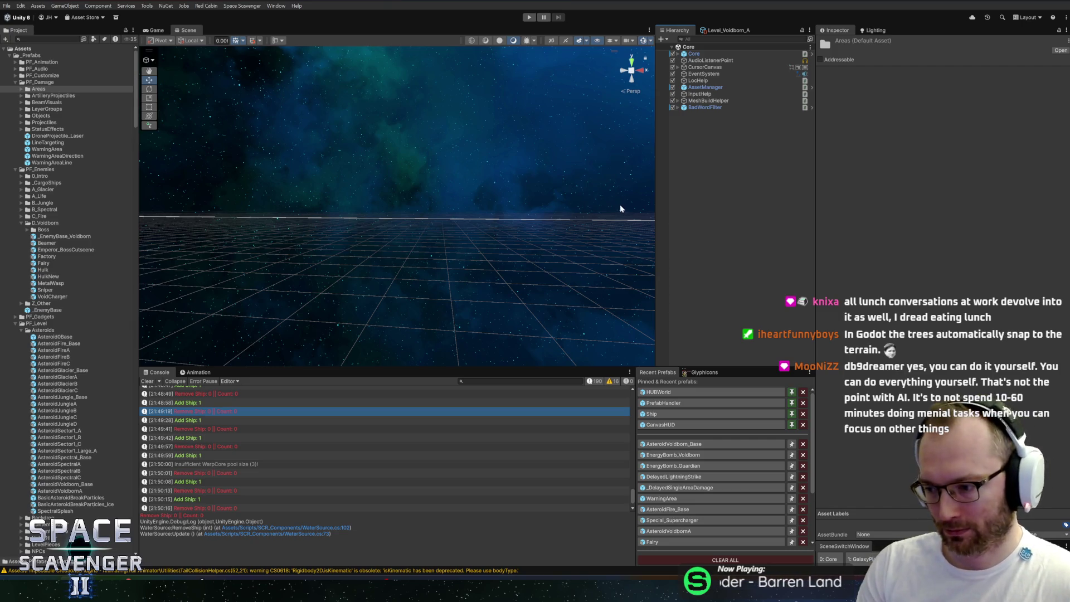
{"action": "mouse_move", "coordinate": [417, 241]}
{"action": "left_mouse_down"}
{"action": "mouse_move", "coordinate": [464, 200]}
{"action": "mouse_move", "coordinate": [454, 239]}
{"action": "mouse_move", "coordinate": [443, 179]}
{"action": "mouse_move", "coordinate": [390, 189]}
{"action": "mouse_move", "coordinate": [378, 175]}
{"action": "mouse_move", "coordinate": [639, 208]}
{"action": "mouse_move", "coordinate": [323, 182]}
{"action": "mouse_move", "coordinate": [379, 193]}
{"action": "mouse_move", "coordinate": [576, 181]}
{"action": "mouse_move", "coordinate": [529, 178]}
{"action": "left_mouse_up"}
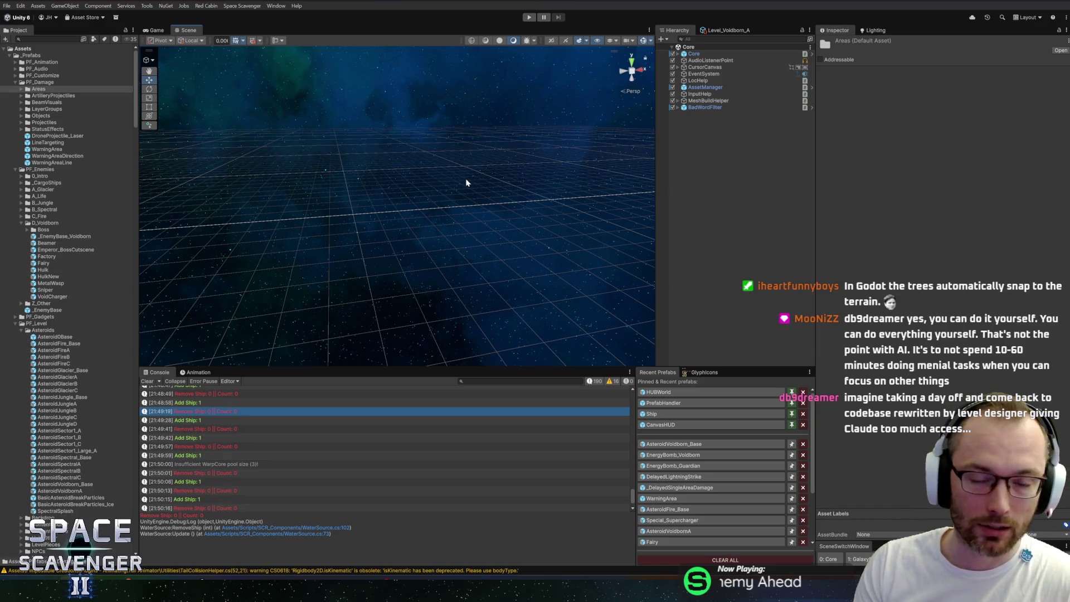
Select the Move tool and collapse the PF_Damage folder in the Project window
{"action": "left_click", "coordinate": [149, 80]}
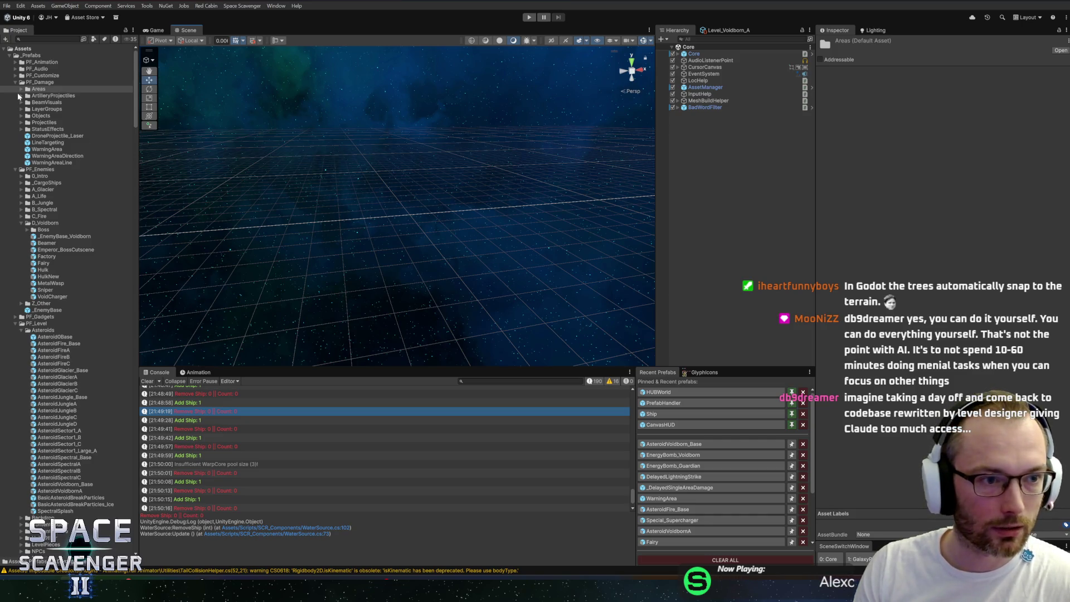
{"action": "left_click", "coordinate": [21, 91]}
{"action": "left_click", "coordinate": [16, 82]}
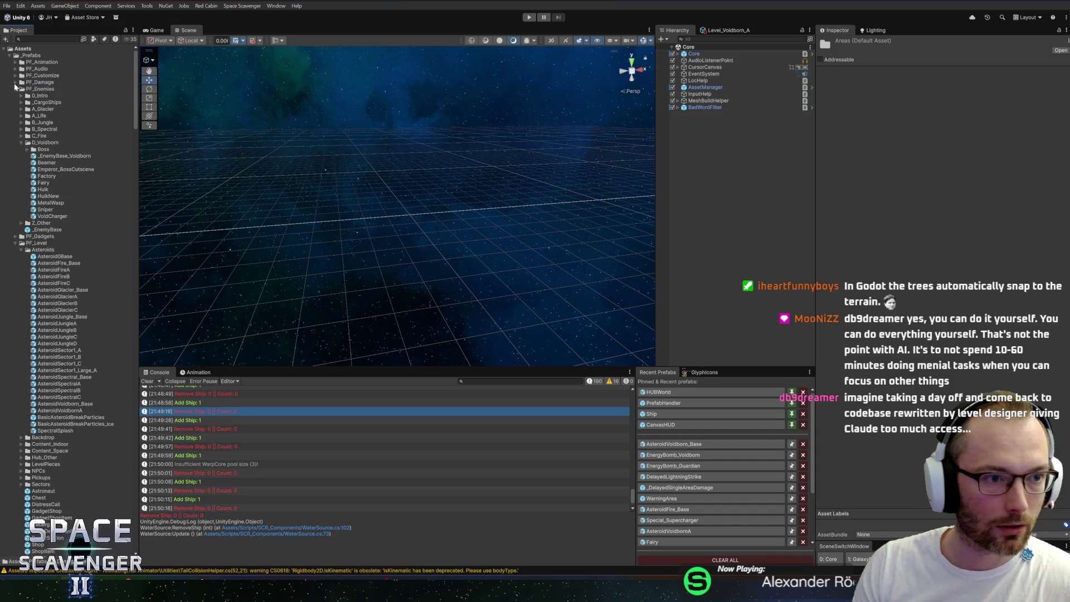
{"action": "left_click", "coordinate": [15, 89]}
{"action": "left_click", "coordinate": [16, 89]}
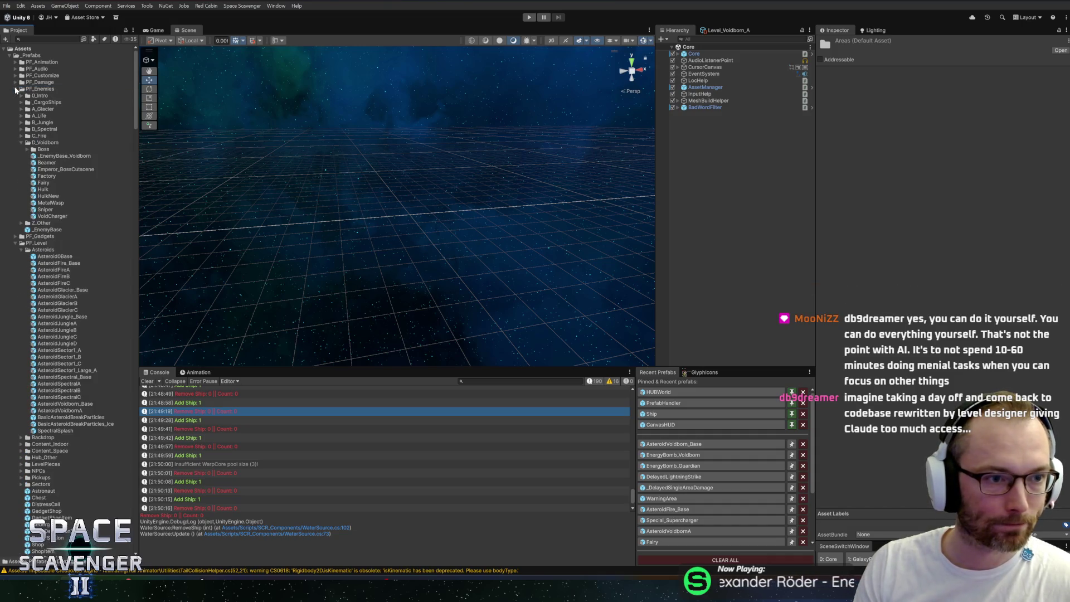
Collapse the D_Voidborn and PF_Level folders, clear the Console, and switch to Rider
{"action": "left_click", "coordinate": [35, 143]}
{"action": "left_click", "coordinate": [21, 142]}
{"action": "left_click", "coordinate": [21, 142]}
{"action": "left_click", "coordinate": [41, 150]}
{"action": "left_click", "coordinate": [22, 143]}
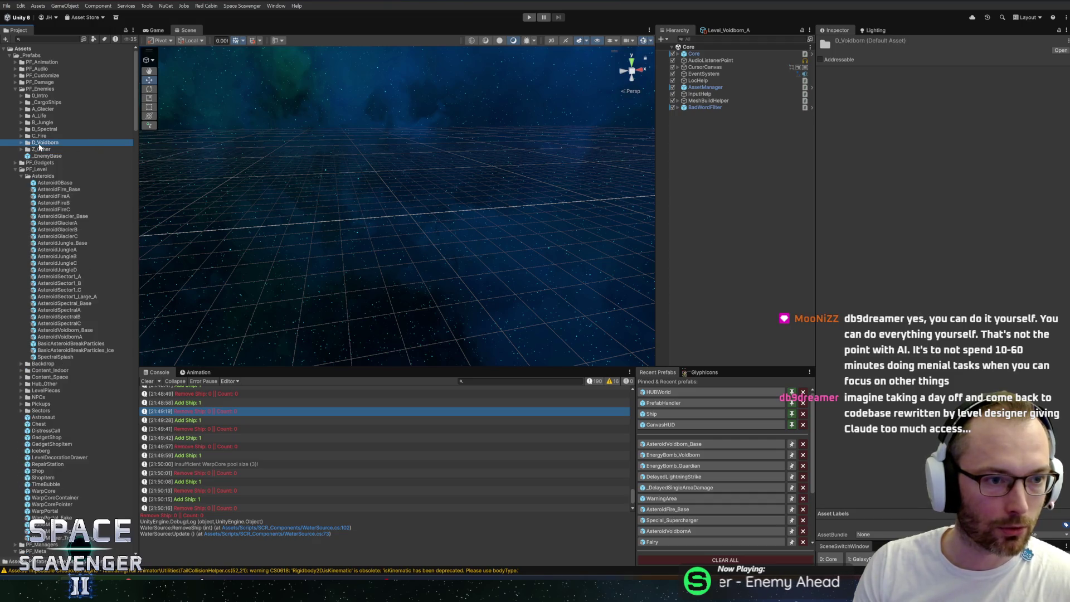
{"action": "left_click", "coordinate": [28, 177]}
{"action": "key", "text": "Left"}
{"action": "key", "text": "Left"}
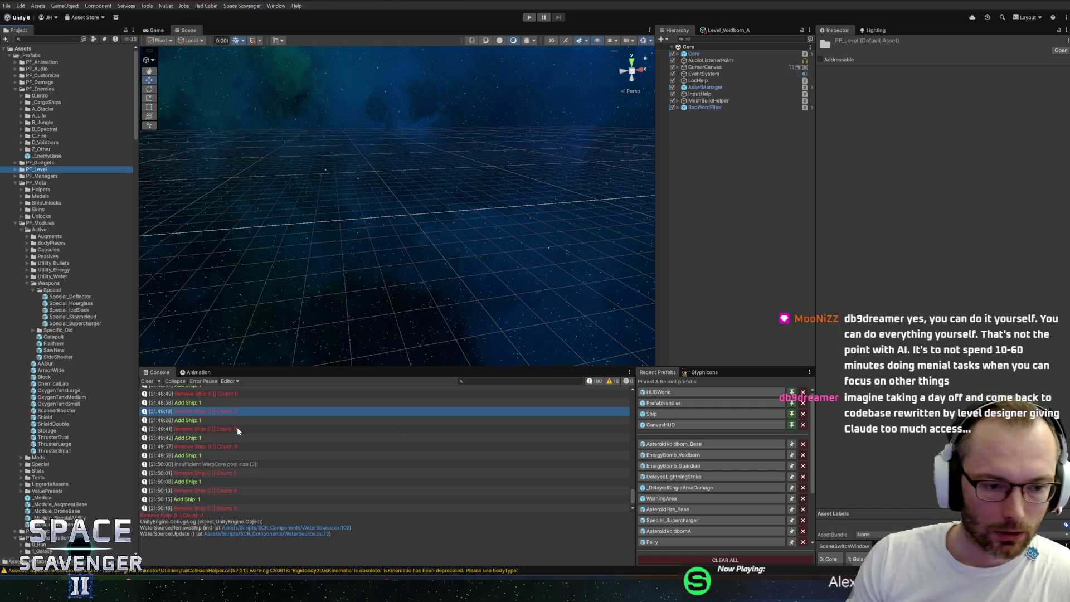
{"action": "left_click", "coordinate": [147, 381]}
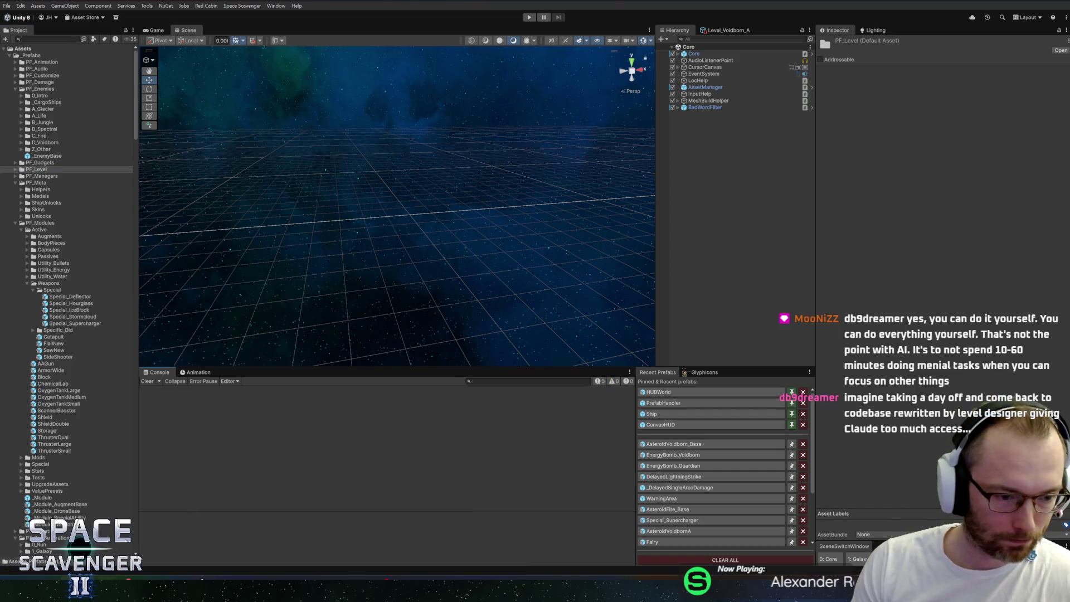
{"action": "key", "text": "alt+Tab"}
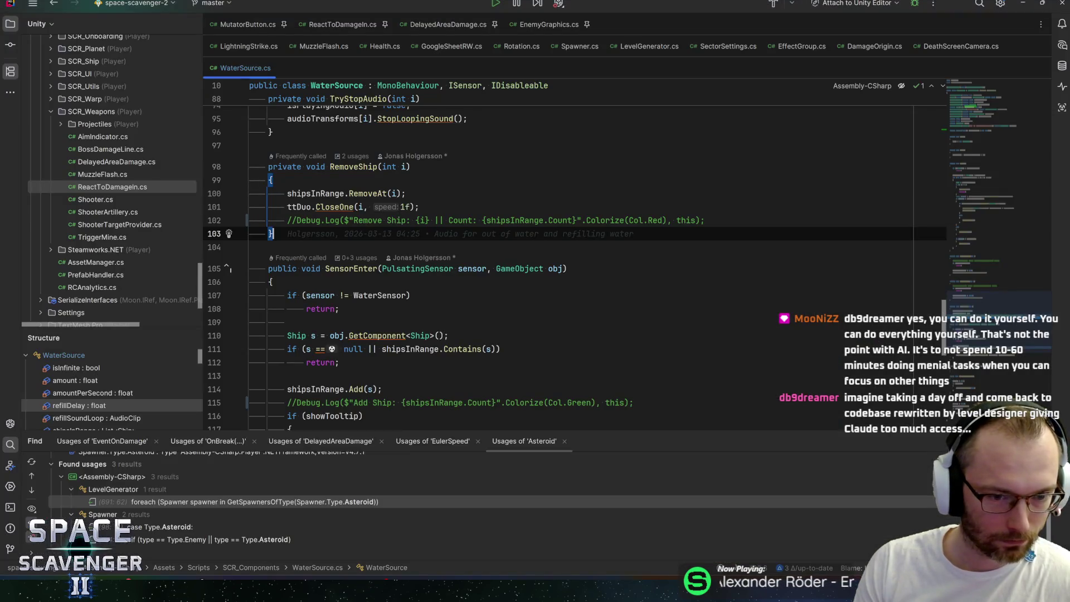
Check the commented-out Remove Ship log and SensorEnter in WaterSource.cs, then bring up the window switcher
{"action": "left_click", "coordinate": [296, 220]}
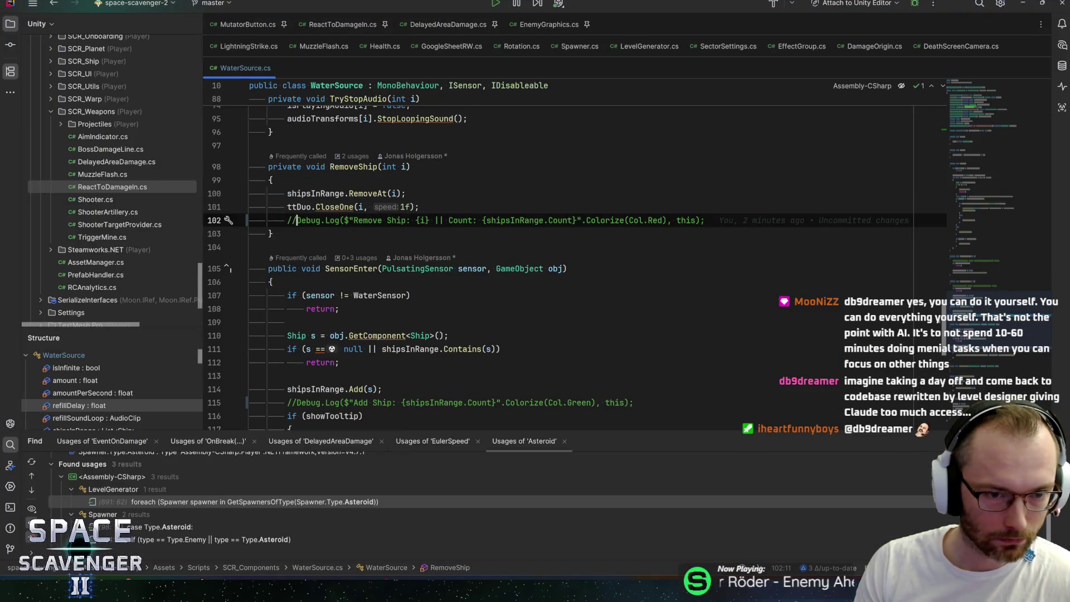
{"action": "left_click", "coordinate": [410, 295]}
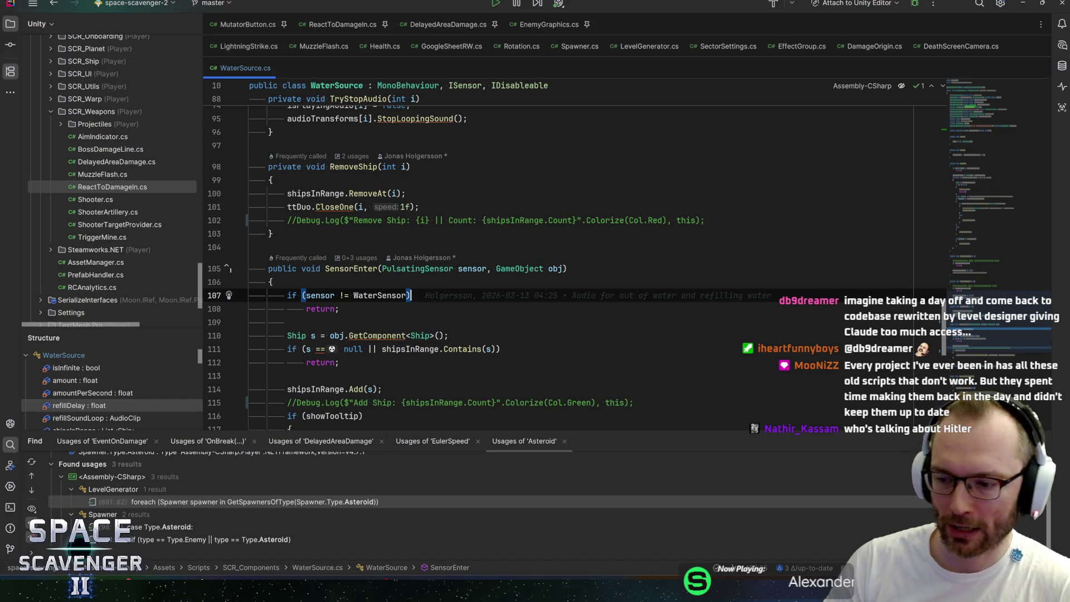
{"action": "key", "text": "Up"}
{"action": "key", "text": "Up"}
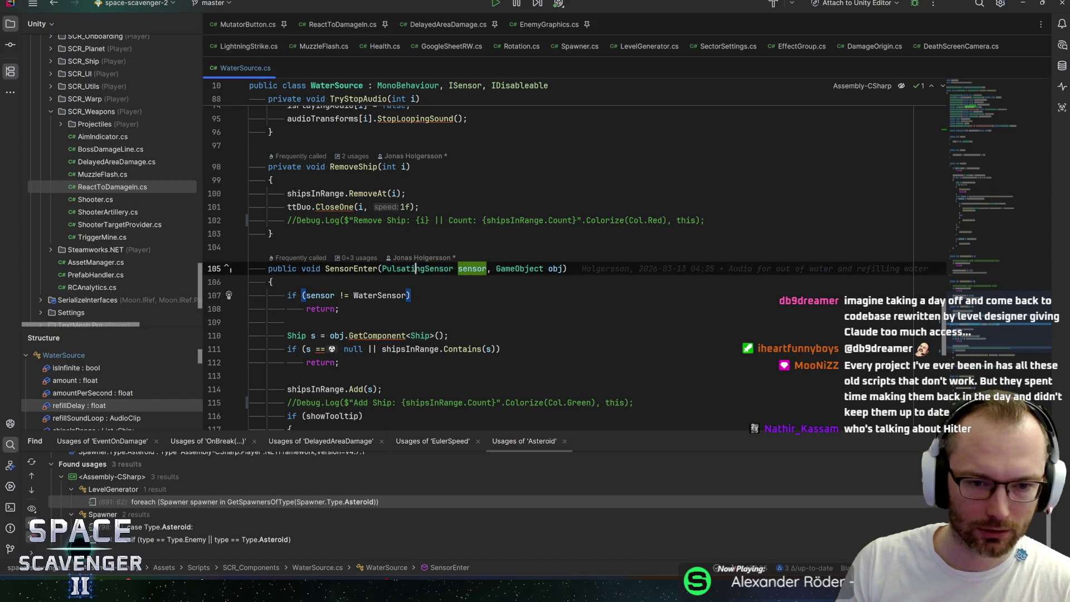
{"action": "key", "text": "Down"}
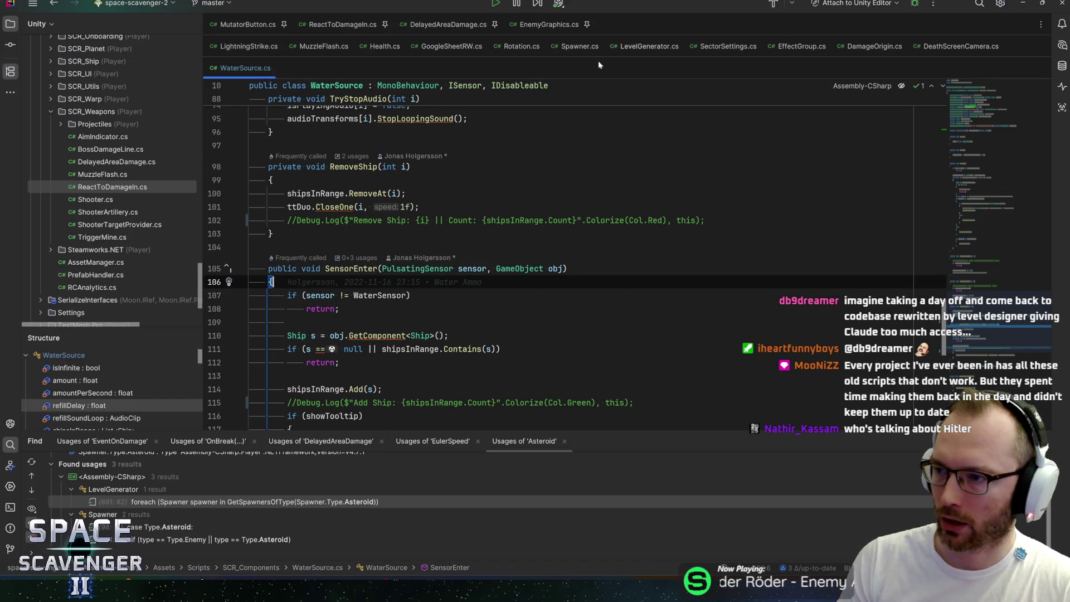
{"action": "key", "text": "Up"}
{"action": "key", "text": "Up"}
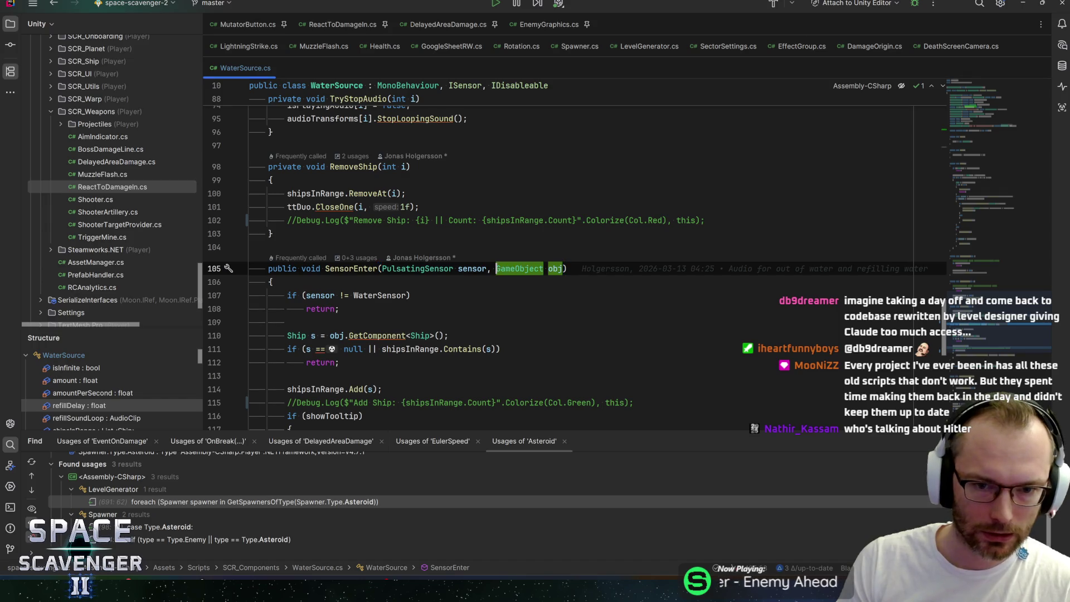
{"action": "key", "text": "Up"}
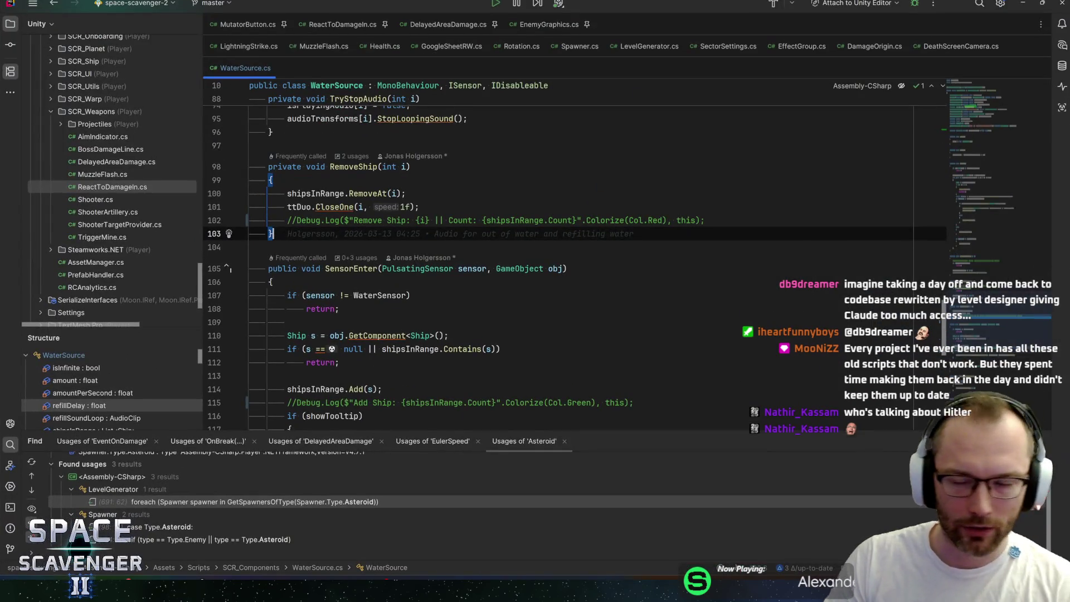
{"action": "key", "text": "alt+Tab"}
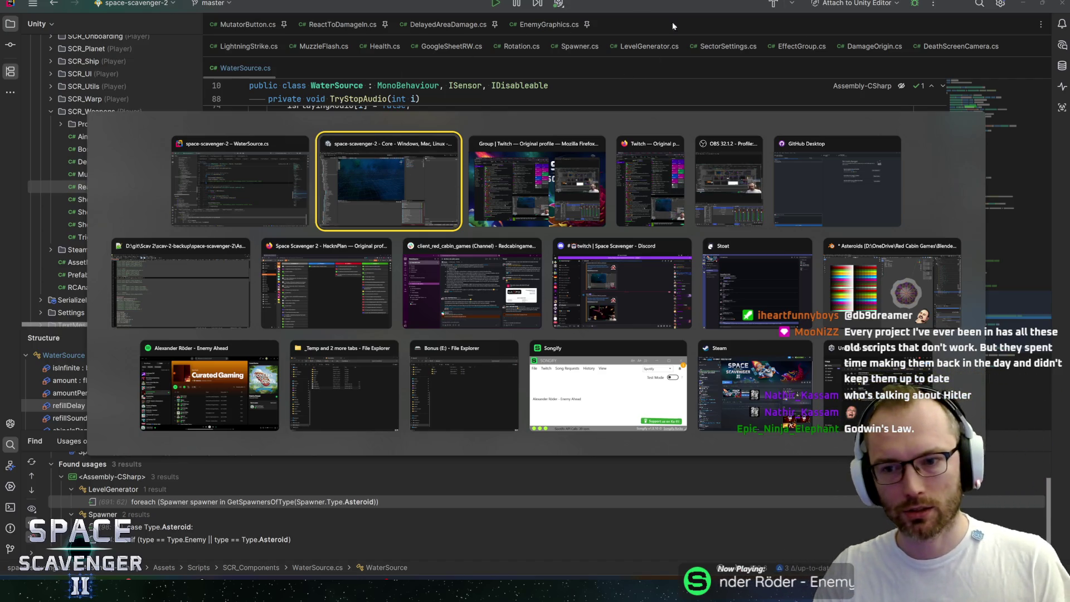
Save Asteroids.blend in Blender and bring the Unity space-scavenger-2 editor to the front
{"action": "left_click", "coordinate": [892, 282]}
{"action": "key", "text": "ctrl+s"}
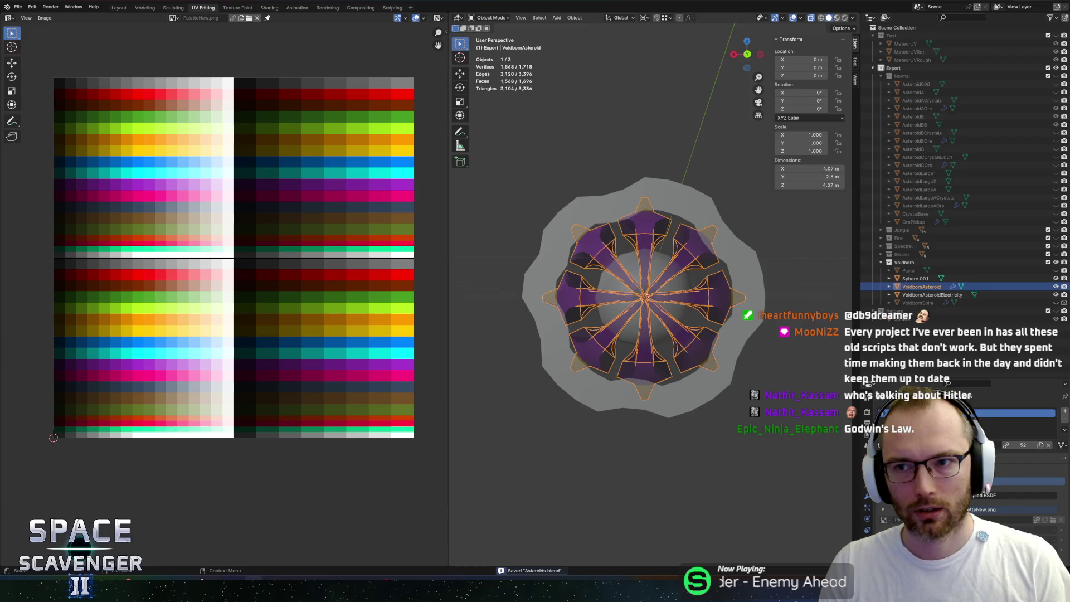
{"action": "key", "text": "alt+Tab"}
{"action": "key", "text": "alt+Tab"}
{"action": "key", "text": "alt+Tab"}
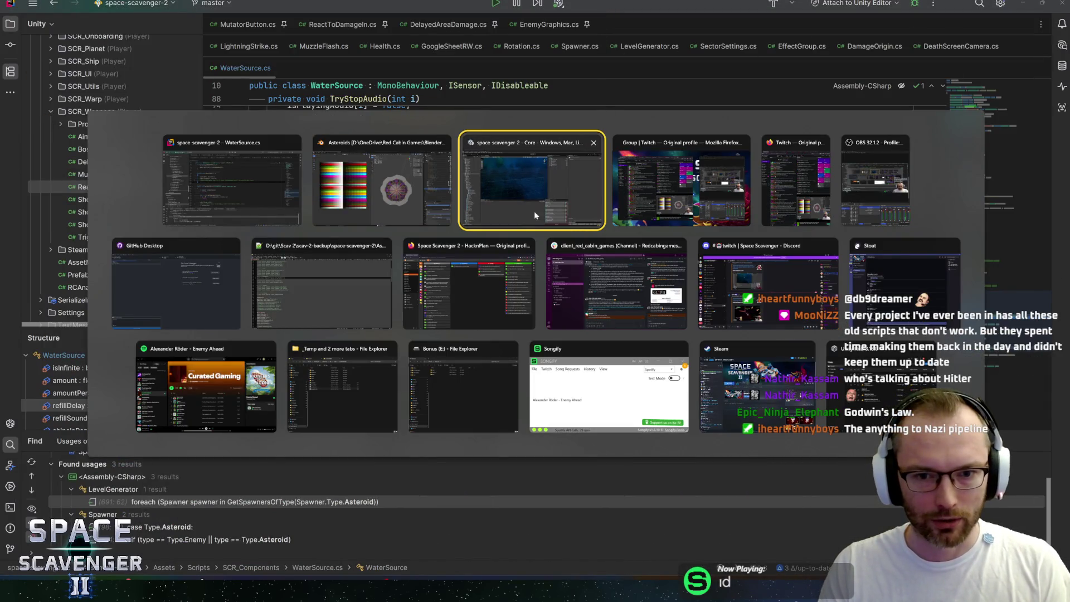
{"action": "left_click", "coordinate": [417, 195]}
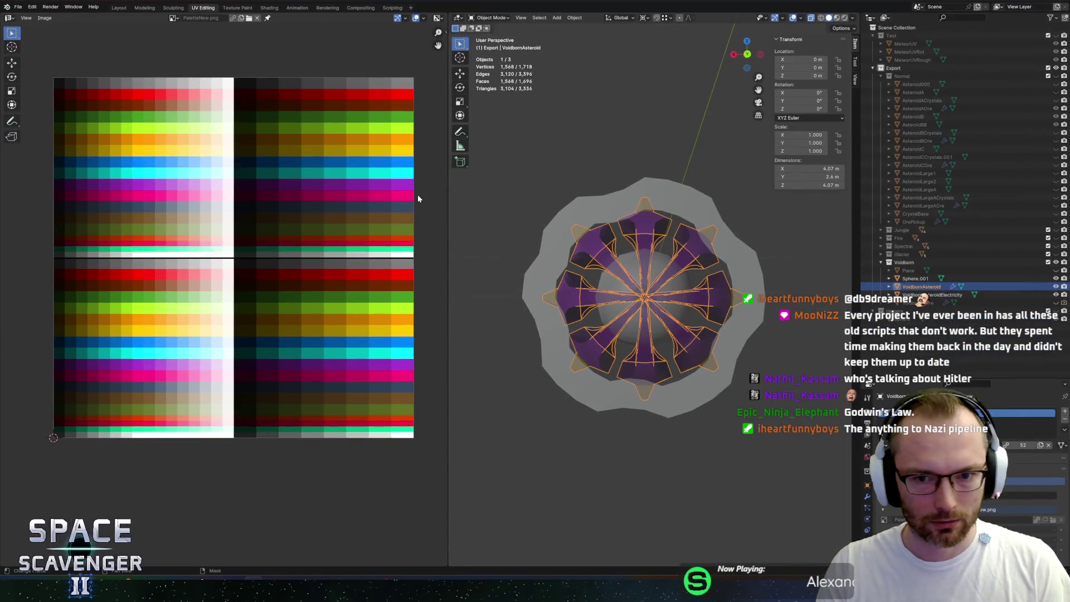
{"action": "key", "text": "alt+Tab"}
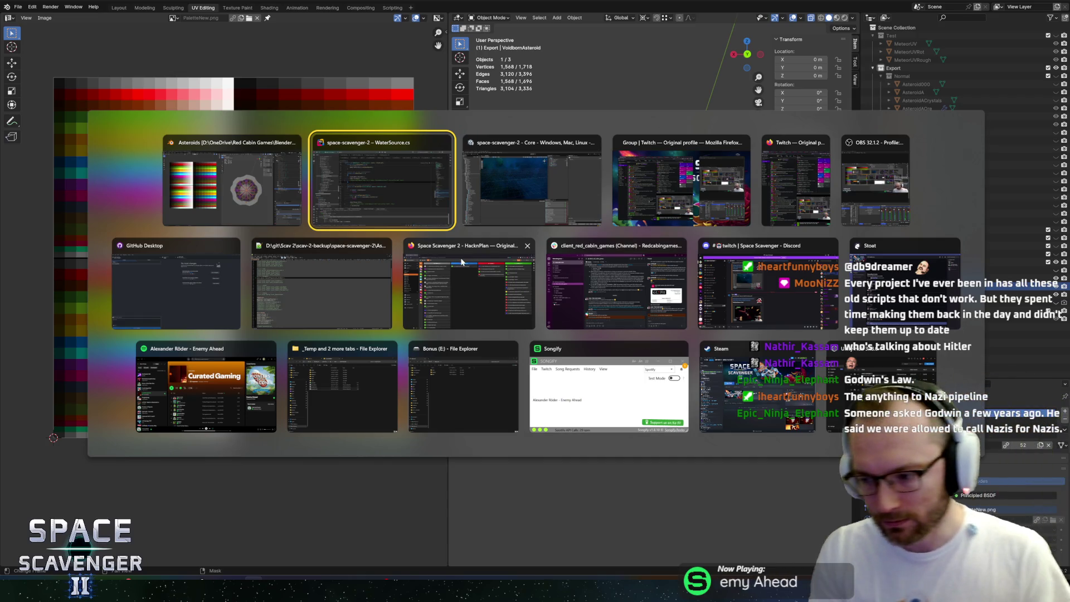
{"action": "left_click", "coordinate": [503, 197]}
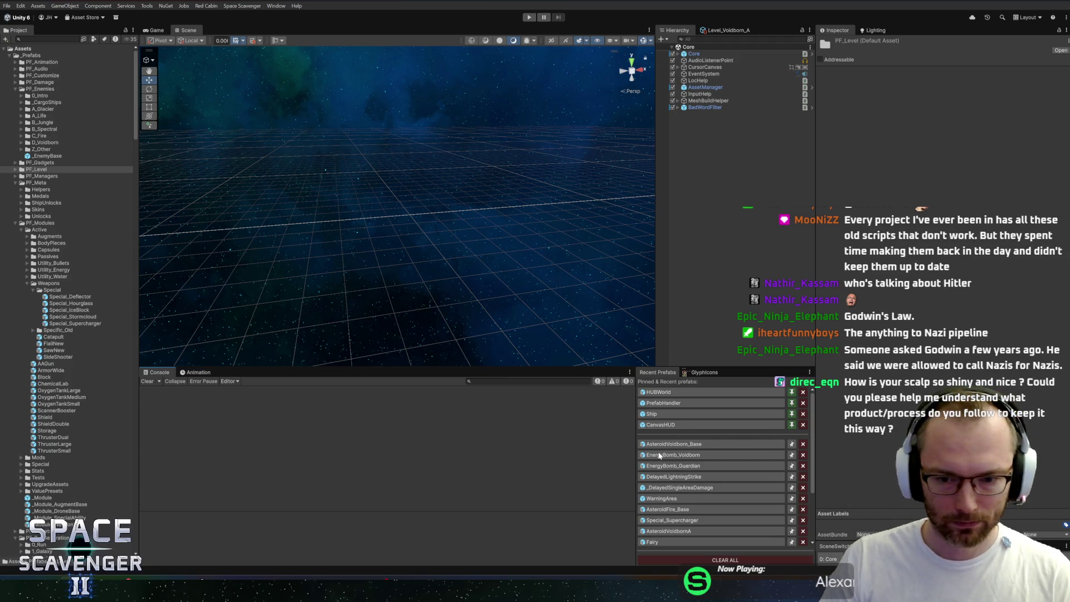
Show Level_Voidborn_A's settings in a widened panel and scroll through them
{"action": "left_click", "coordinate": [727, 30]}
{"action": "left_click_drag", "start_coordinate": [654, 181], "coordinate": [574, 178]}
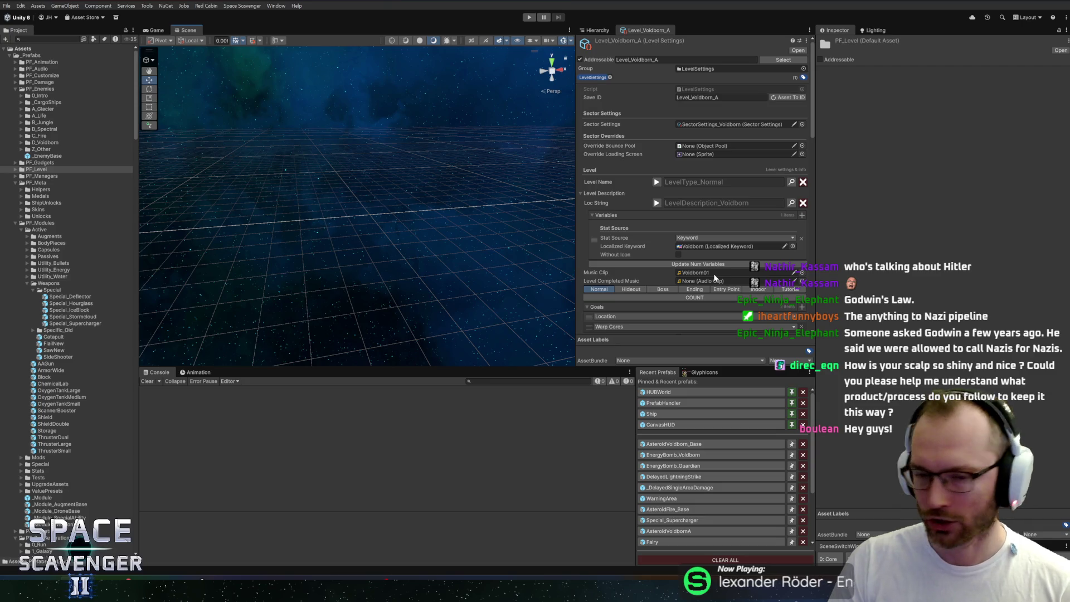
{"action": "scroll", "coordinate": [698, 260], "scroll_direction": "down", "scroll_amount": 10}
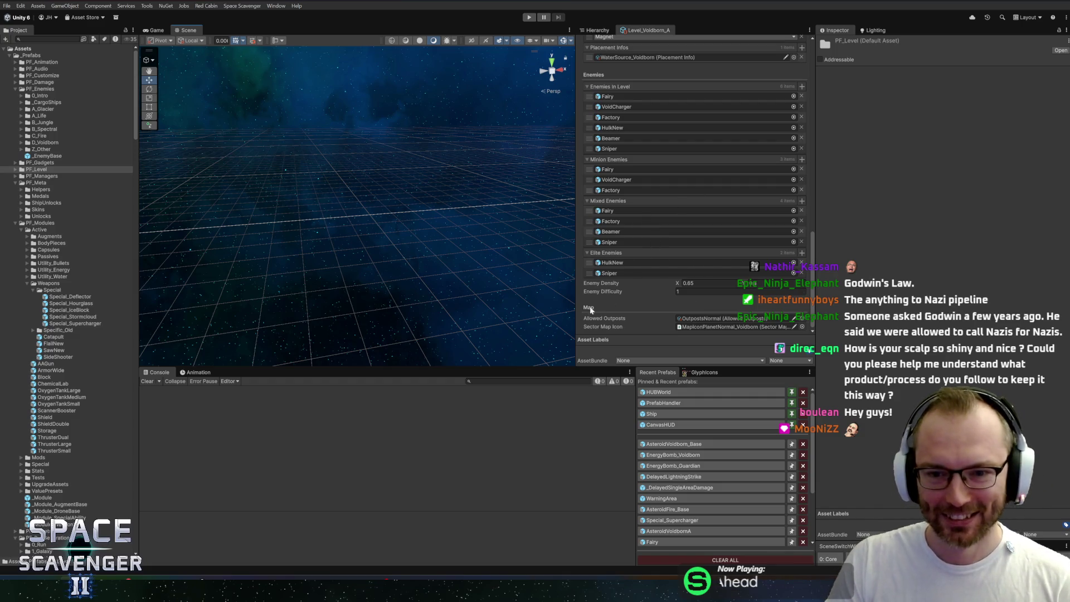
{"action": "scroll", "coordinate": [663, 303], "scroll_direction": "up", "scroll_amount": 5}
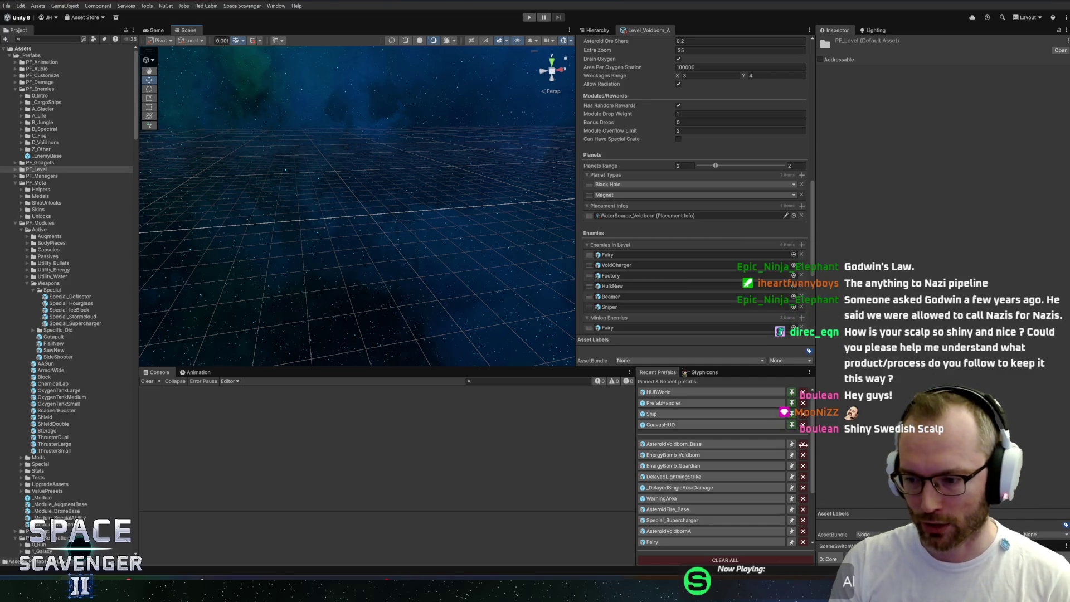
{"action": "scroll", "coordinate": [658, 262], "scroll_direction": "down", "scroll_amount": 3}
{"action": "scroll", "coordinate": [653, 279], "scroll_direction": "up", "scroll_amount": 8}
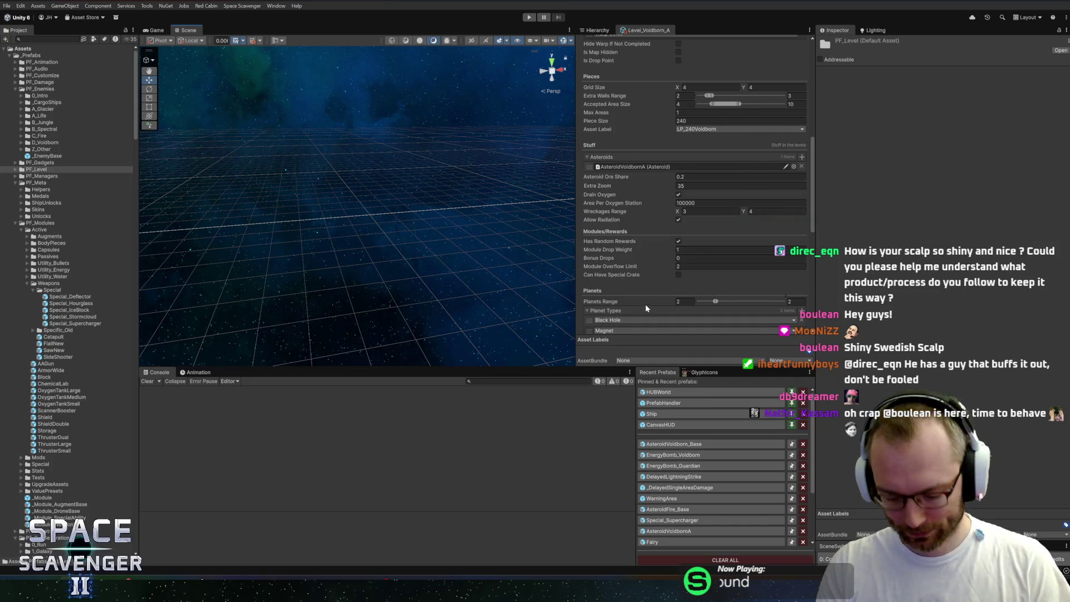
{"action": "scroll", "coordinate": [650, 288], "scroll_direction": "down", "scroll_amount": 3}
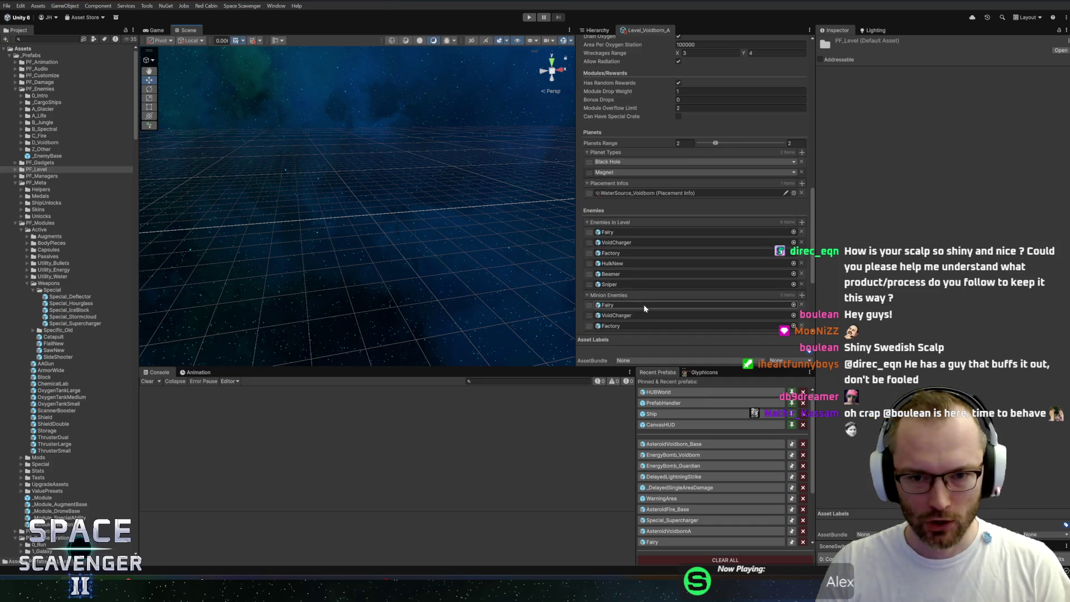
Collapse the Enemies In Level and Minion Enemies lists and review the remaining settings
{"action": "left_click", "coordinate": [602, 223]}
{"action": "left_click", "coordinate": [604, 233]}
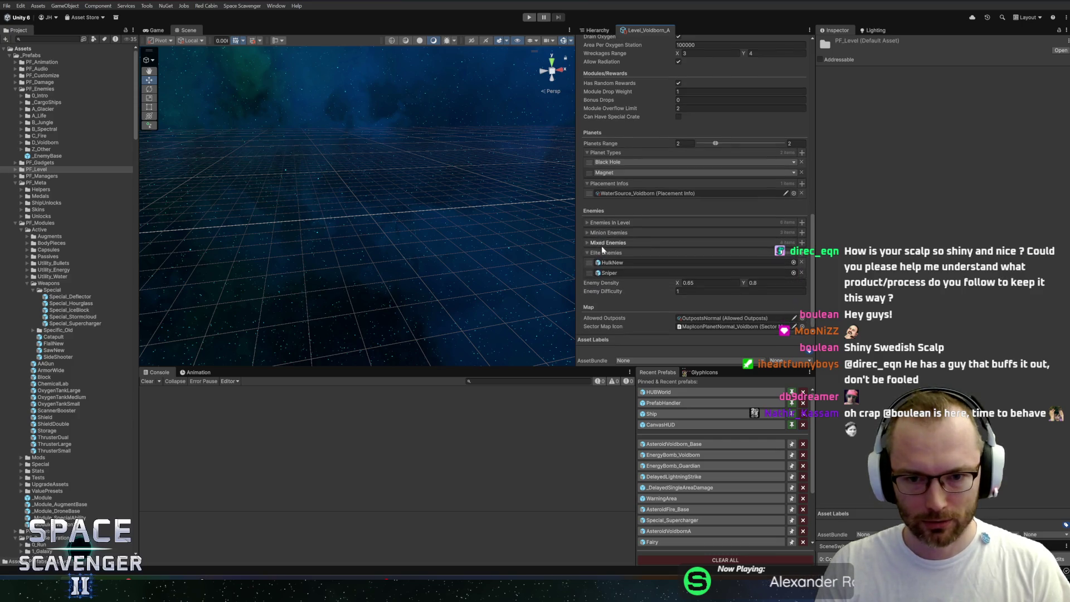
{"action": "scroll", "coordinate": [657, 285], "scroll_direction": "up", "scroll_amount": 1}
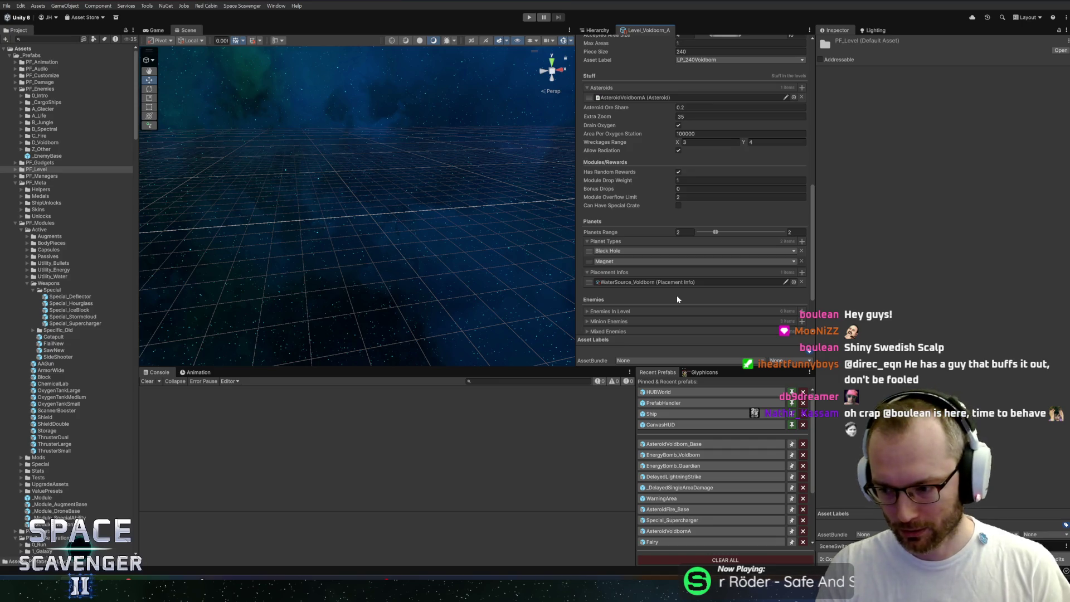
{"action": "scroll", "coordinate": [677, 296], "scroll_direction": "down", "scroll_amount": 1}
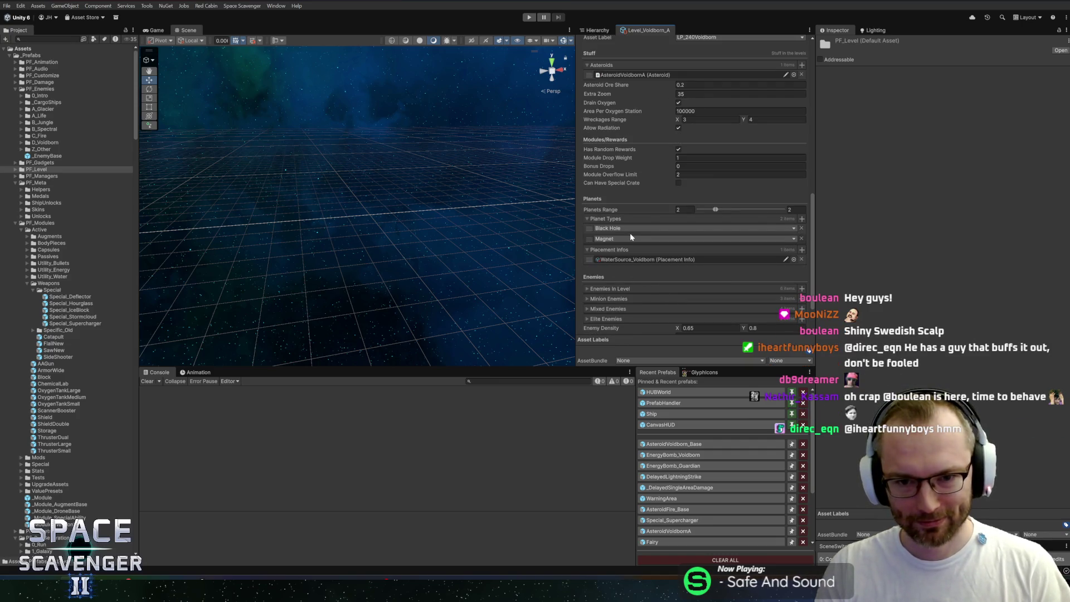
{"action": "left_click", "coordinate": [62, 39]}
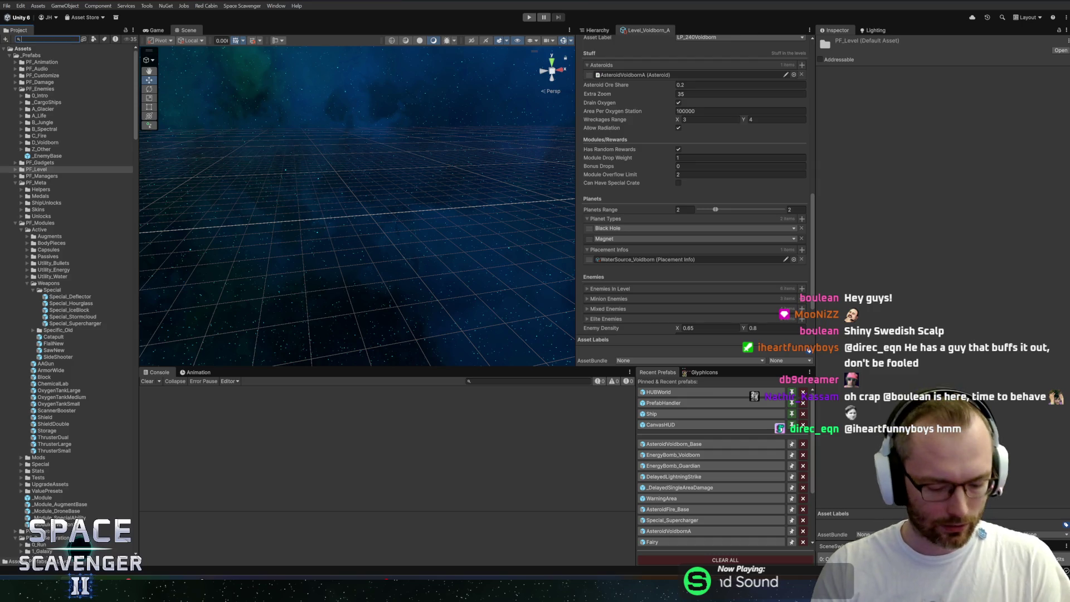
{"action": "type", "text": "planetmag"}
Find PlanetMagnet via the Project search and open it from PF_Planets in Prefab Mode
{"action": "left_click", "coordinate": [56, 56]}
{"action": "key", "text": "Escape"}
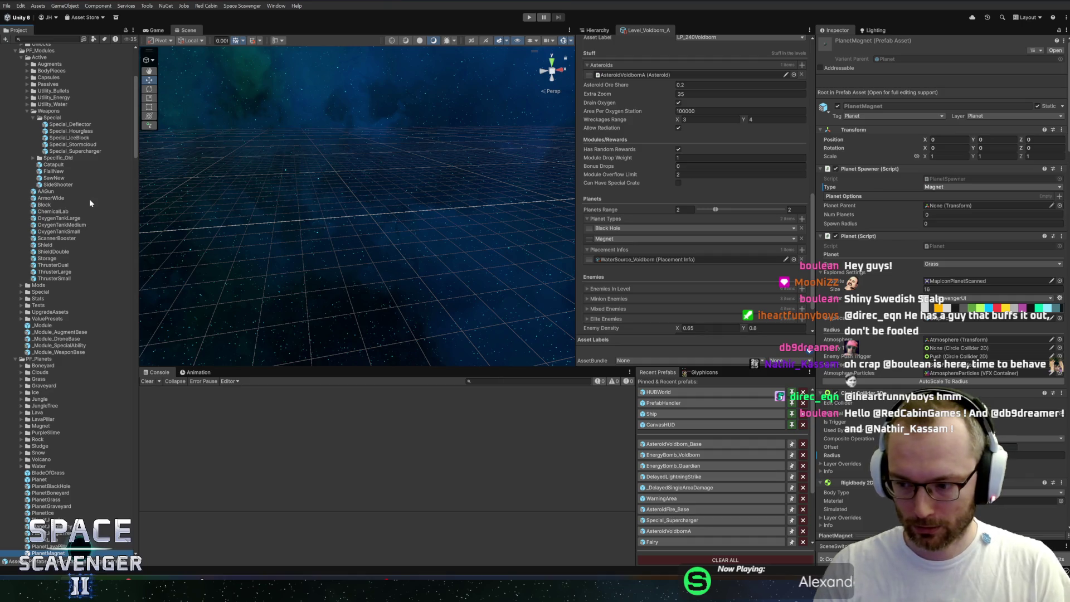
{"action": "scroll", "coordinate": [110, 211], "scroll_direction": "down", "scroll_amount": 5}
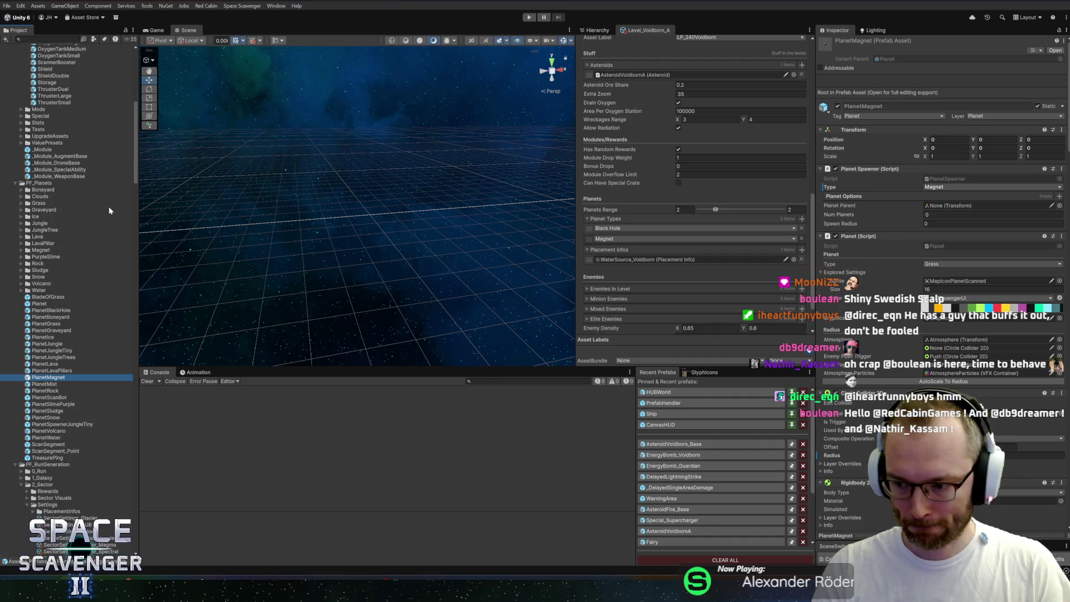
{"action": "scroll", "coordinate": [110, 210], "scroll_direction": "down", "scroll_amount": 2}
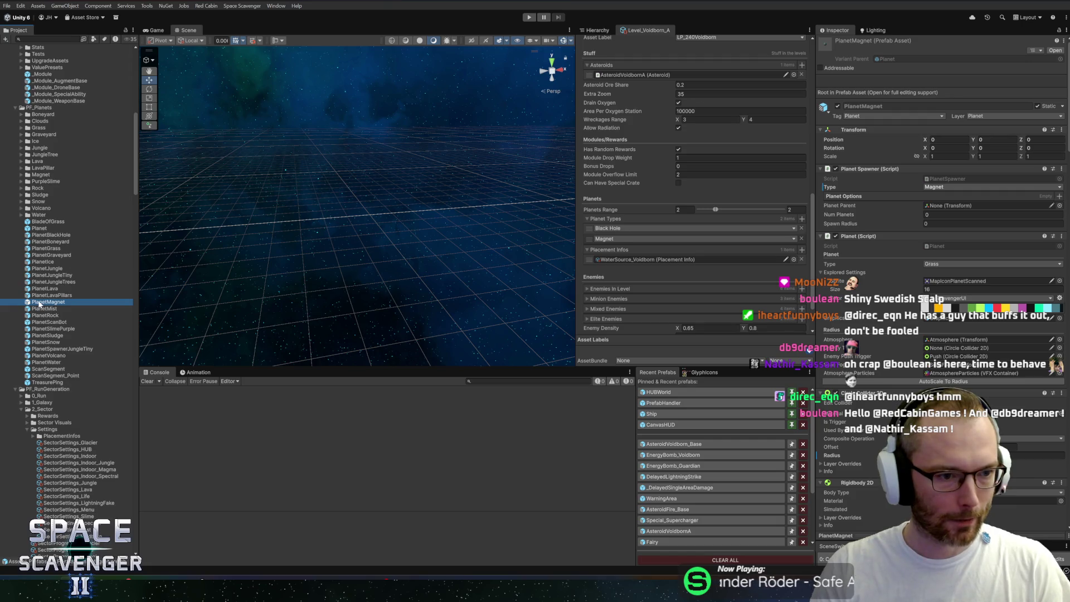
{"action": "double_click", "coordinate": [39, 304]}
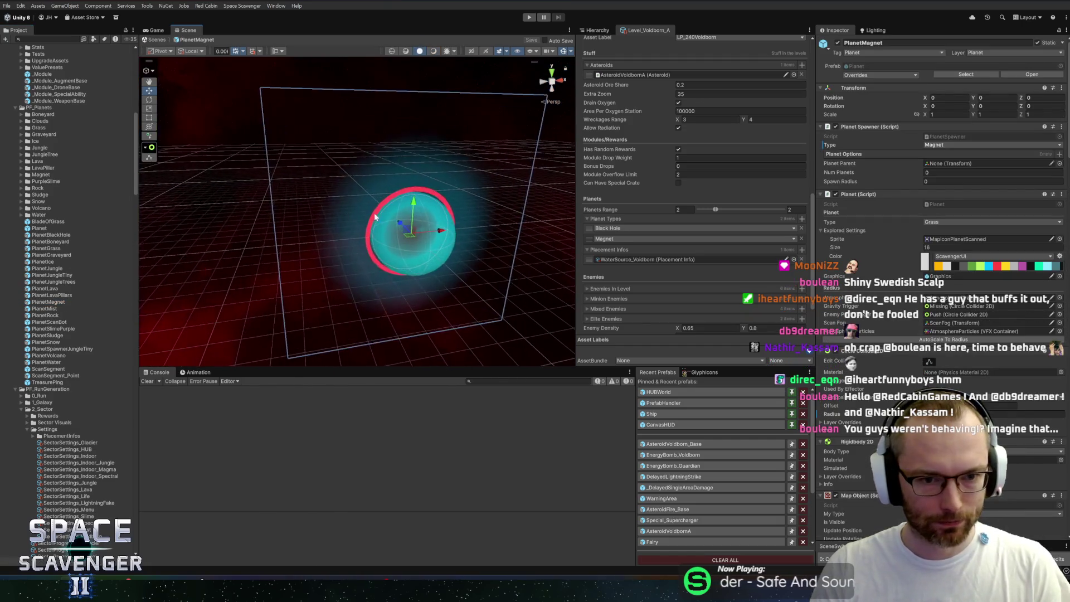
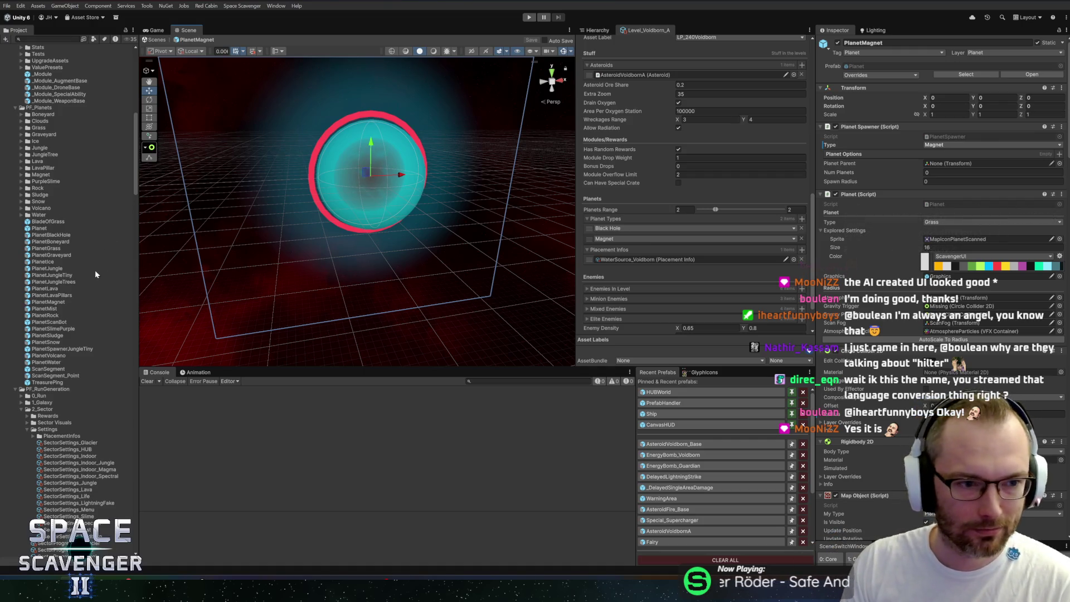
Widen the scene view, browse the 2_Sector folder, and inspect the PlanetMagnet prefab's hierarchy
{"action": "mouse_move", "coordinate": [139, 261]}
{"action": "left_mouse_down"}
{"action": "mouse_move", "coordinate": [148, 262]}
{"action": "mouse_move", "coordinate": [136, 282]}
{"action": "left_mouse_up"}
{"action": "left_click", "coordinate": [27, 429]}
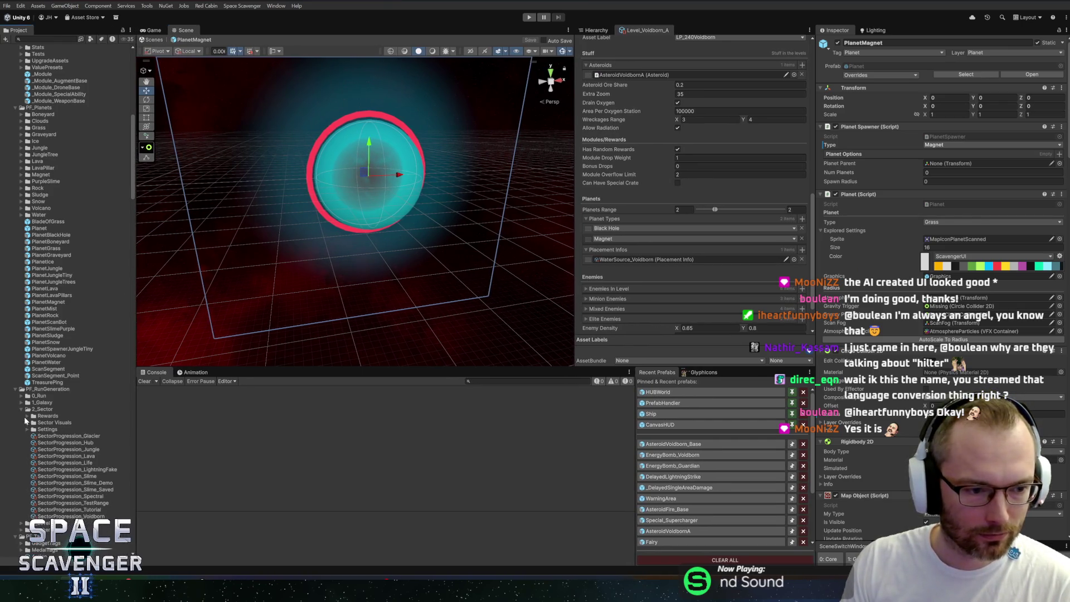
{"action": "left_click", "coordinate": [21, 409]}
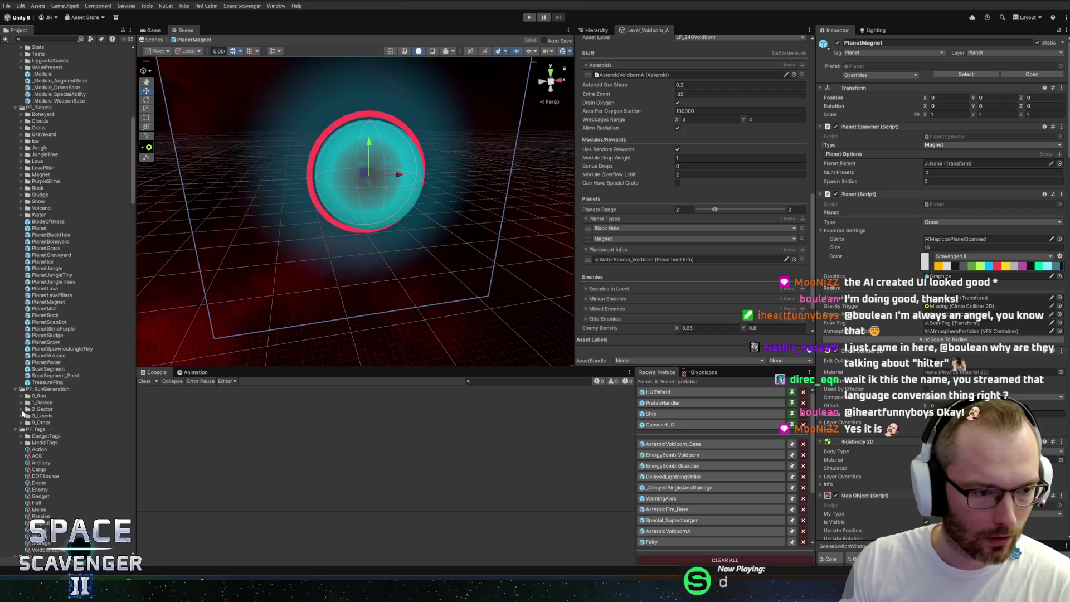
{"action": "left_click", "coordinate": [21, 409]}
{"action": "scroll", "coordinate": [56, 360], "scroll_direction": "up", "scroll_amount": 12}
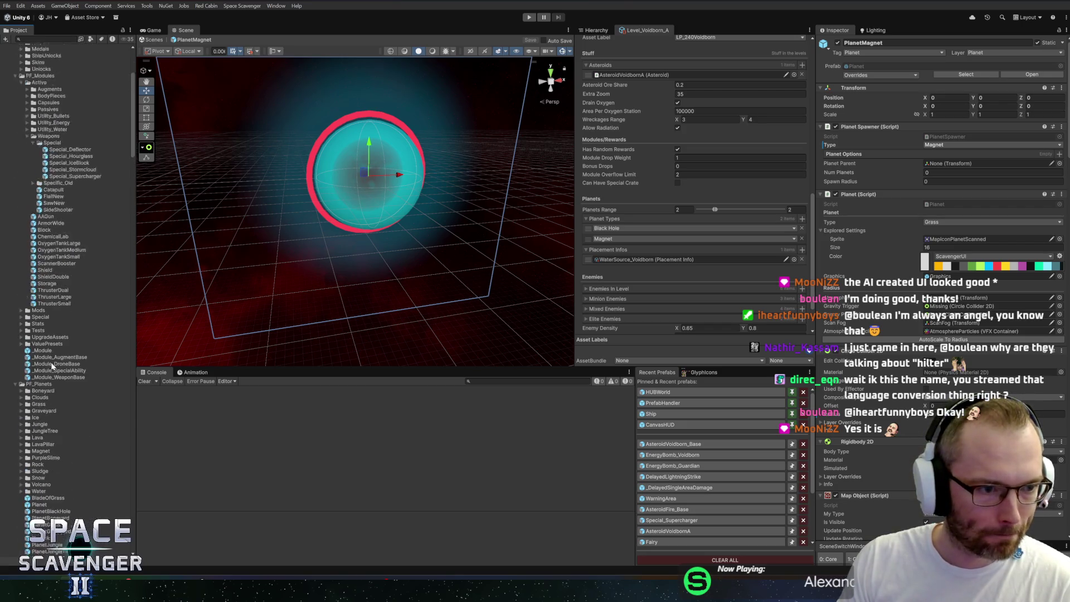
{"action": "scroll", "coordinate": [61, 361], "scroll_direction": "down", "scroll_amount": 11}
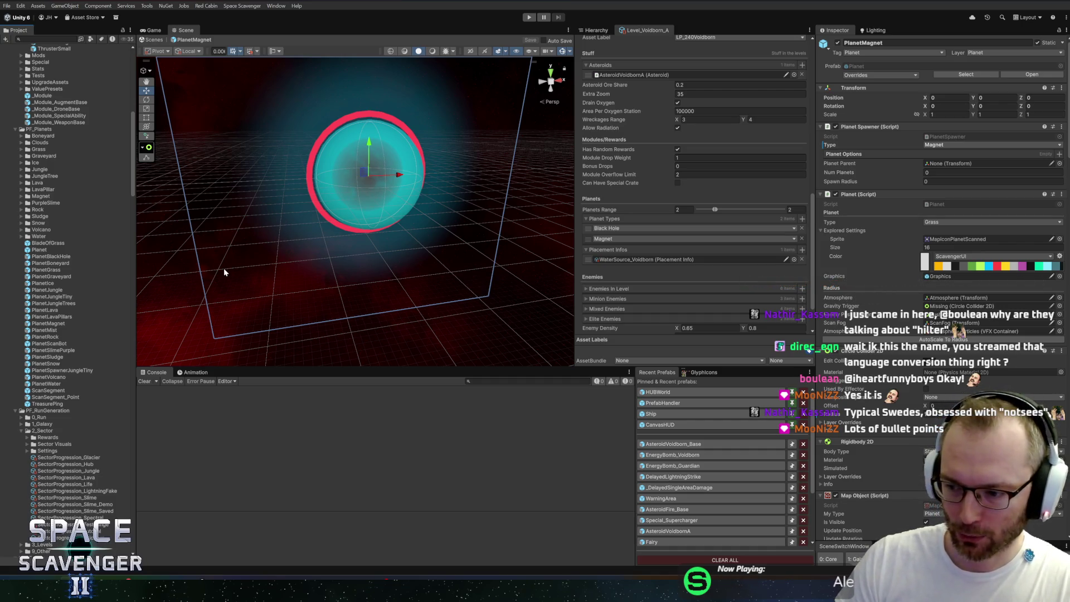
{"action": "scroll", "coordinate": [60, 334], "scroll_direction": "down", "scroll_amount": 6}
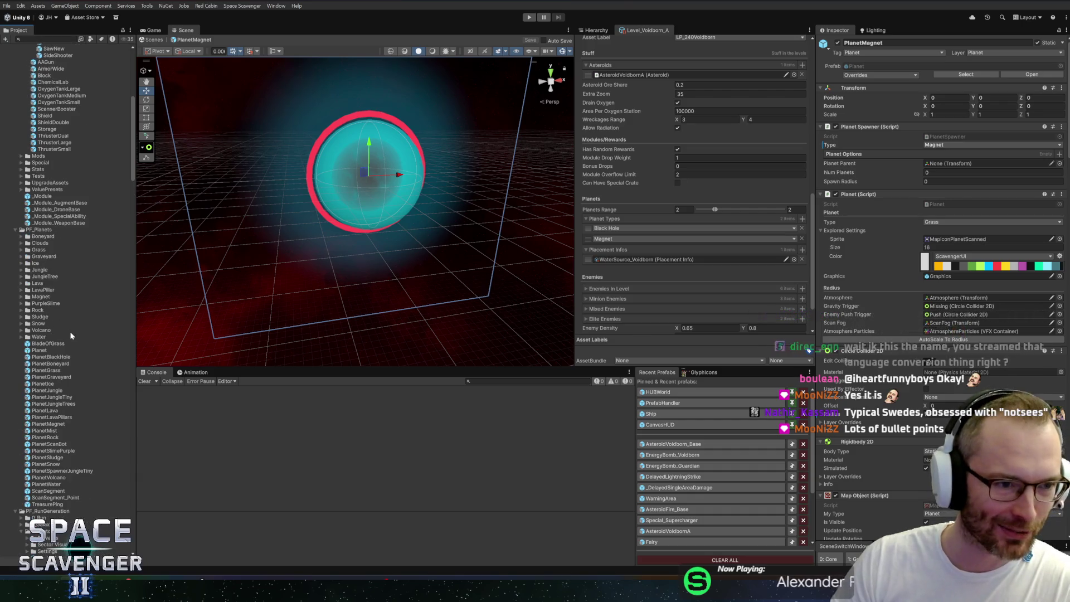
{"action": "scroll", "coordinate": [61, 354], "scroll_direction": "up", "scroll_amount": 15}
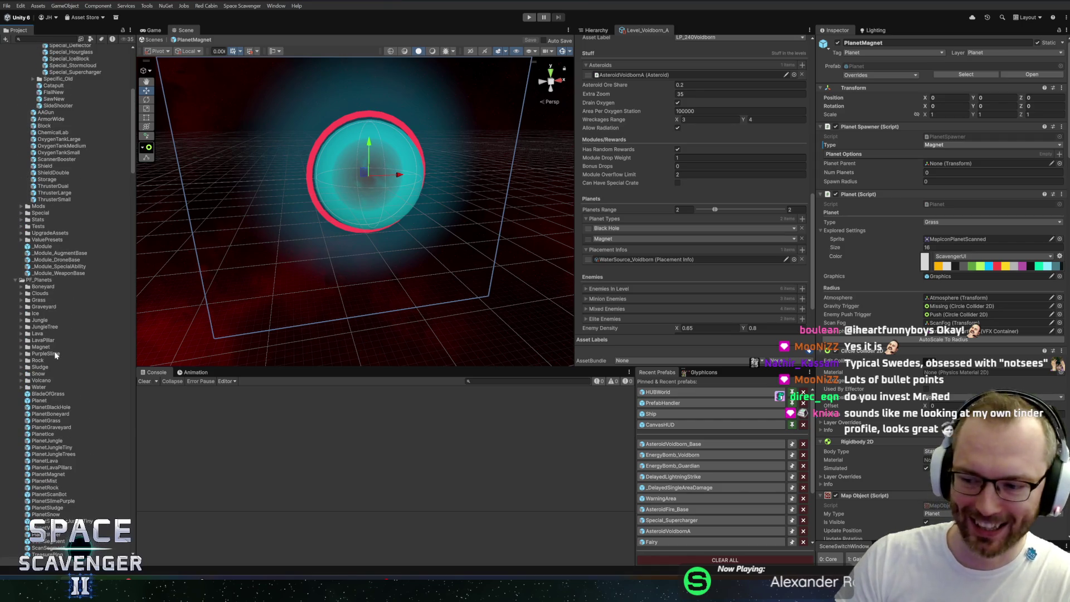
{"action": "scroll", "coordinate": [56, 354], "scroll_direction": "down", "scroll_amount": 5}
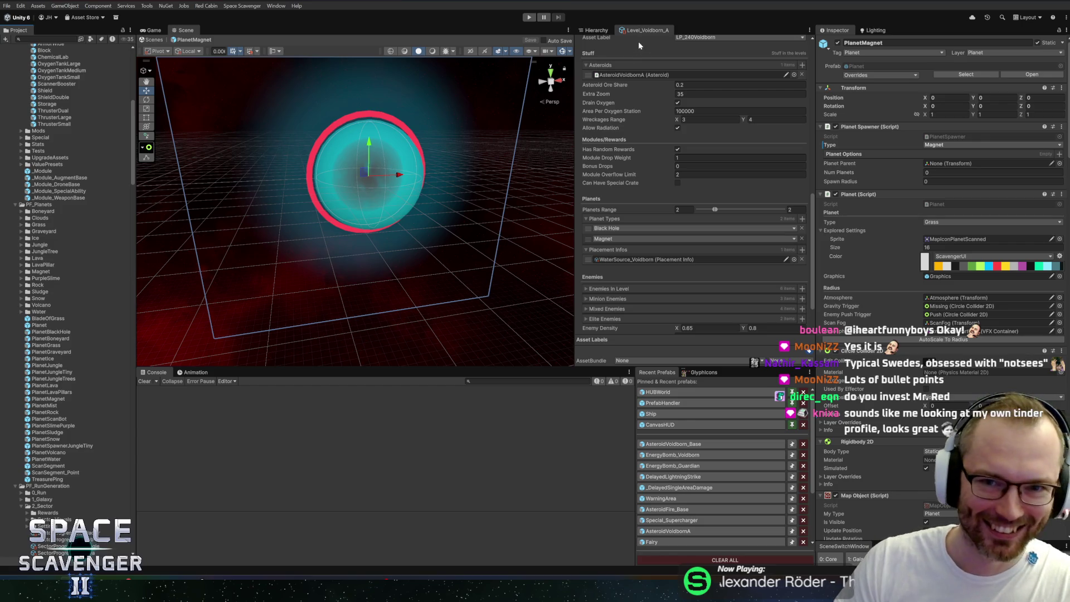
{"action": "left_click", "coordinate": [599, 31]}
{"action": "left_click", "coordinate": [703, 49]}
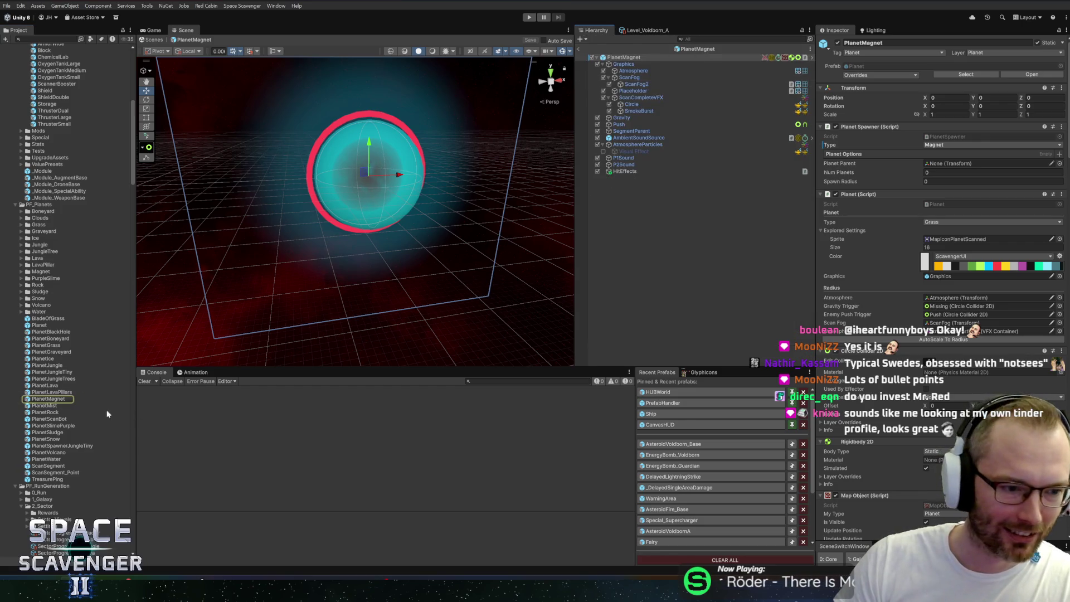
Duplicate PlanetMagnet as PlanetVoidbornTower, open it for prefab editing, and switch to Blender
{"action": "left_click", "coordinate": [29, 400]}
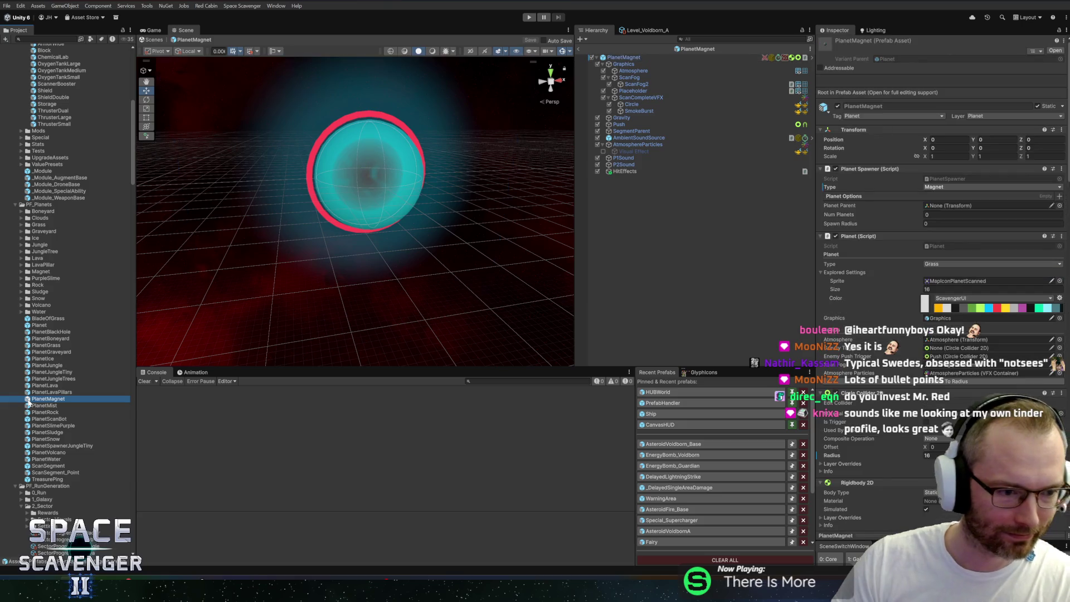
{"action": "key", "text": "ctrl+d"}
{"action": "key", "text": "F2"}
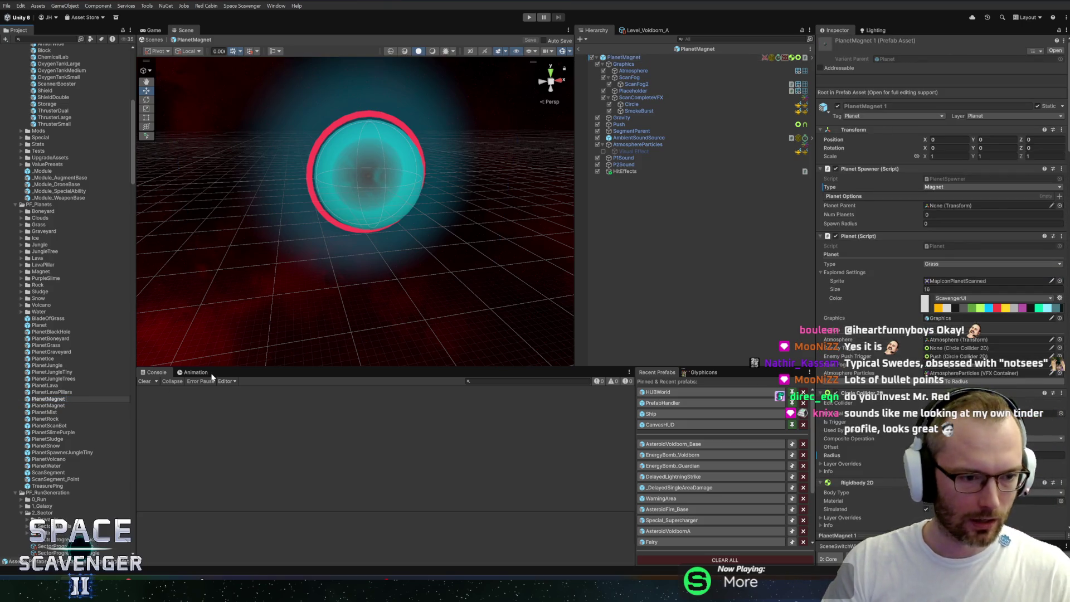
{"action": "key", "text": "BackSpace"}
{"action": "key", "text": "BackSpace"}
{"action": "key", "text": "BackSpace"}
{"action": "type", "text": "Voidbor"}
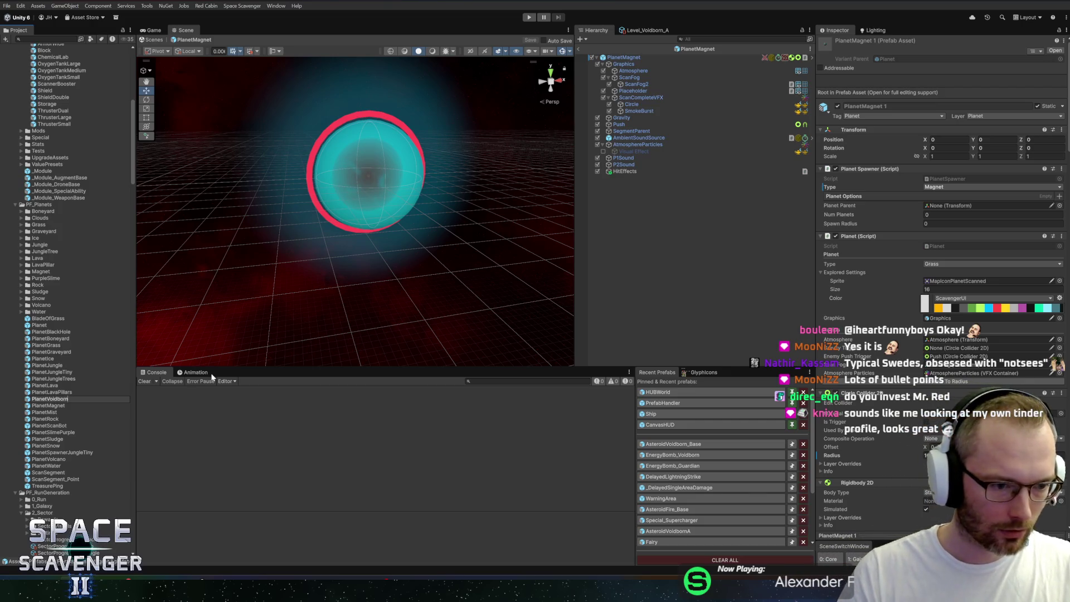
{"action": "type", "text": "e"}
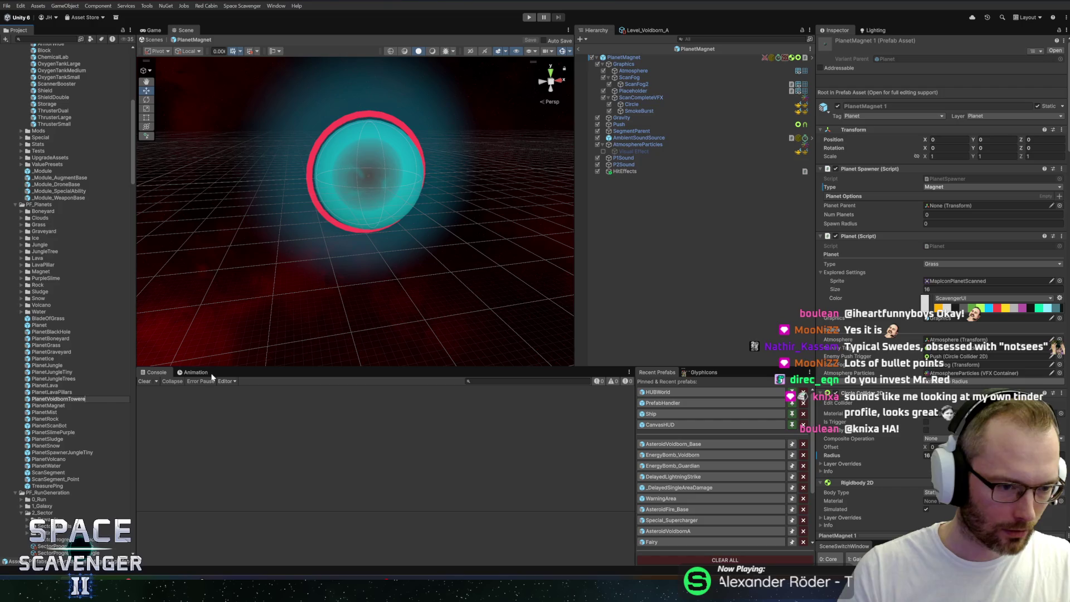
{"action": "key", "text": "Return"}
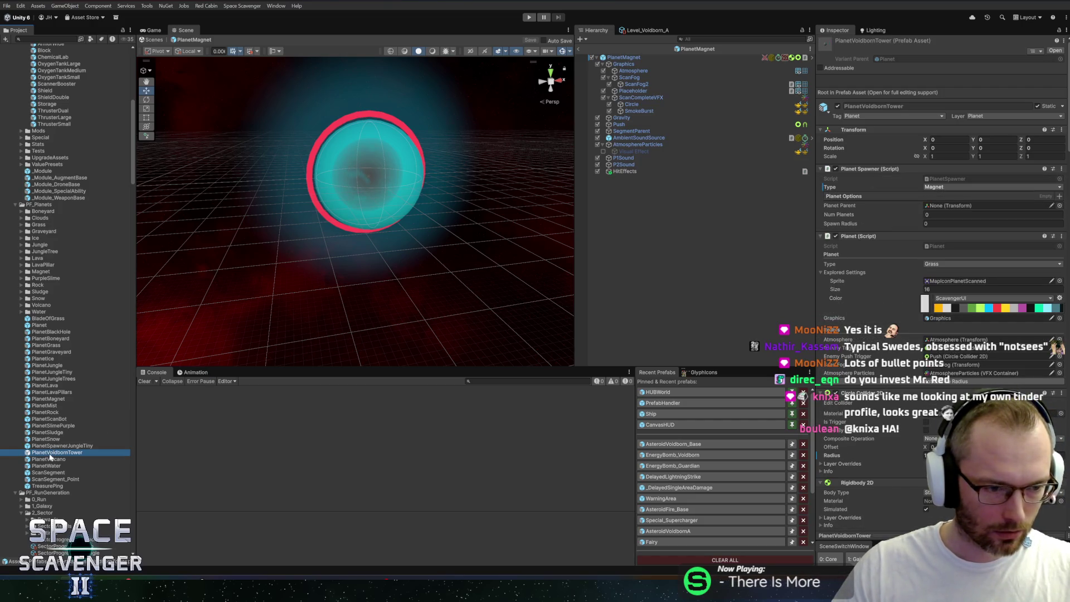
{"action": "double_click", "coordinate": [50, 455]}
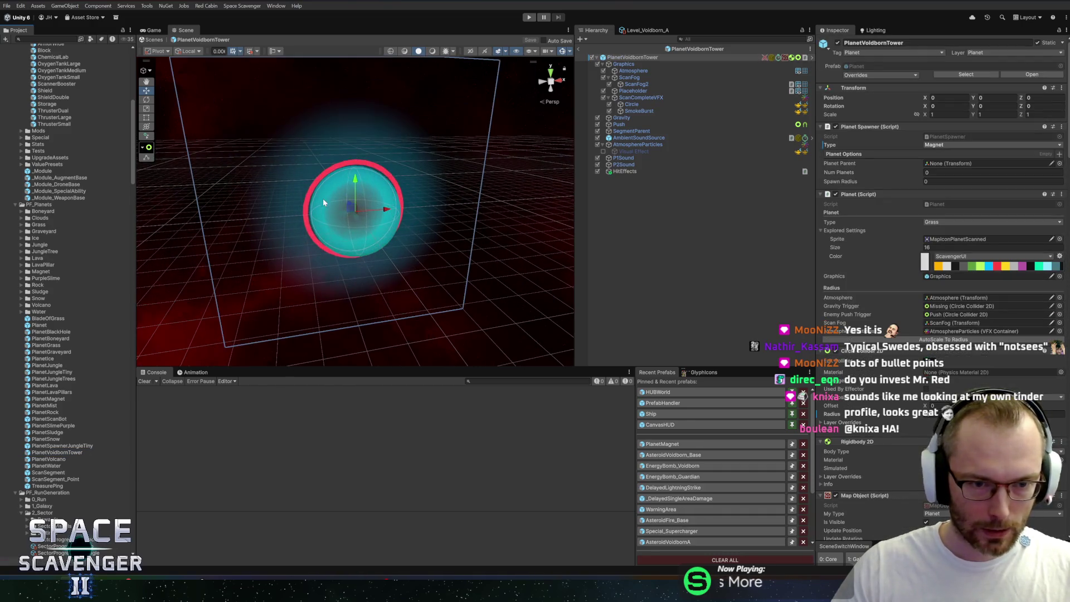
{"action": "key", "text": "alt+Tab"}
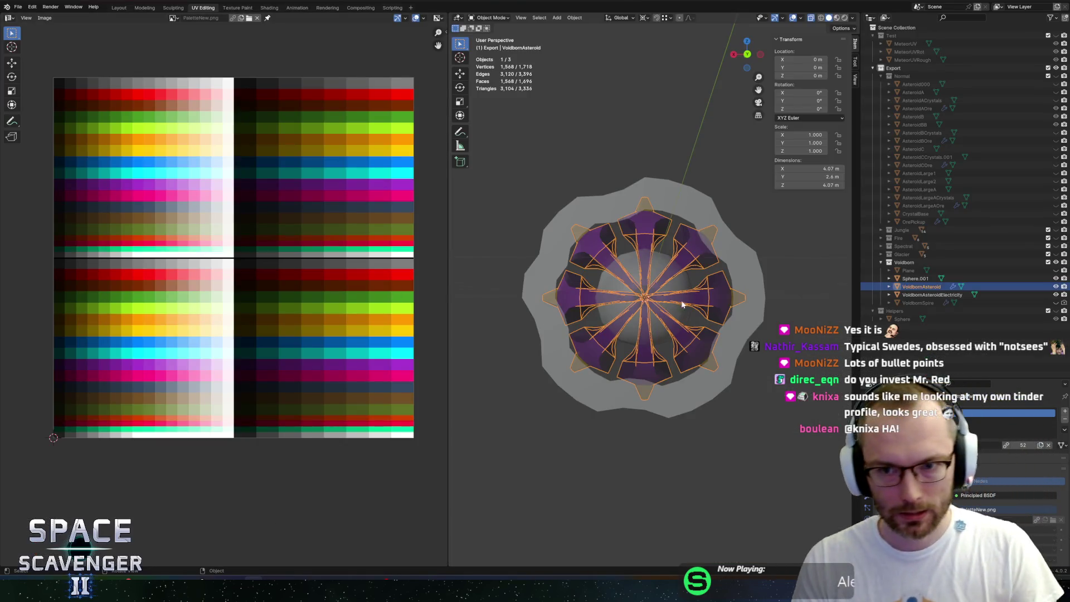
Save Asteroids.blend, open Planets.blend, and hide the snowy pine tree
{"action": "key", "text": "ctrl+s"}
{"action": "left_click", "coordinate": [18, 7]}
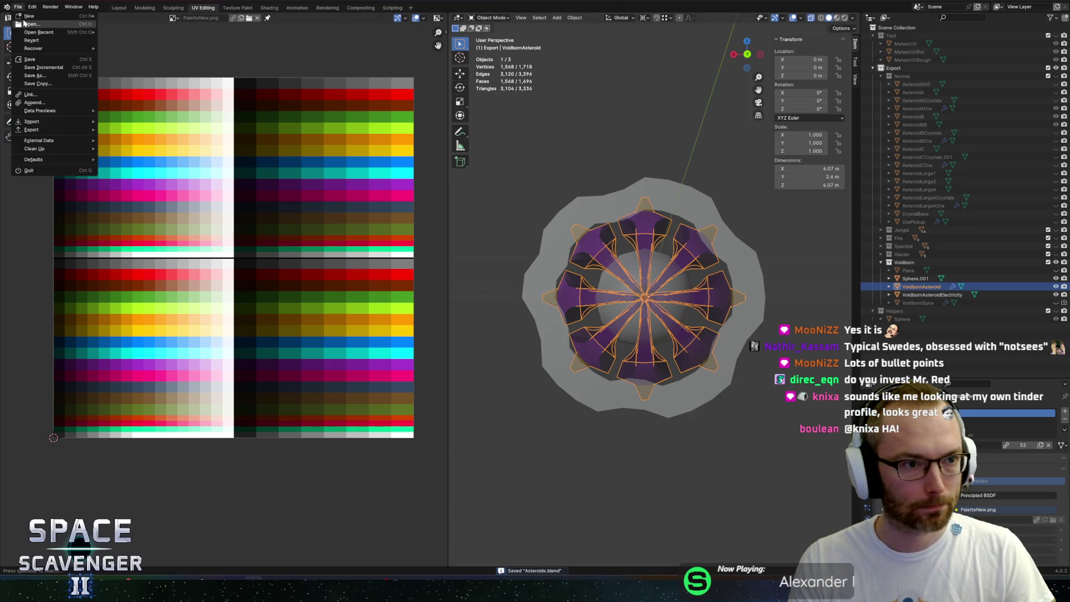
{"action": "left_click", "coordinate": [26, 25]}
{"action": "scroll", "coordinate": [378, 364], "scroll_direction": "down", "scroll_amount": 10}
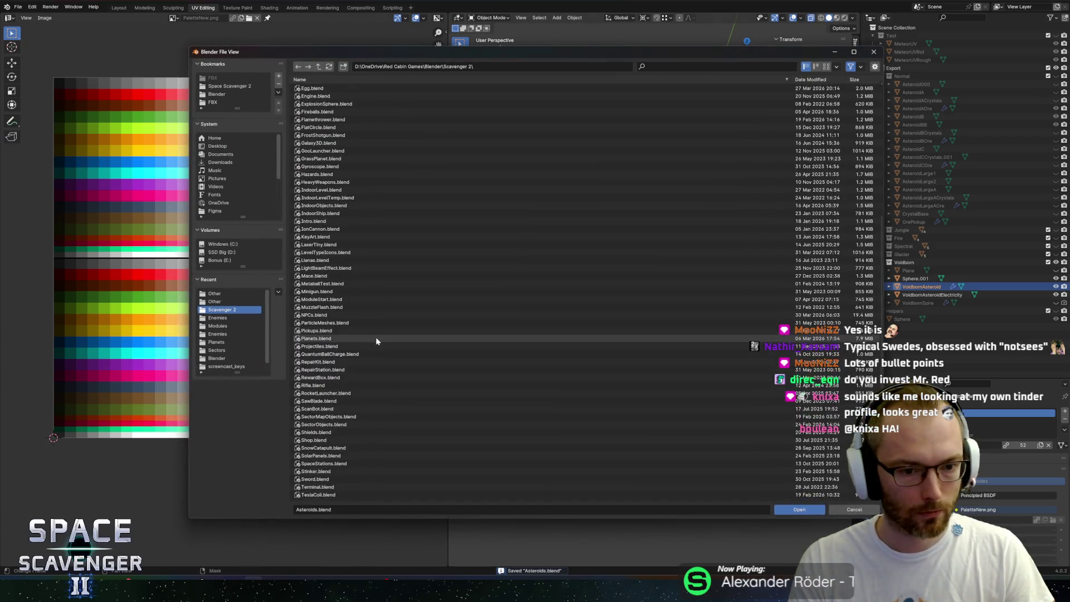
{"action": "scroll", "coordinate": [346, 423], "scroll_direction": "down", "scroll_amount": 1}
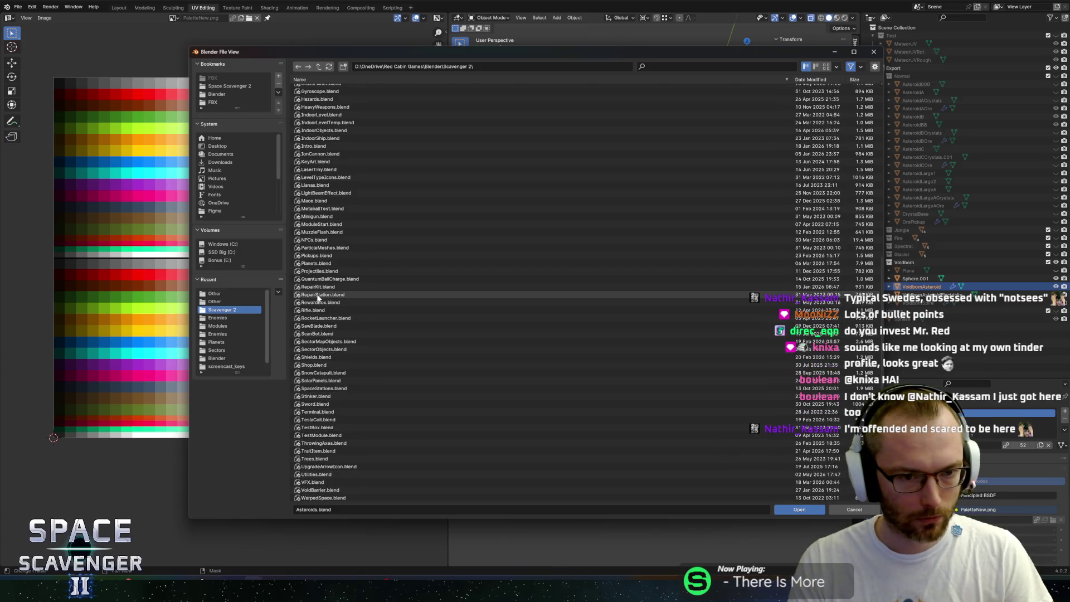
{"action": "double_click", "coordinate": [317, 263]}
{"action": "scroll", "coordinate": [535, 270], "scroll_direction": "down", "scroll_amount": 1}
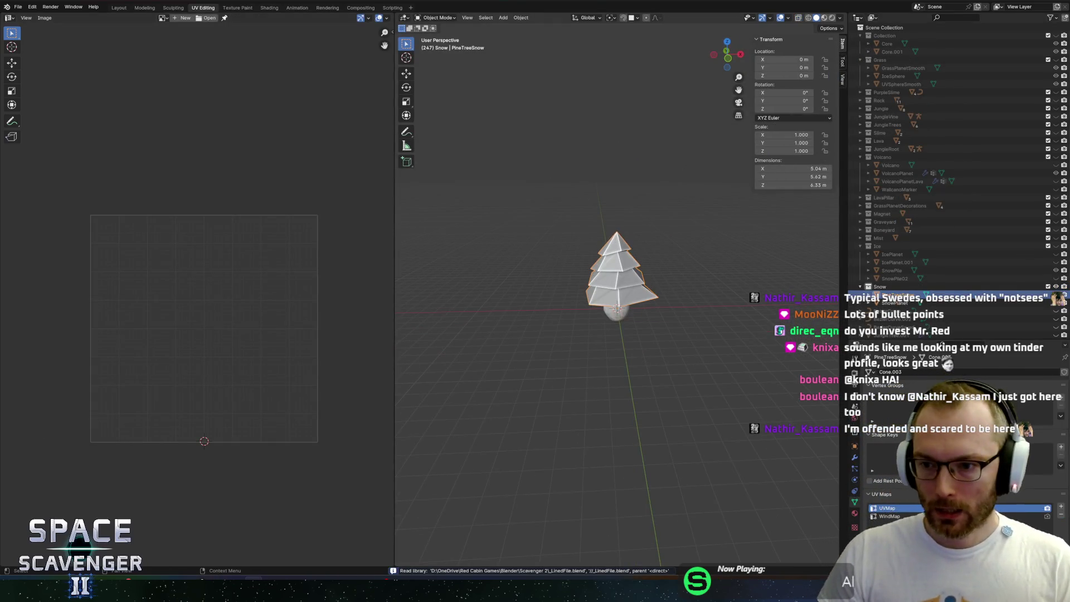
{"action": "left_click", "coordinate": [1048, 287]}
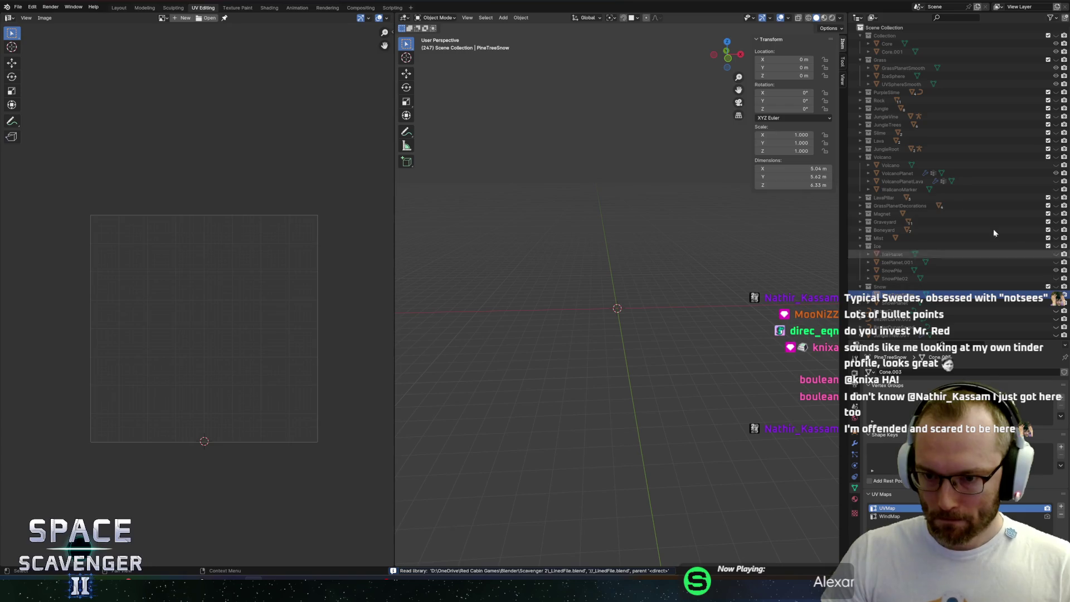
Collapse the Volcano, Ice, Grass and top Collection groups in the outliner
{"action": "left_click", "coordinate": [861, 156]}
{"action": "left_click", "coordinate": [861, 213]}
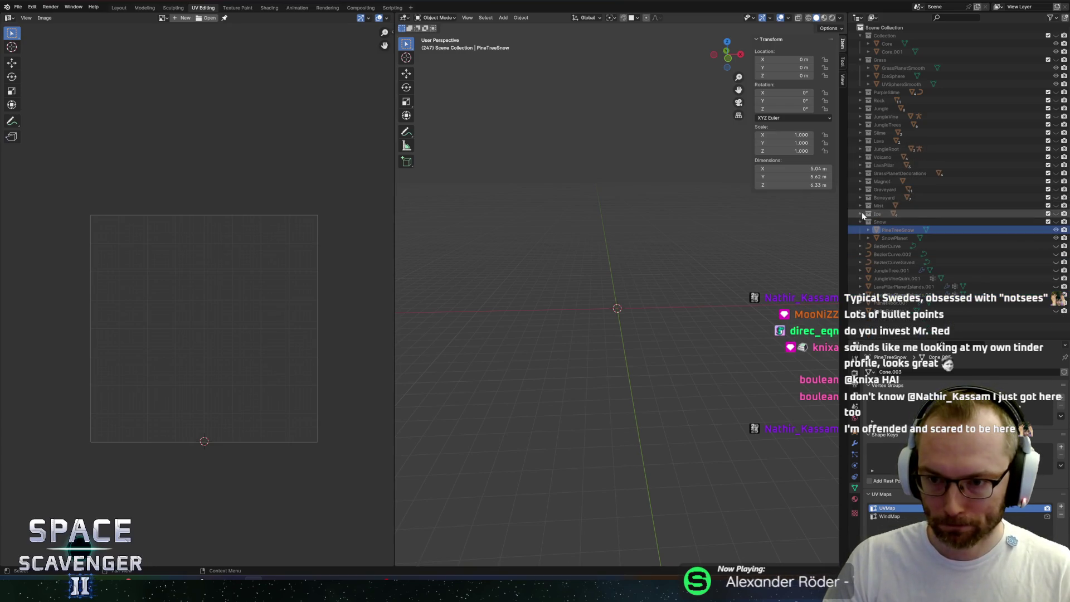
{"action": "left_click", "coordinate": [860, 59]}
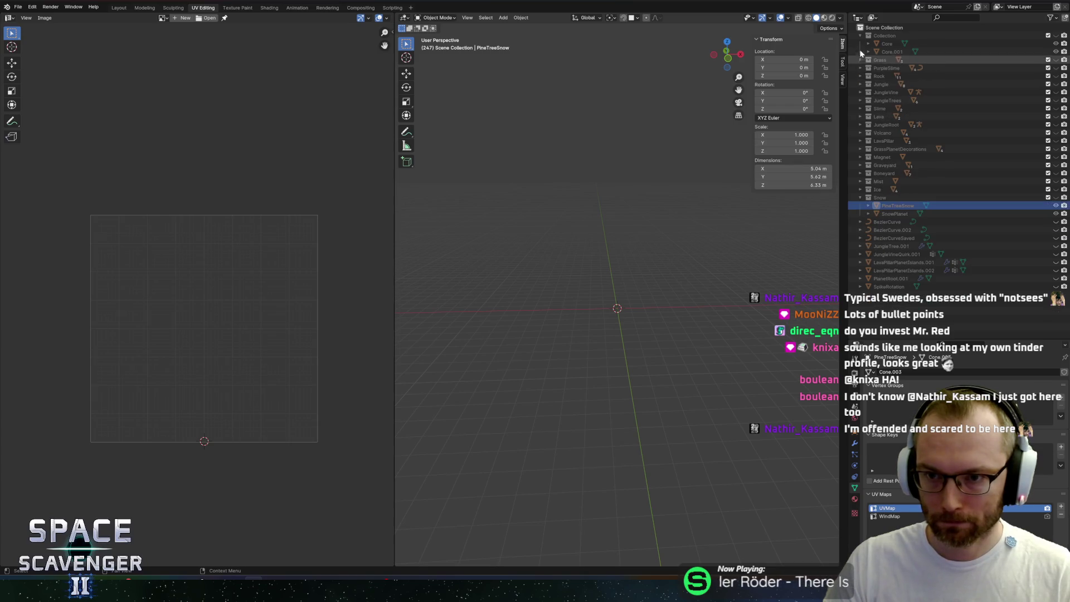
{"action": "left_click", "coordinate": [860, 35]}
Create a new collection named VoidbornTower and switch to the front view
{"action": "right_click", "coordinate": [884, 27]}
{"action": "left_click", "coordinate": [869, 29]}
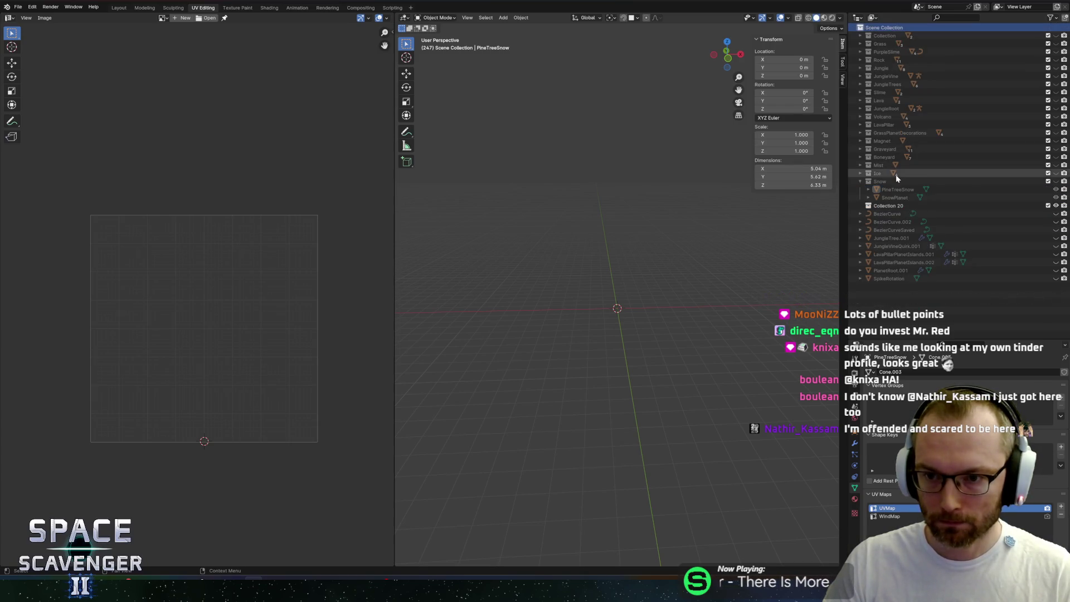
{"action": "double_click", "coordinate": [888, 206]}
{"action": "type", "text": "VoidbornTower"}
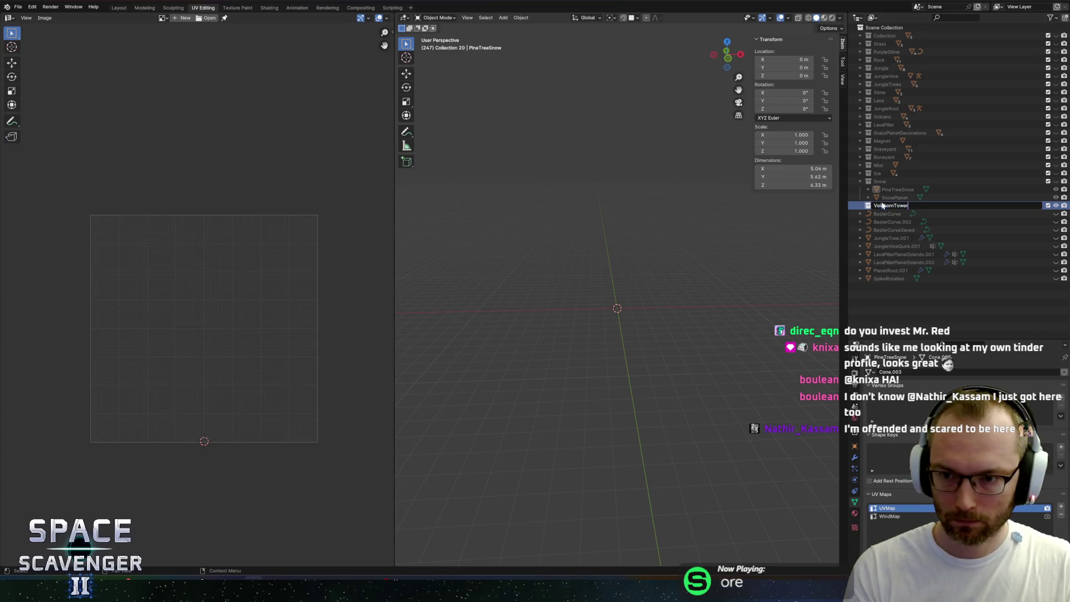
{"action": "key", "text": "Return"}
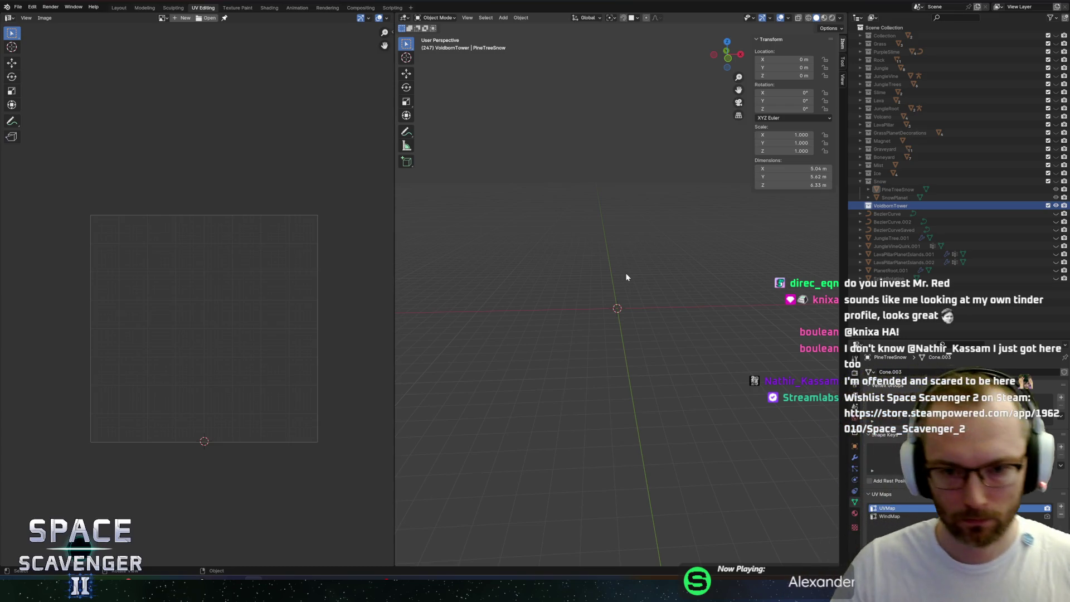
{"action": "left_click", "coordinate": [726, 65]}
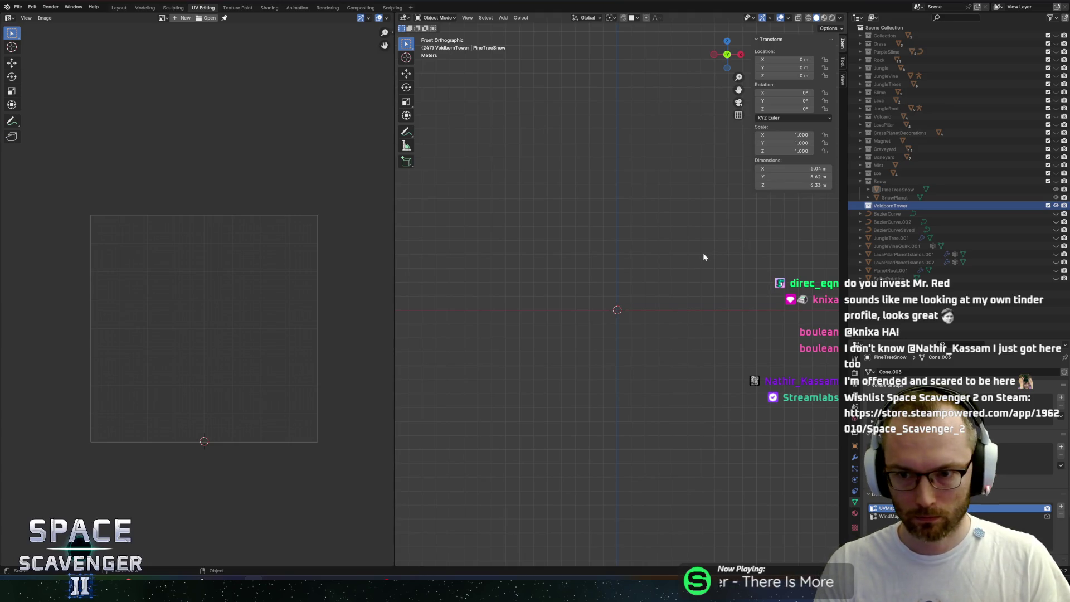
{"action": "key", "text": "shift+a"}
Add a cube at the origin and tilt it 45° around Y
{"action": "mouse_move", "coordinate": [704, 254]}
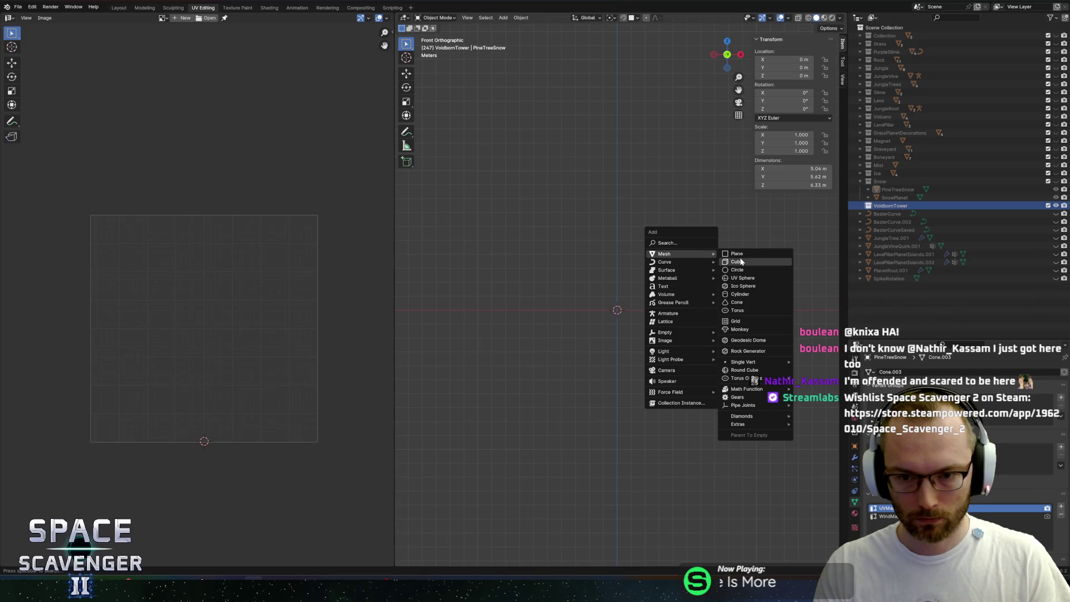
{"action": "left_click", "coordinate": [738, 261]}
{"action": "type", "text": "ry"}
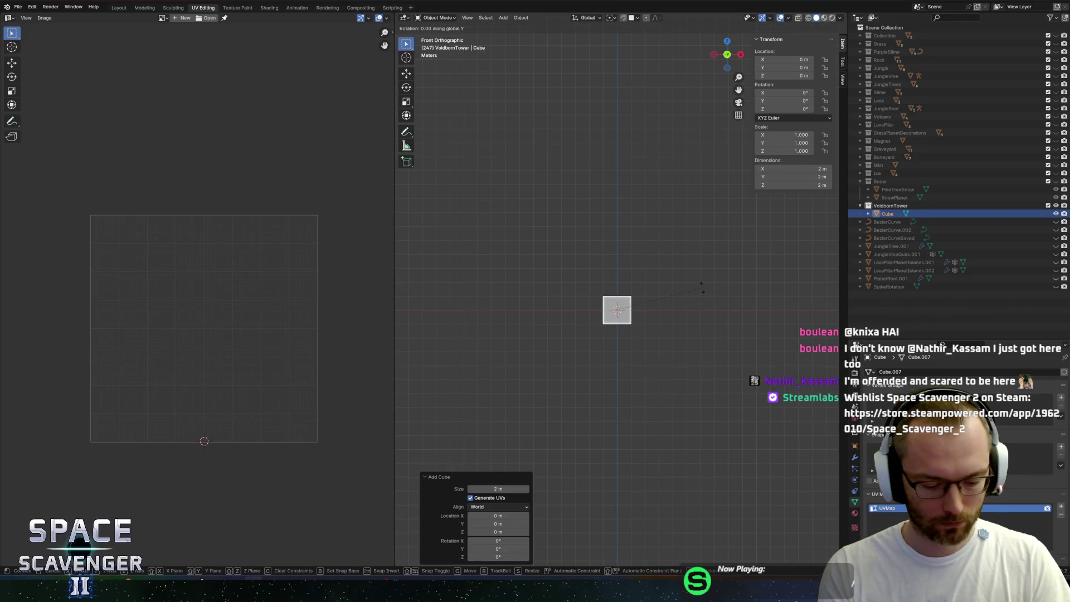
{"action": "type", "text": "45"}
{"action": "key", "text": "Return"}
Raise the cube's geometry 5 m on Z and scale it up to about 5.98 m
{"action": "key", "text": "Tab"}
{"action": "key", "text": "g"}
{"action": "key", "text": "z"}
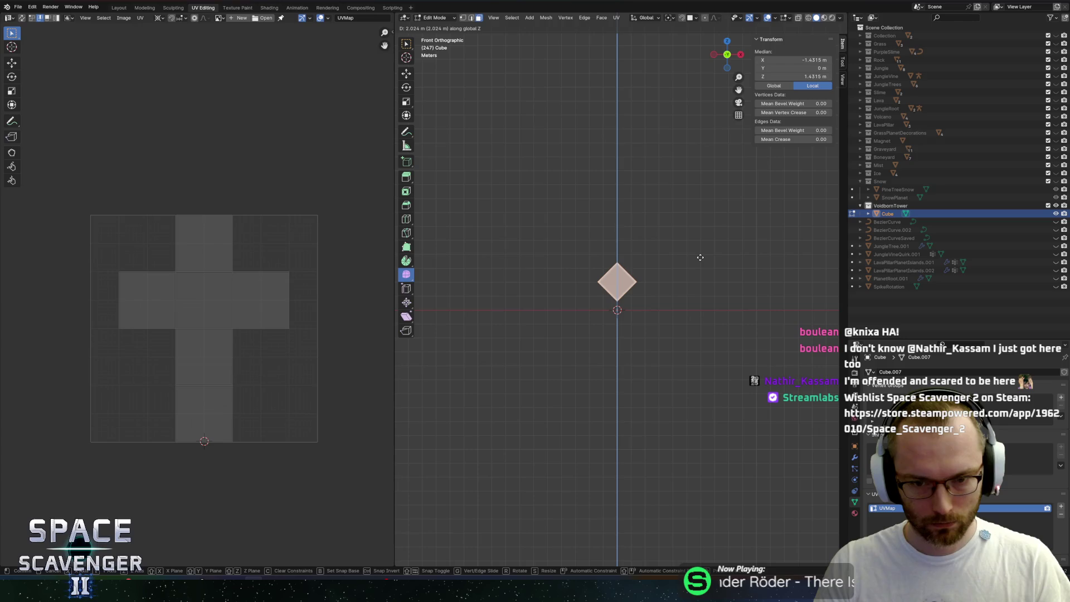
{"action": "key", "text": "Escape"}
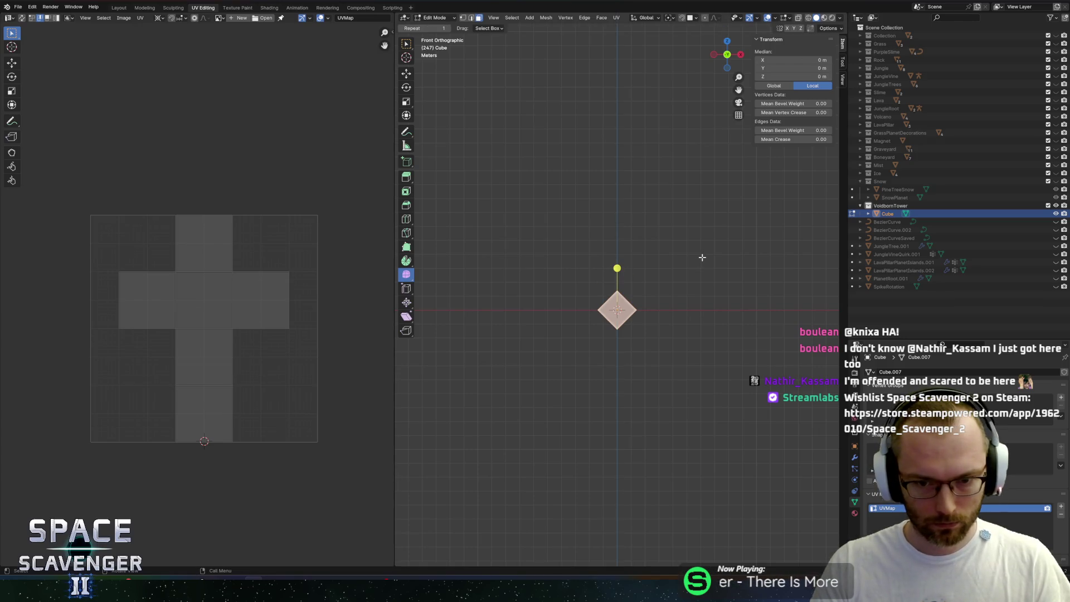
{"action": "type", "text": "gz"}
{"action": "type", "text": "5"}
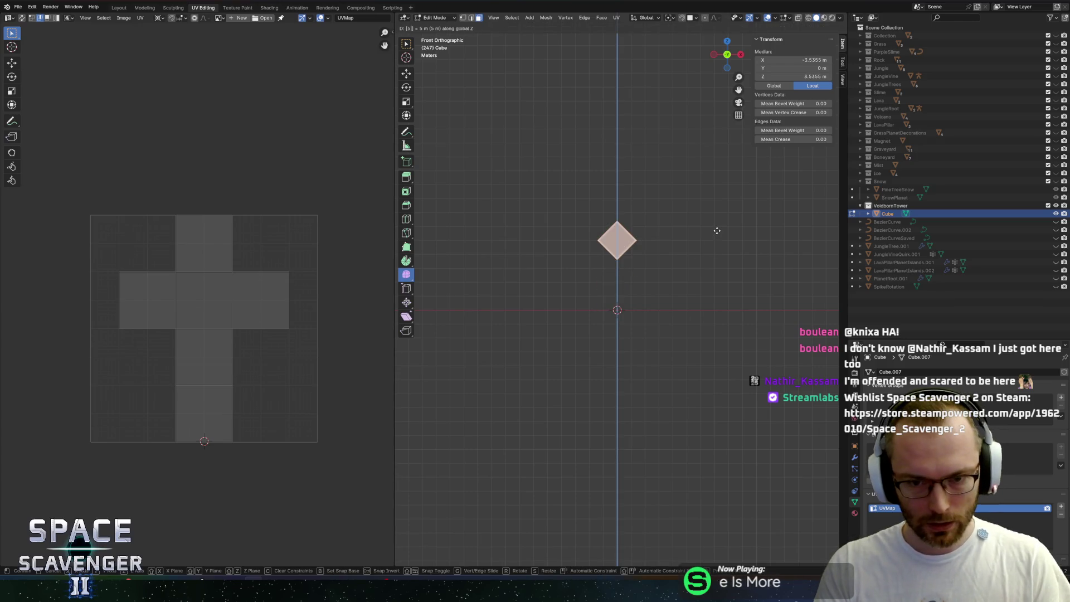
{"action": "key", "text": "Return"}
{"action": "key", "text": "s"}
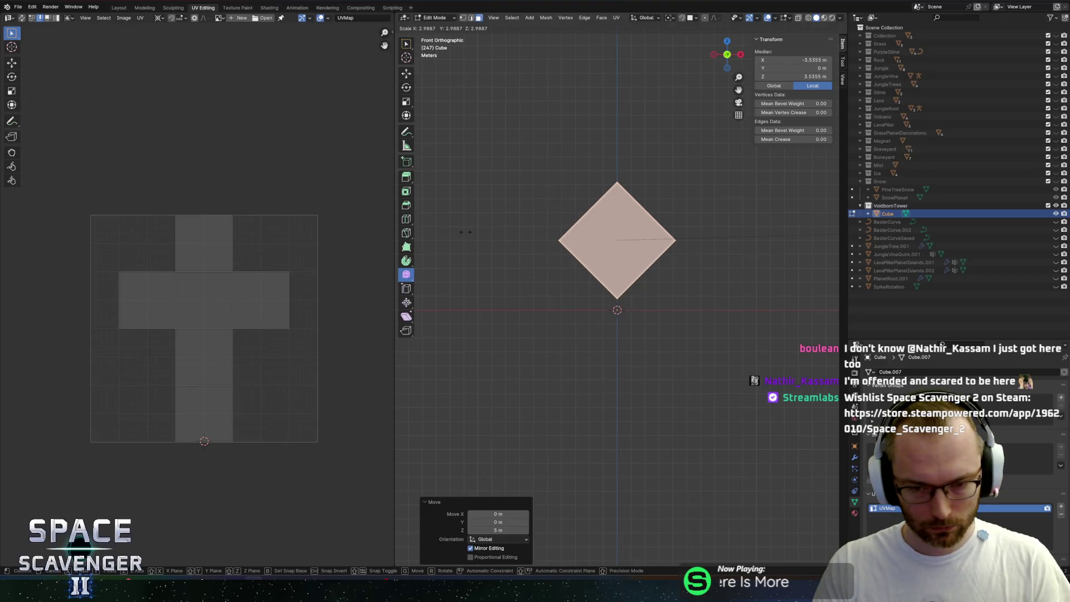
{"action": "left_click", "coordinate": [466, 232]}
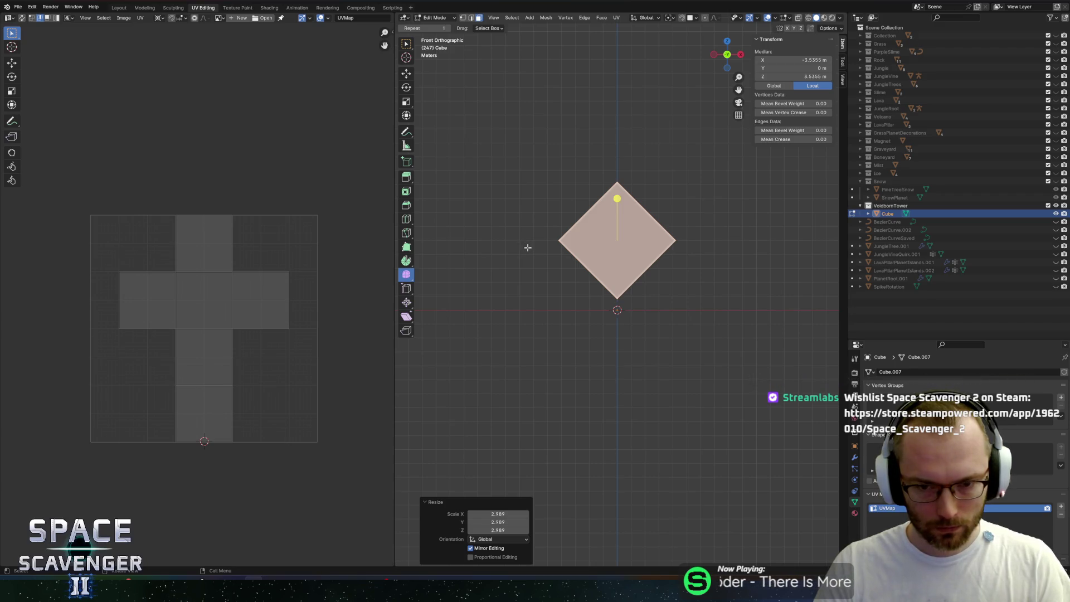
Select the diamond's vertices, return to Object Mode, and orbit to a perspective view
{"action": "key", "text": "1"}
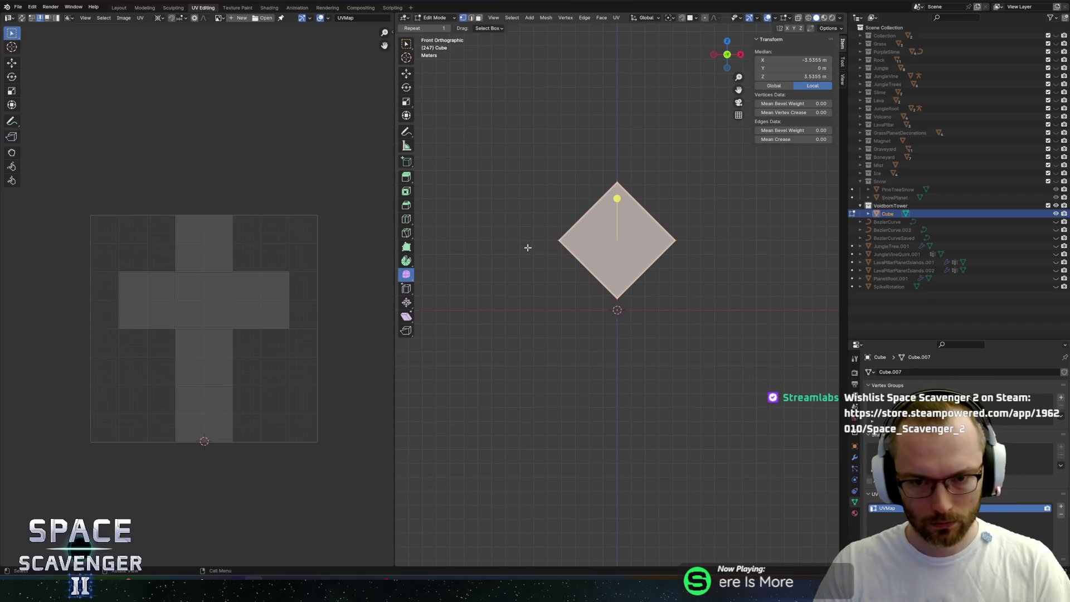
{"action": "left_click", "coordinate": [622, 186]}
{"action": "key", "text": "ctrl+z"}
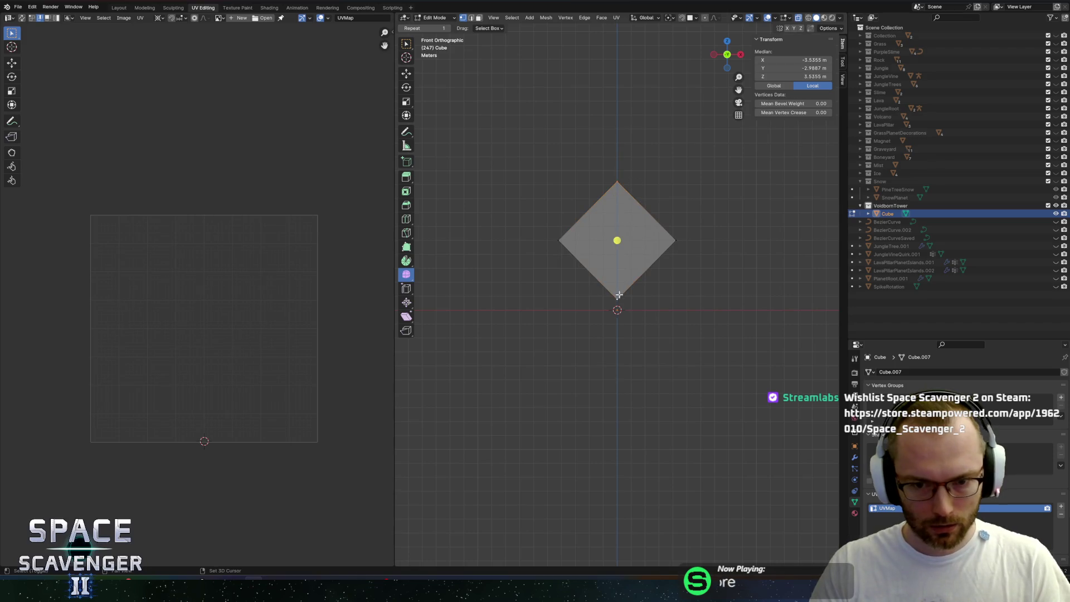
{"action": "key", "text": "Tab"}
{"action": "mouse_move", "coordinate": [683, 272]}
{"action": "left_mouse_down"}
{"action": "mouse_move", "coordinate": [762, 303]}
{"action": "mouse_move", "coordinate": [707, 282]}
{"action": "left_mouse_up"}
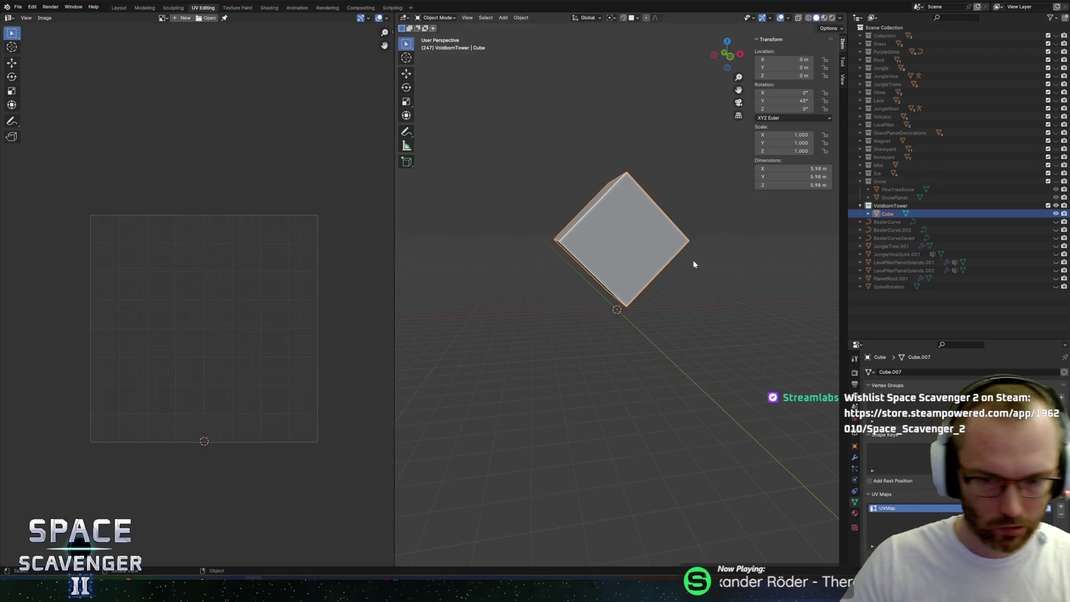
{"action": "left_click", "coordinate": [856, 456]}
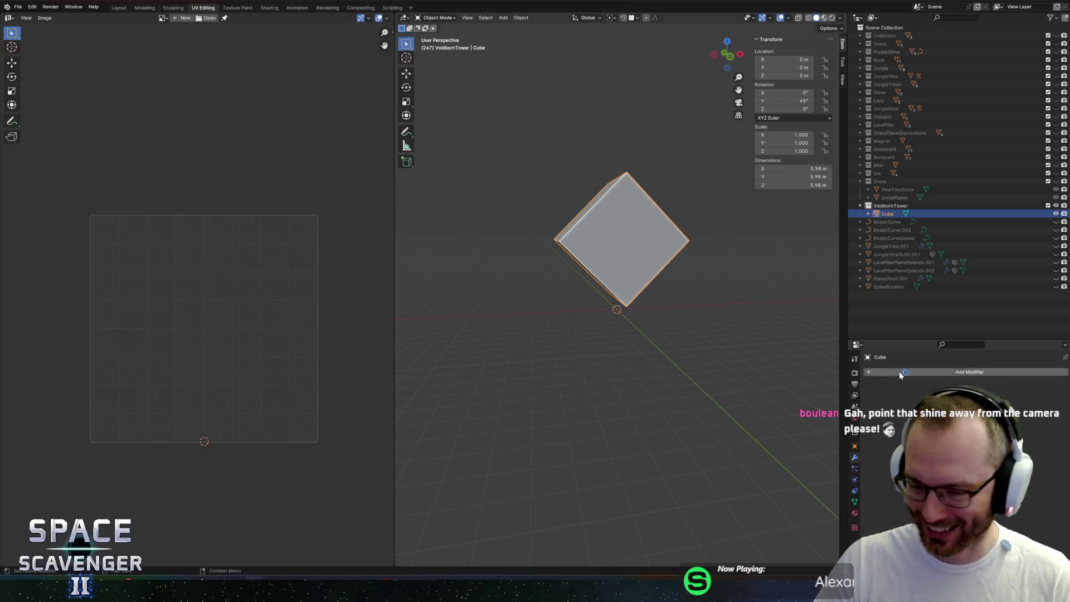
Add a Mirror modifier to the cube and apply all its transforms
{"action": "left_click", "coordinate": [916, 372]}
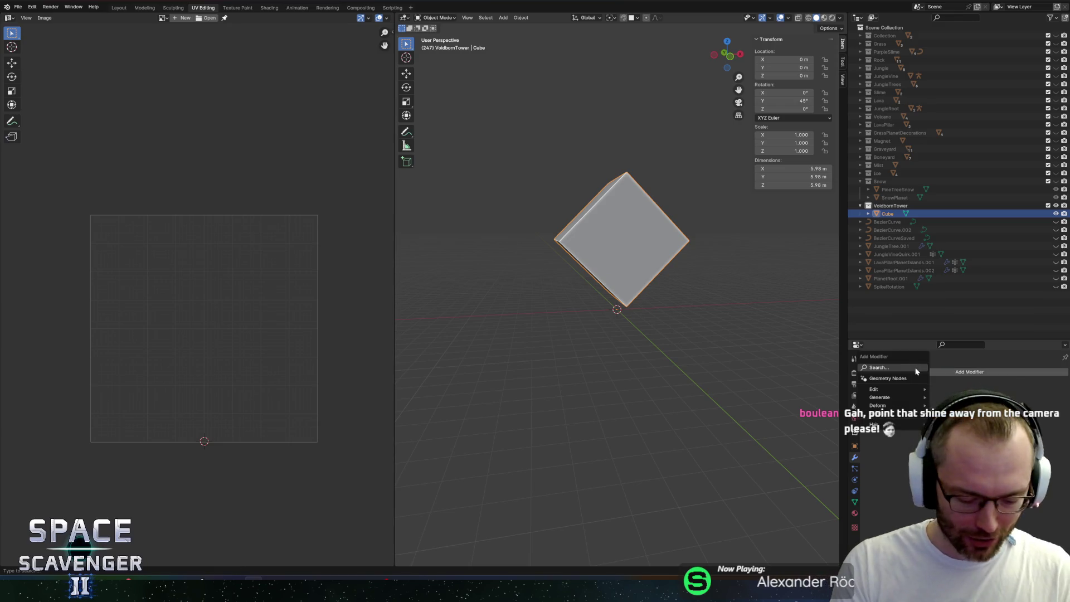
{"action": "type", "text": "mirror"}
{"action": "key", "text": "Return"}
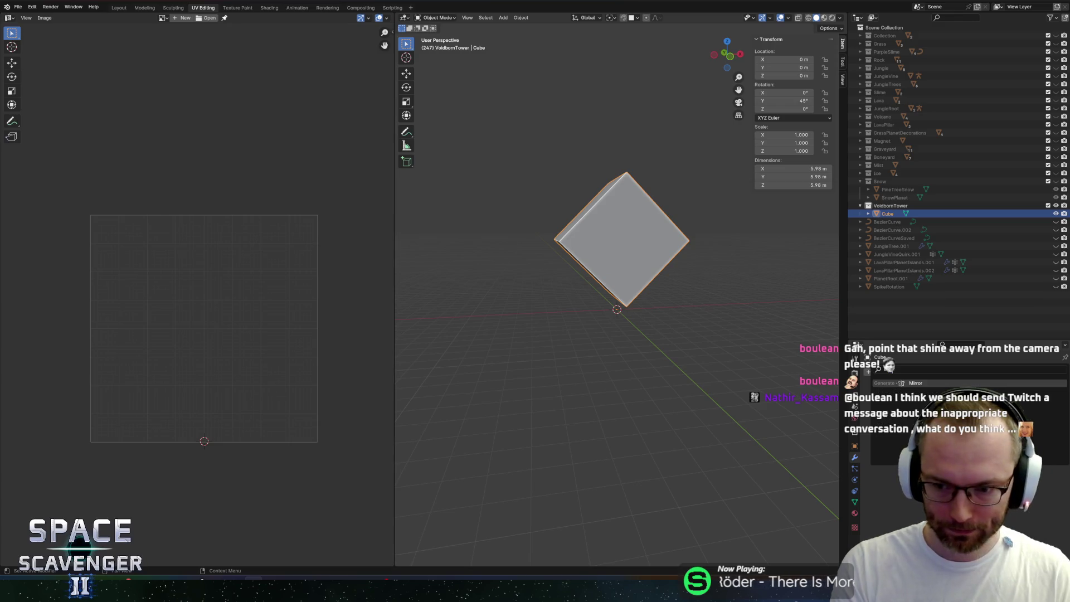
{"action": "key", "text": "Return"}
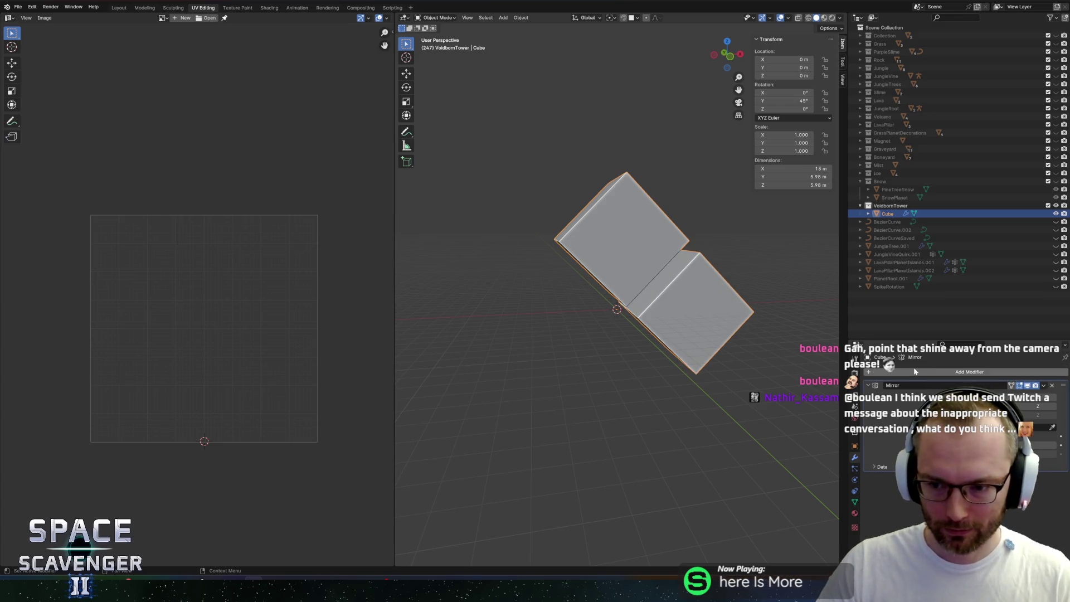
{"action": "left_click_drag", "start_coordinate": [755, 397], "coordinate": [694, 373]}
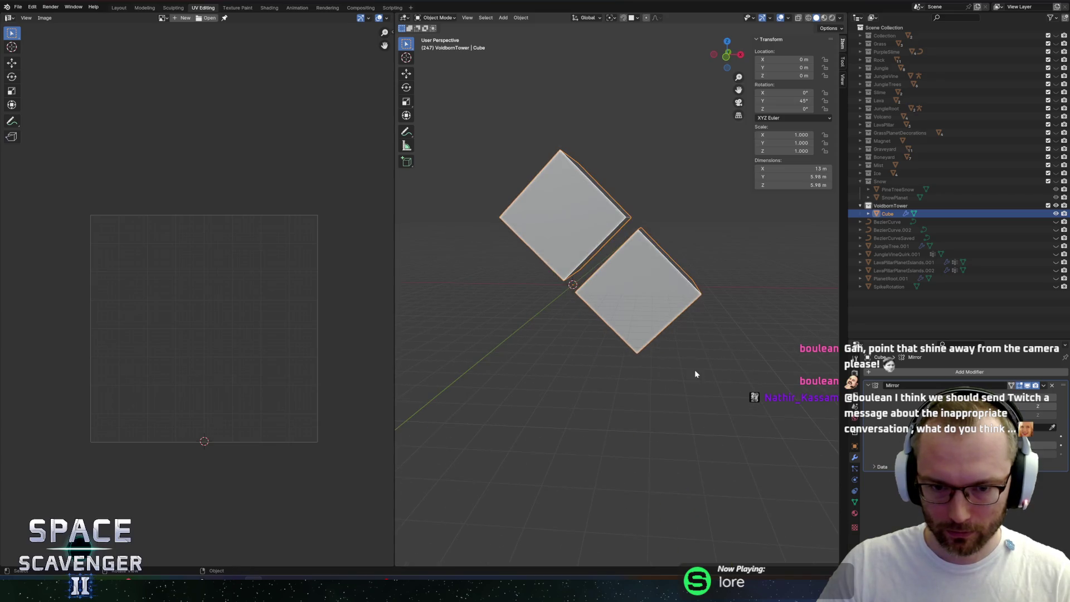
{"action": "key", "text": "ctrl+a"}
{"action": "left_click", "coordinate": [695, 369]}
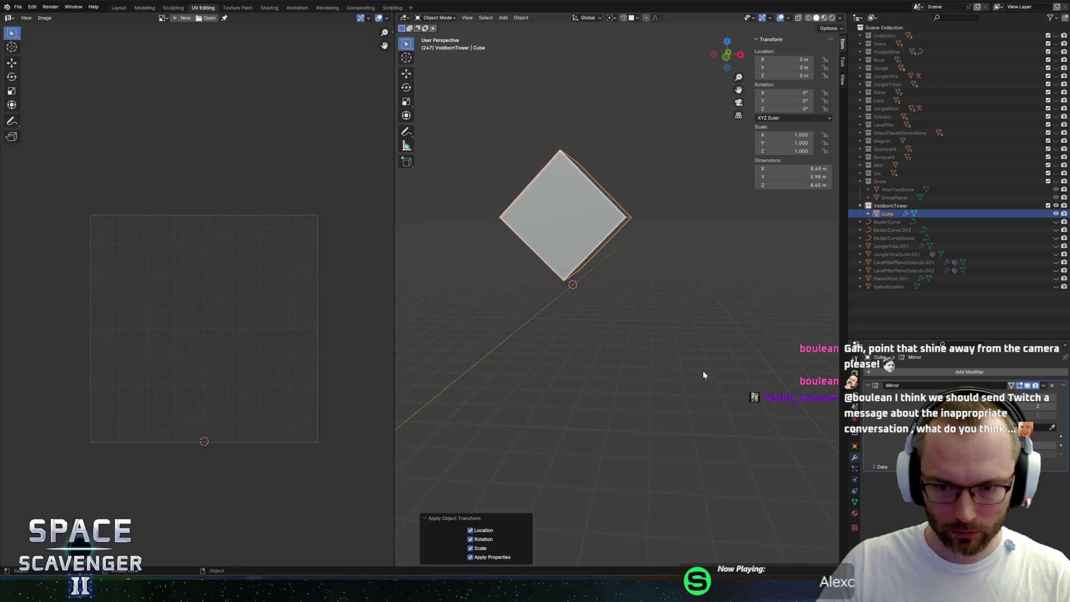
{"action": "left_click", "coordinate": [1038, 397]}
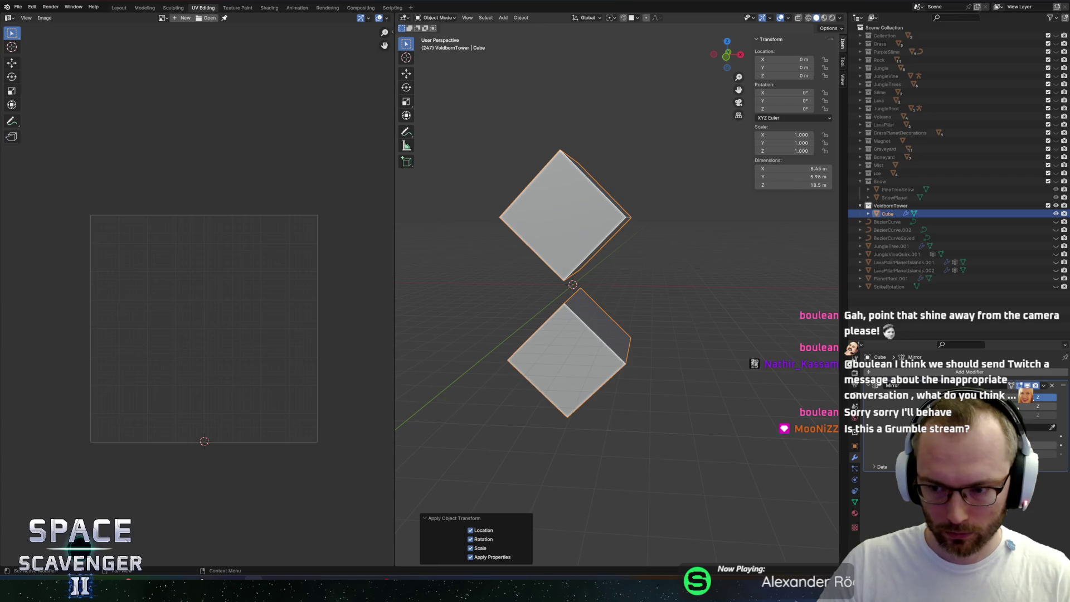
{"action": "mouse_move", "coordinate": [586, 328]}
{"action": "left_mouse_down"}
{"action": "mouse_move", "coordinate": [641, 335]}
{"action": "mouse_move", "coordinate": [576, 337]}
{"action": "mouse_move", "coordinate": [619, 329]}
{"action": "left_mouse_up"}
Turn off Z mirroring and delete the diamond's right-hand vertex in front view
{"action": "key", "text": "Tab"}
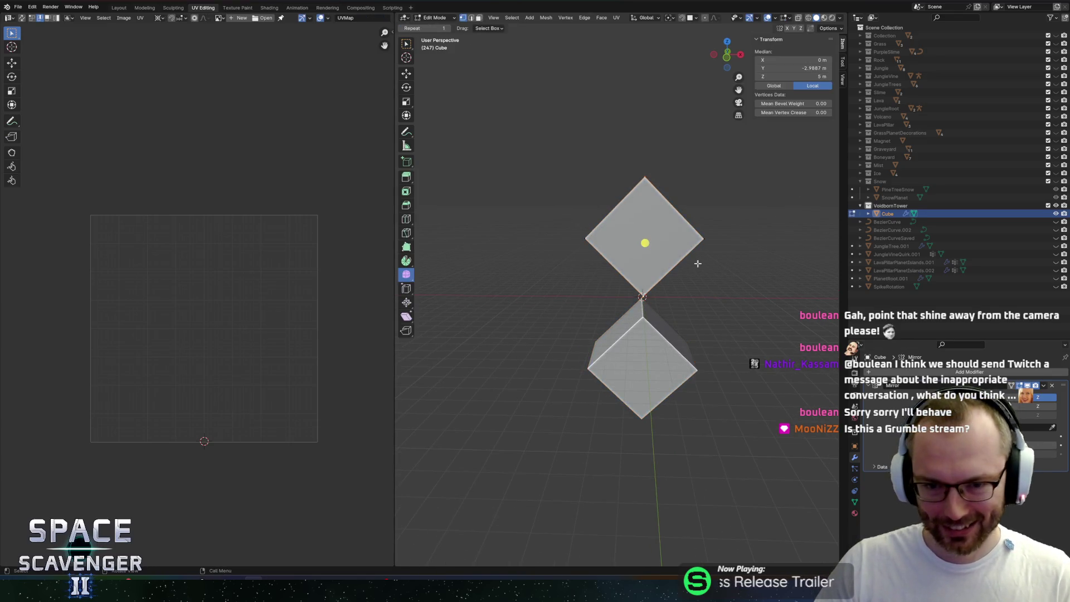
{"action": "left_click", "coordinate": [1038, 398]}
{"action": "key", "text": "g"}
{"action": "key", "text": "Escape"}
{"action": "mouse_move", "coordinate": [680, 282]}
{"action": "left_mouse_down"}
{"action": "mouse_move", "coordinate": [684, 243]}
{"action": "mouse_move", "coordinate": [801, 249]}
{"action": "left_mouse_up"}
{"action": "left_click", "coordinate": [526, 207]}
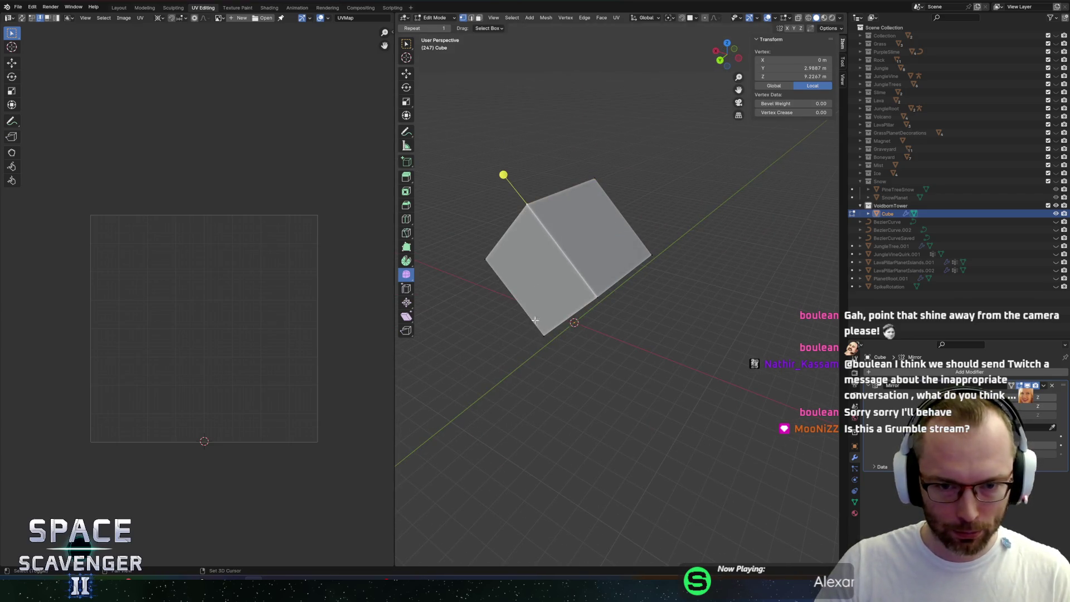
{"action": "key", "text": "KP_1"}
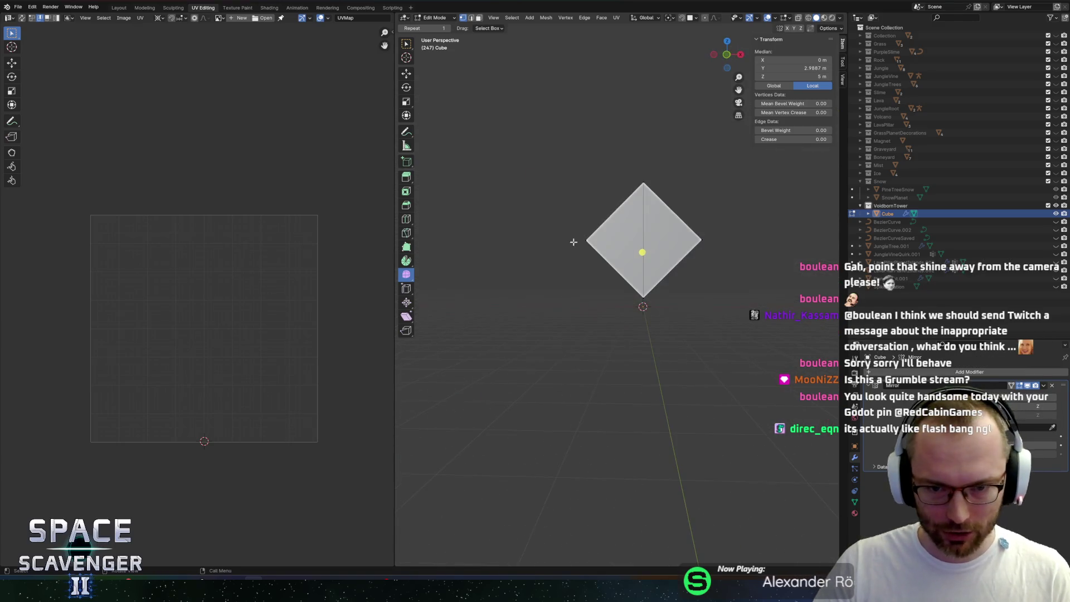
{"action": "left_click_drag", "start_coordinate": [682, 202], "coordinate": [737, 285]}
{"action": "key", "text": "x"}
{"action": "left_click", "coordinate": [742, 305]}
{"action": "key", "text": "x"}
{"action": "left_click", "coordinate": [725, 286]}
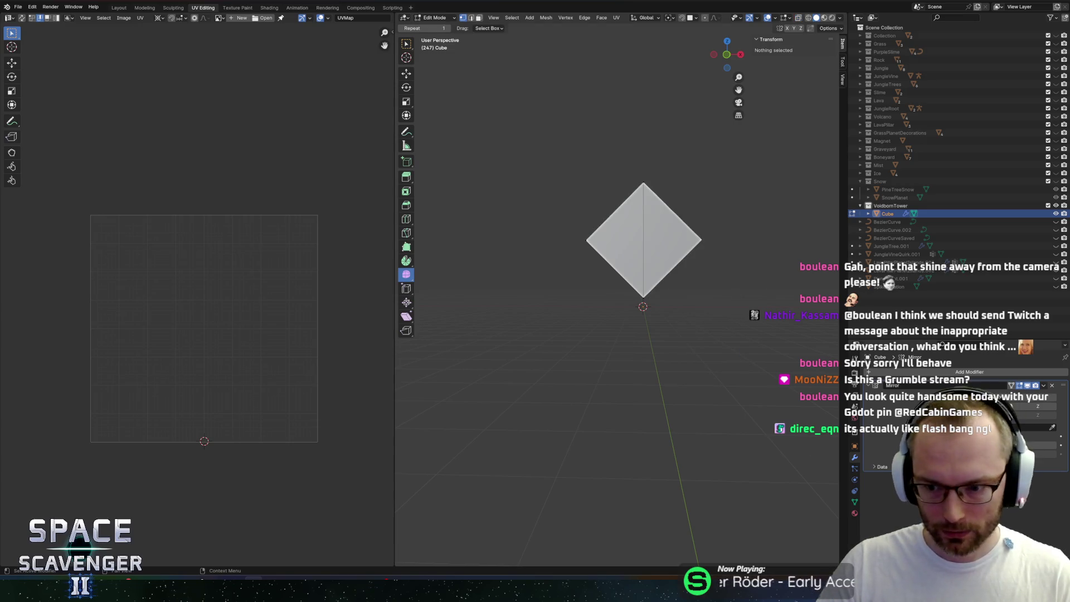
{"action": "left_click", "coordinate": [914, 372]}
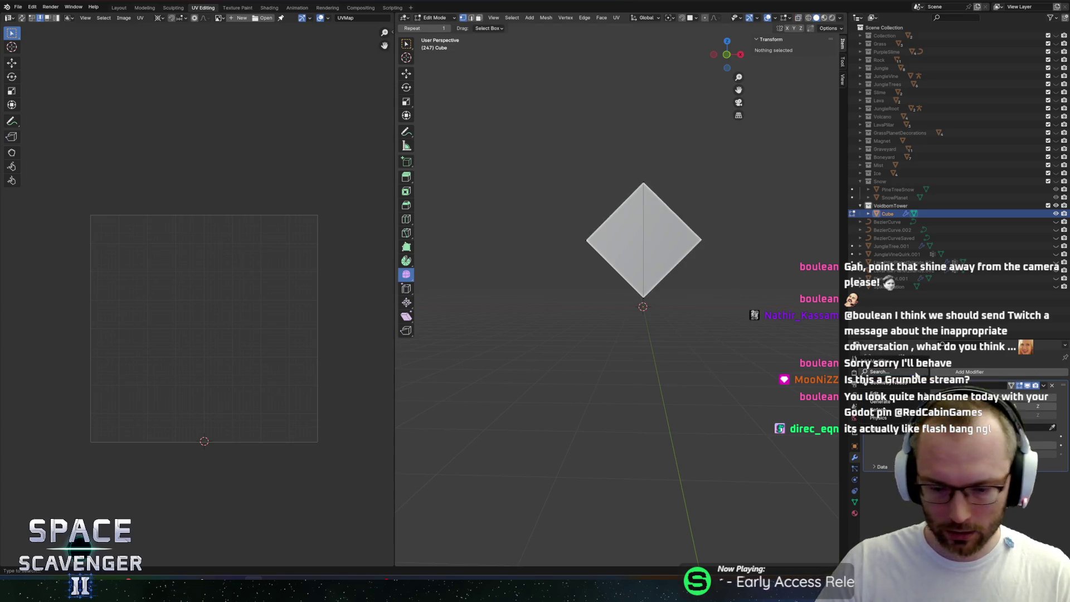
Add an Array modifier with count 3 and relative offset turned off
{"action": "type", "text": "array"}
{"action": "key", "text": "Return"}
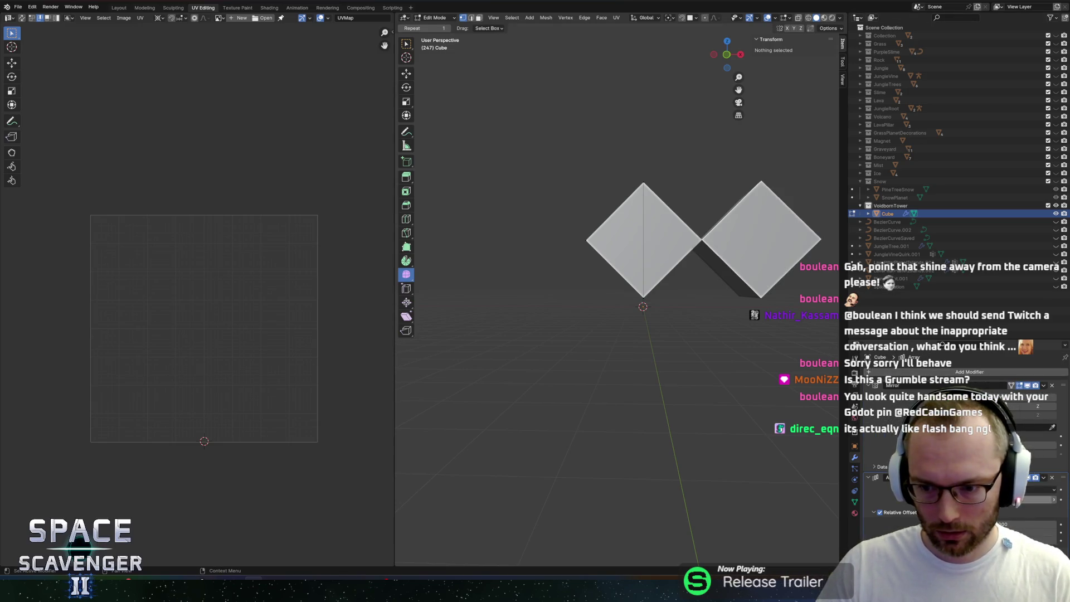
{"action": "left_click", "coordinate": [1053, 500]}
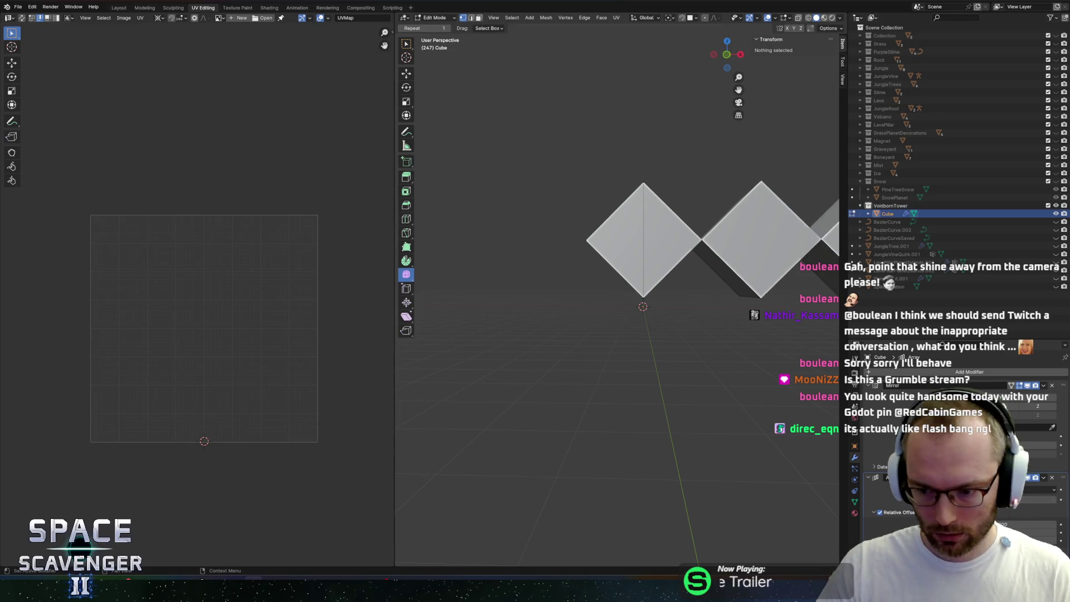
{"action": "left_click", "coordinate": [880, 512]}
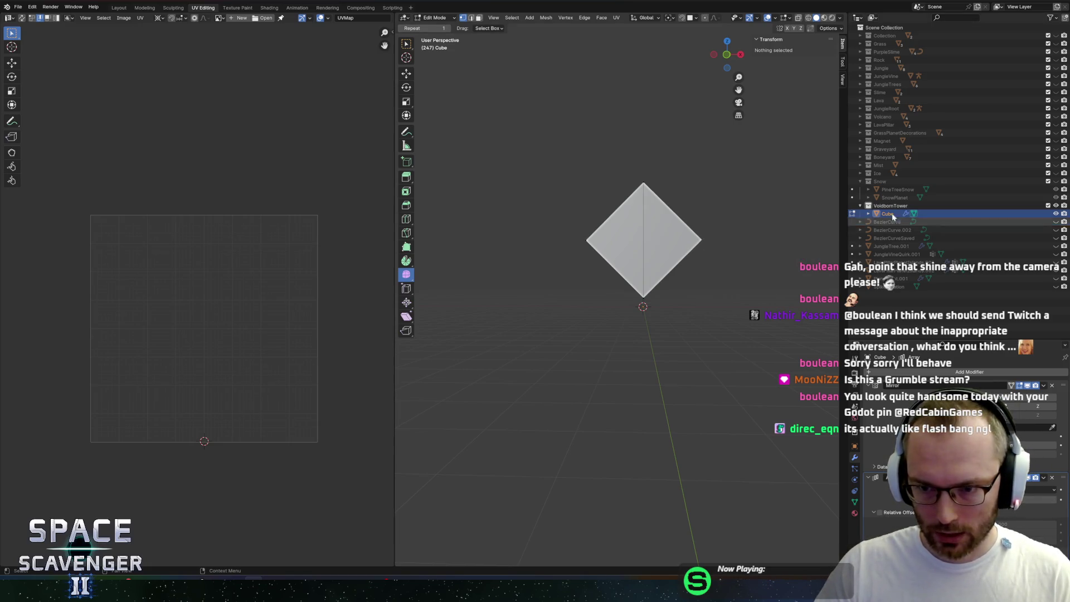
Add a plane rotated 90° on X and separate it into its own object, Cube.001
{"action": "key", "text": "shift+a"}
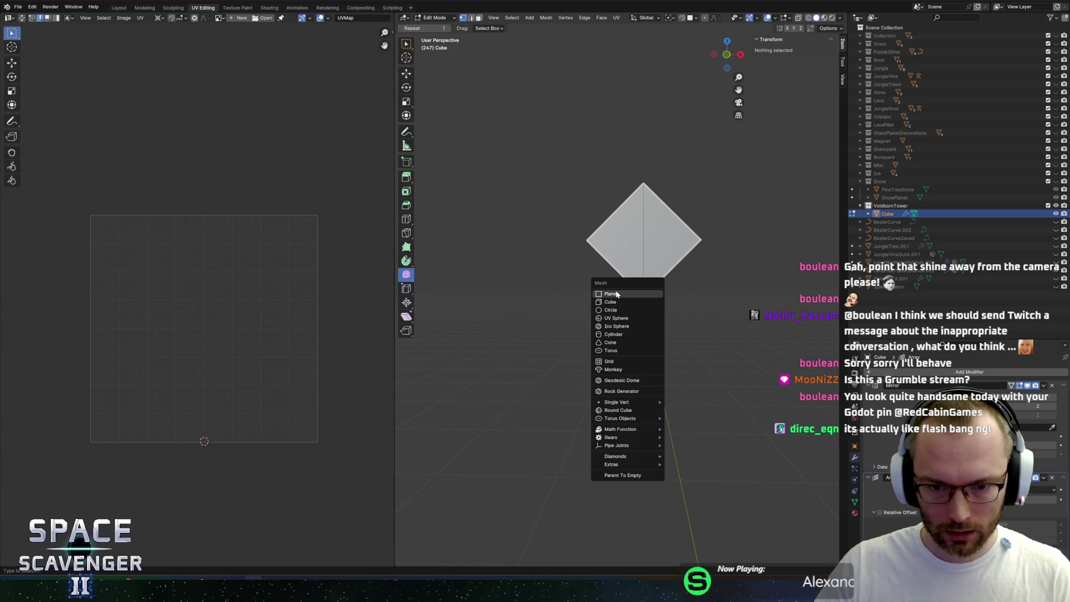
{"action": "left_click", "coordinate": [645, 295]}
{"action": "key", "text": "r"}
{"action": "key", "text": "x"}
{"action": "key", "text": "9"}
{"action": "key", "text": "0"}
{"action": "key", "text": "Return"}
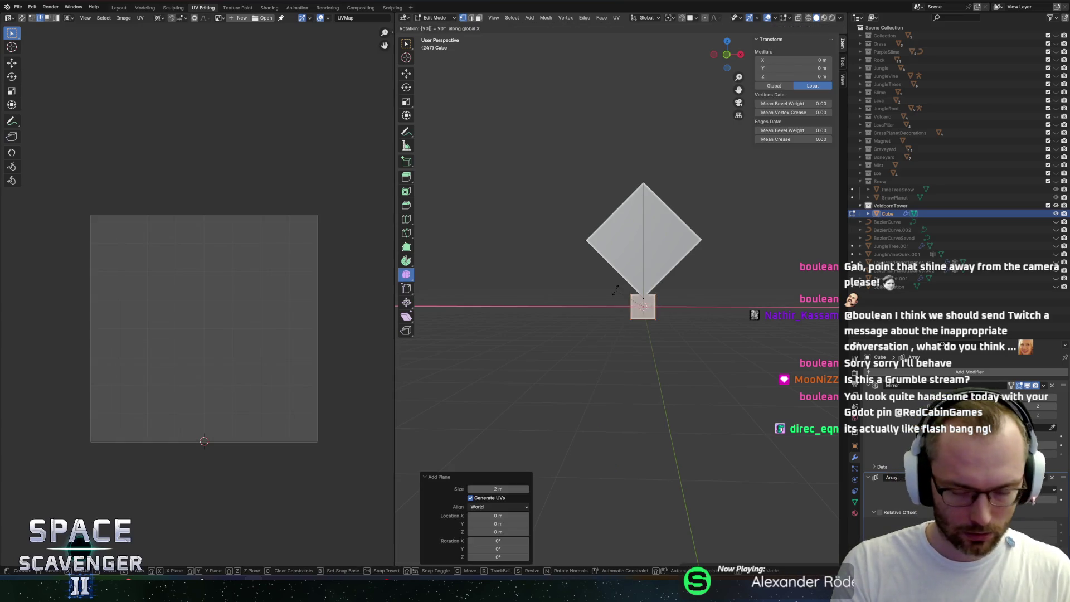
{"action": "key", "text": "Tab"}
{"action": "right_click", "coordinate": [705, 299]}
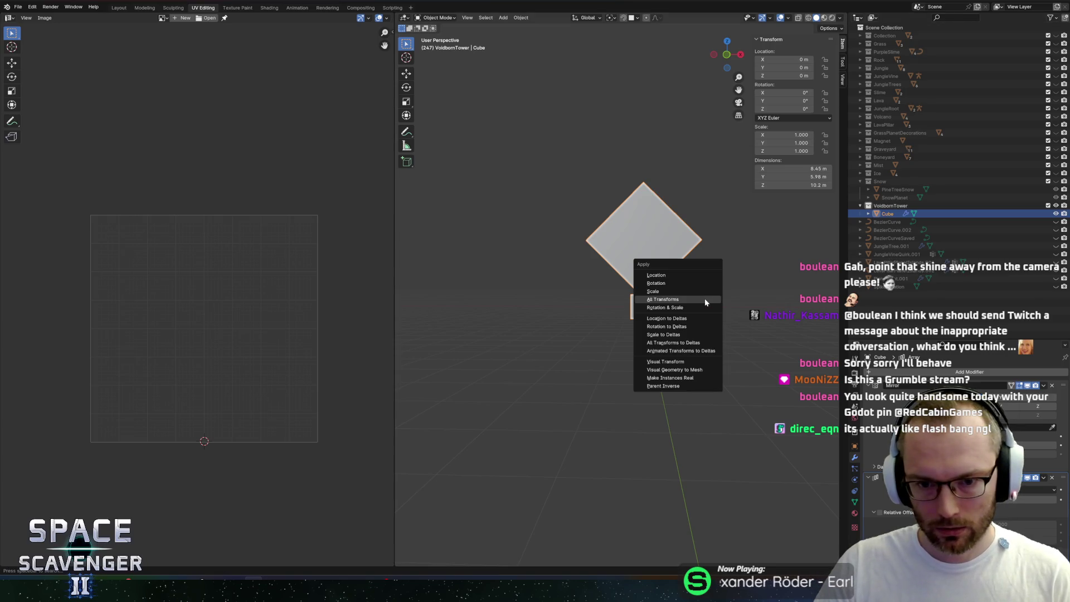
{"action": "key", "text": "Tab"}
{"action": "right_click", "coordinate": [613, 332]}
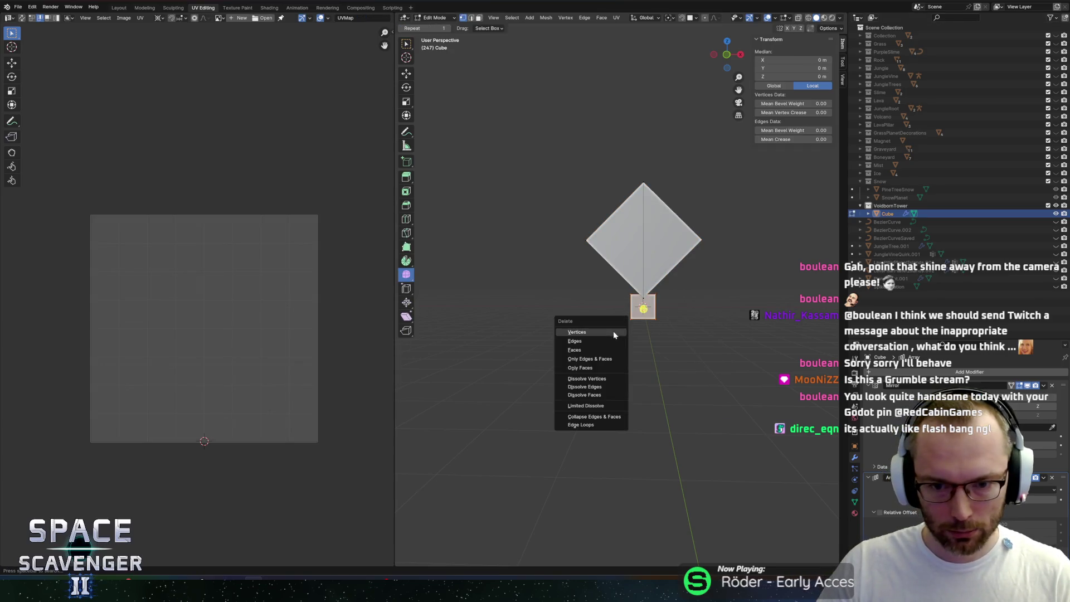
{"action": "key", "text": "p"}
{"action": "left_click", "coordinate": [672, 304]}
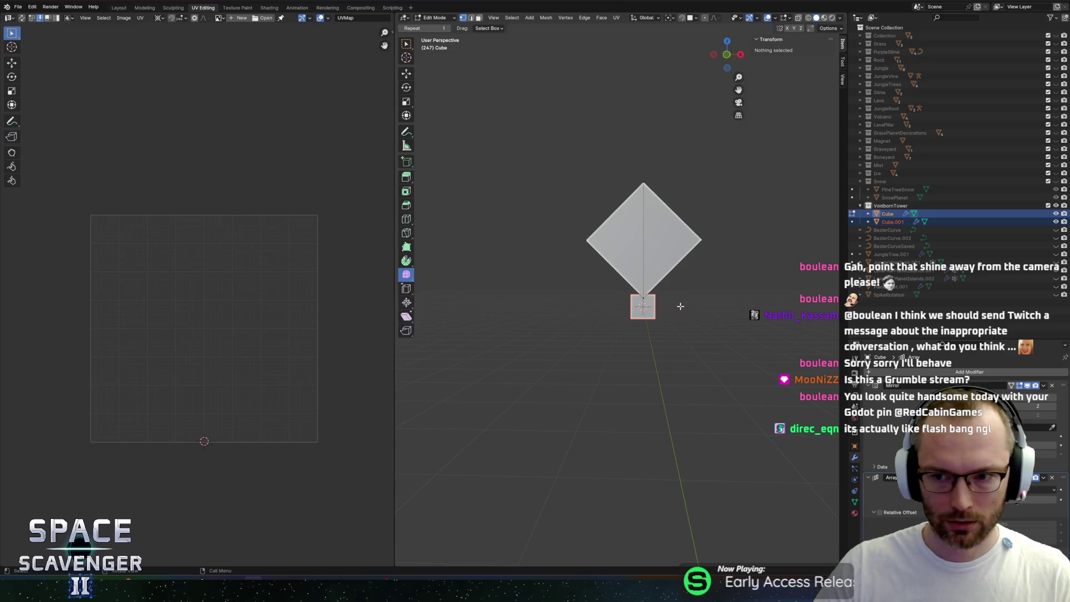
{"action": "key", "text": "Tab"}
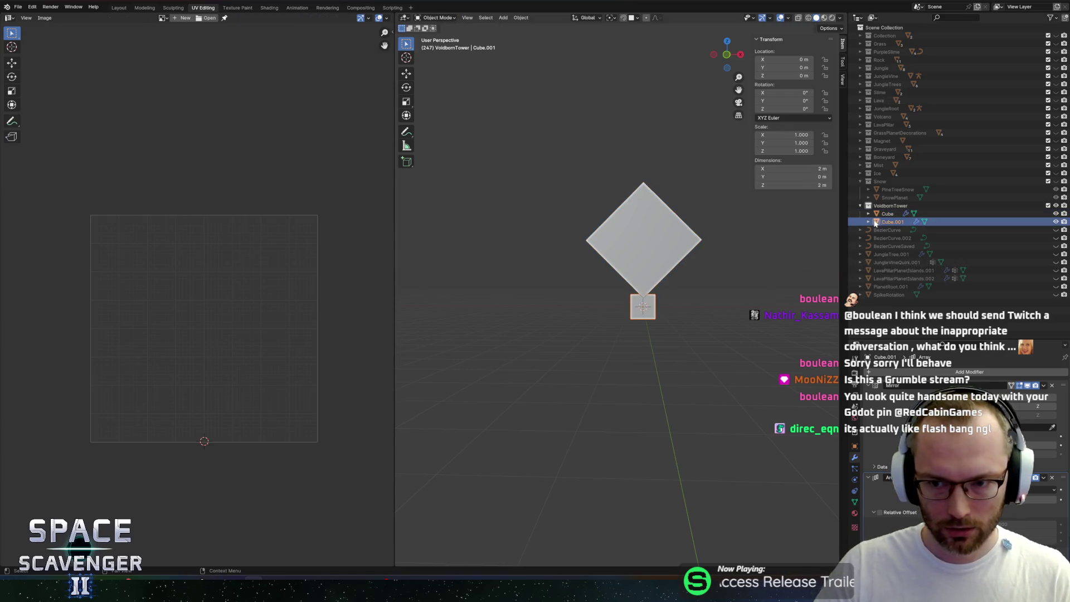
Rename the diamond to VoidPlanet and rotate the separated plane Cube.001
{"action": "double_click", "coordinate": [888, 213]}
{"action": "type", "text": "VoidPla"}
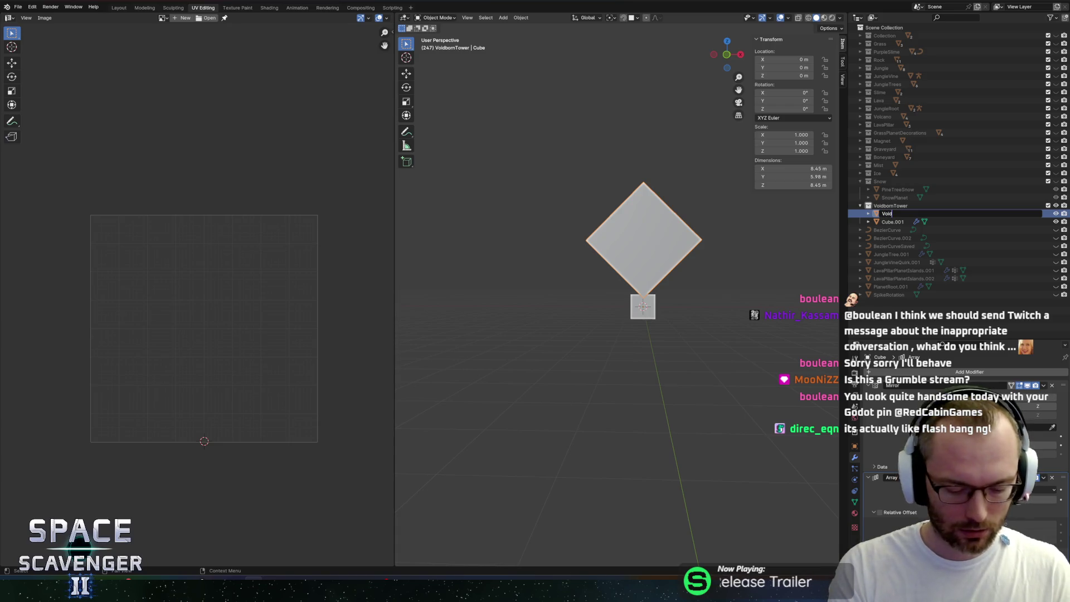
{"action": "key", "text": "Return"}
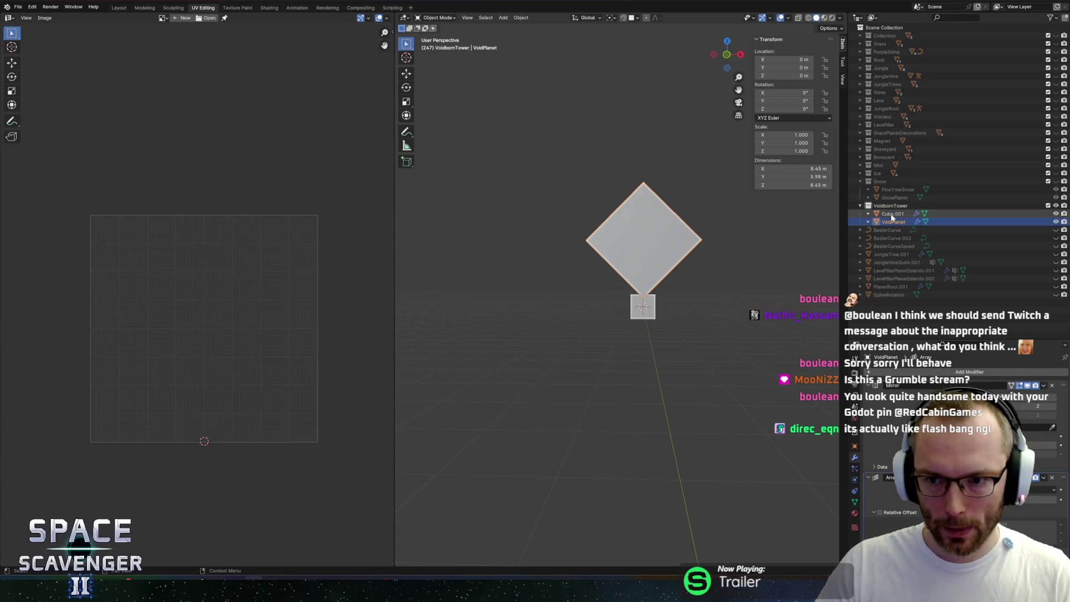
{"action": "left_click", "coordinate": [891, 214]}
{"action": "key", "text": "r"}
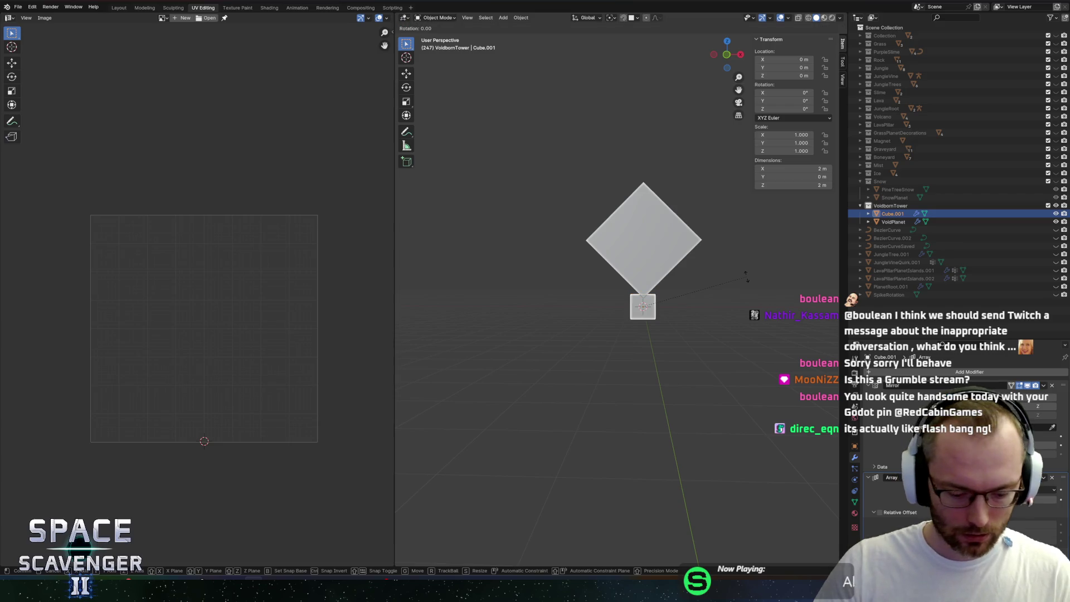
{"action": "left_click", "coordinate": [746, 277]}
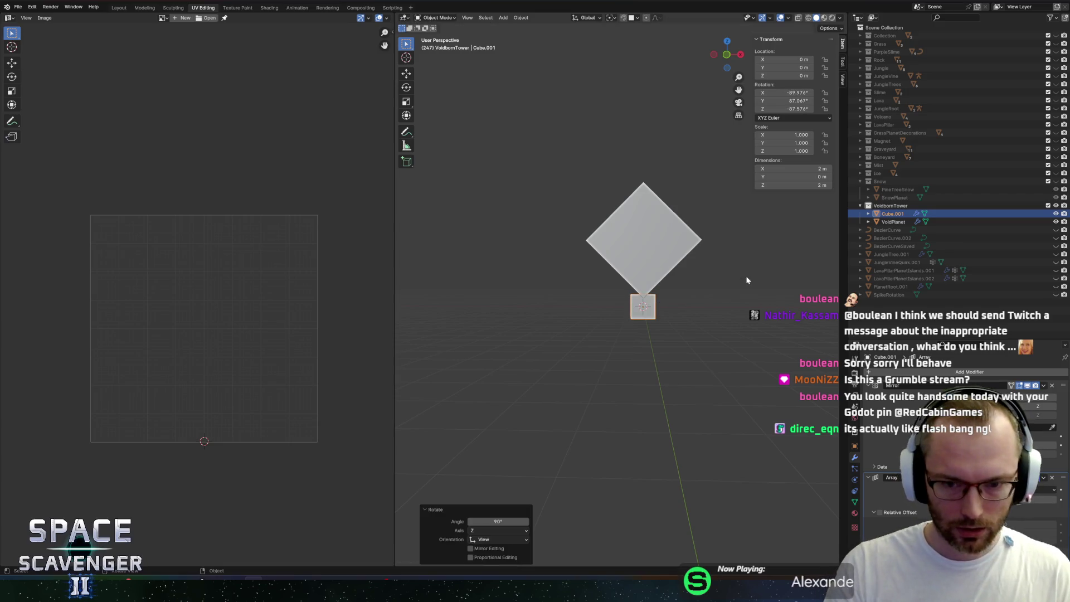
{"action": "left_click", "coordinate": [666, 279]}
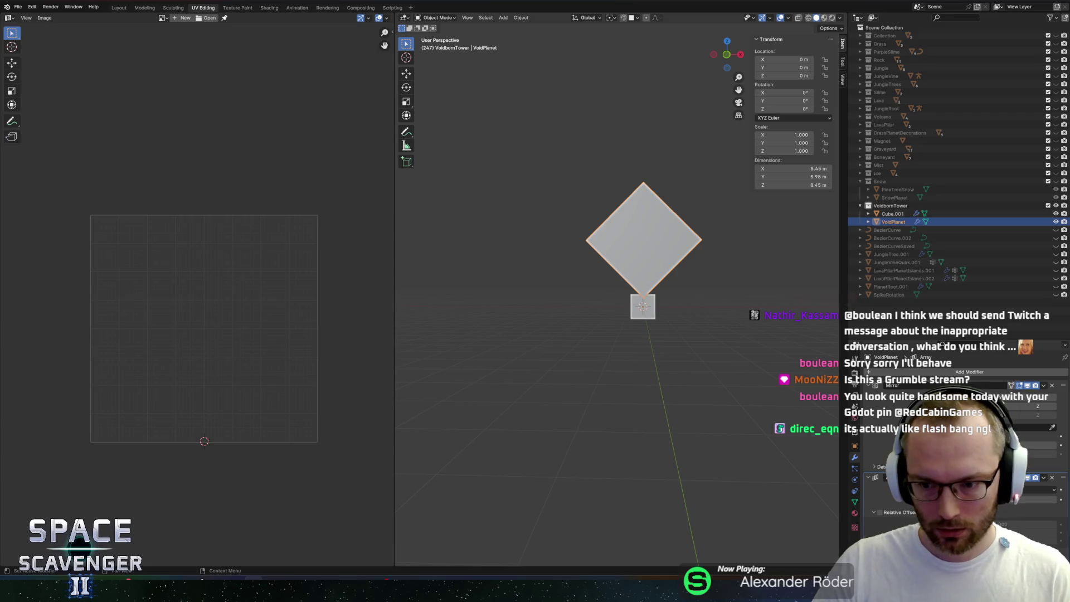
{"action": "scroll", "coordinate": [879, 533], "scroll_direction": "down", "scroll_amount": 2}
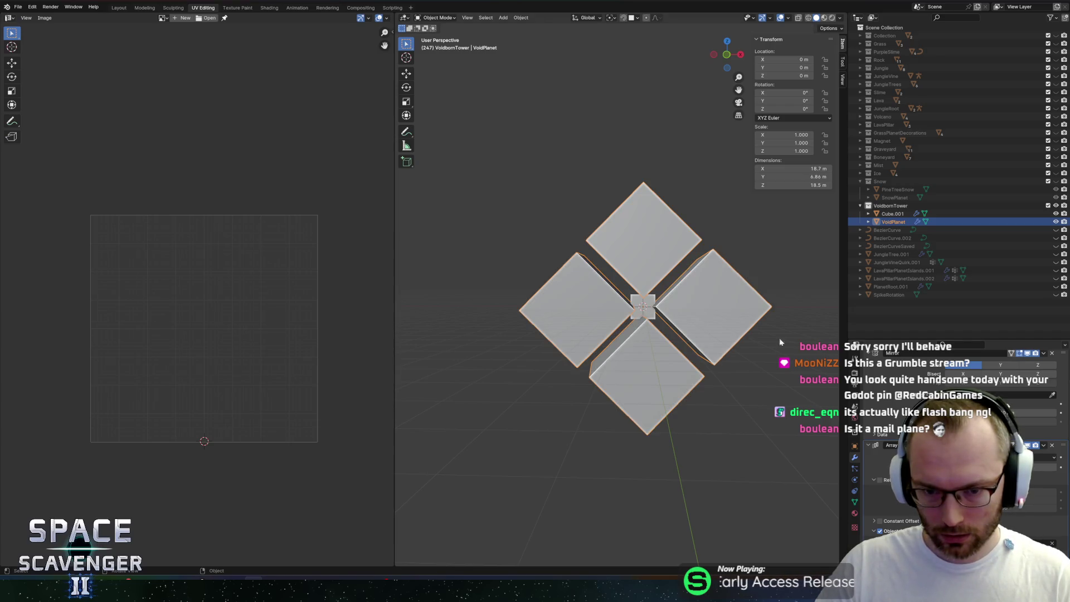
Apply all transforms to Cube.001 and rotate it 90° around Y
{"action": "mouse_move", "coordinate": [612, 214]}
{"action": "left_mouse_down"}
{"action": "mouse_move", "coordinate": [734, 258]}
{"action": "mouse_move", "coordinate": [583, 227]}
{"action": "mouse_move", "coordinate": [500, 226]}
{"action": "mouse_move", "coordinate": [601, 228]}
{"action": "mouse_move", "coordinate": [653, 306]}
{"action": "left_mouse_up"}
{"action": "key", "text": "Tab"}
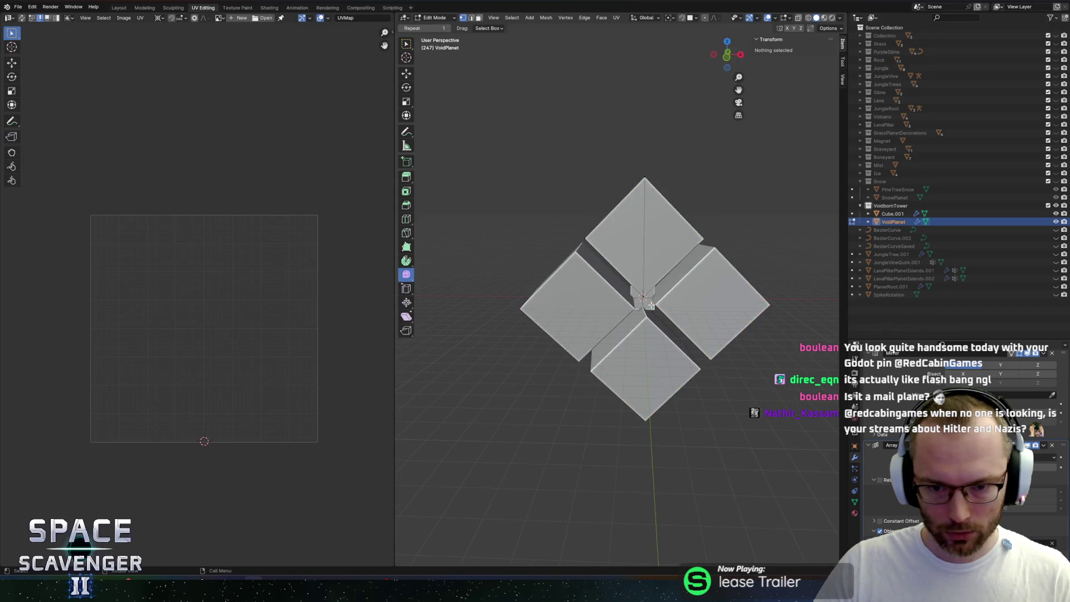
{"action": "key", "text": "Tab"}
{"action": "left_click", "coordinate": [649, 307]}
{"action": "key", "text": "ctrl+a"}
{"action": "left_click", "coordinate": [648, 307]}
{"action": "key", "text": "r"}
{"action": "key", "text": "x"}
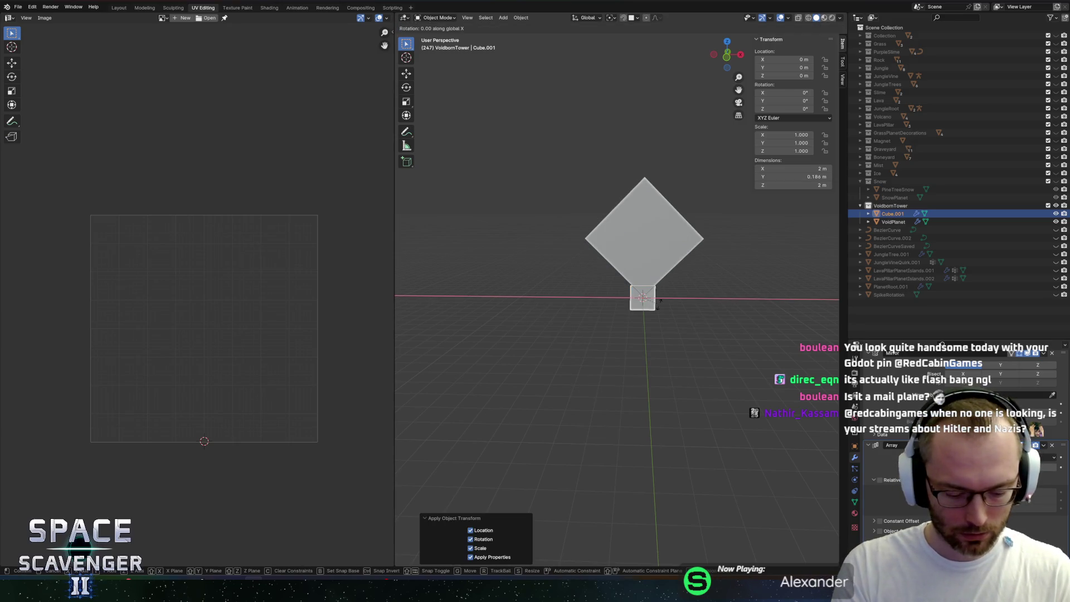
{"action": "type", "text": "y90"}
{"action": "key", "text": "Return"}
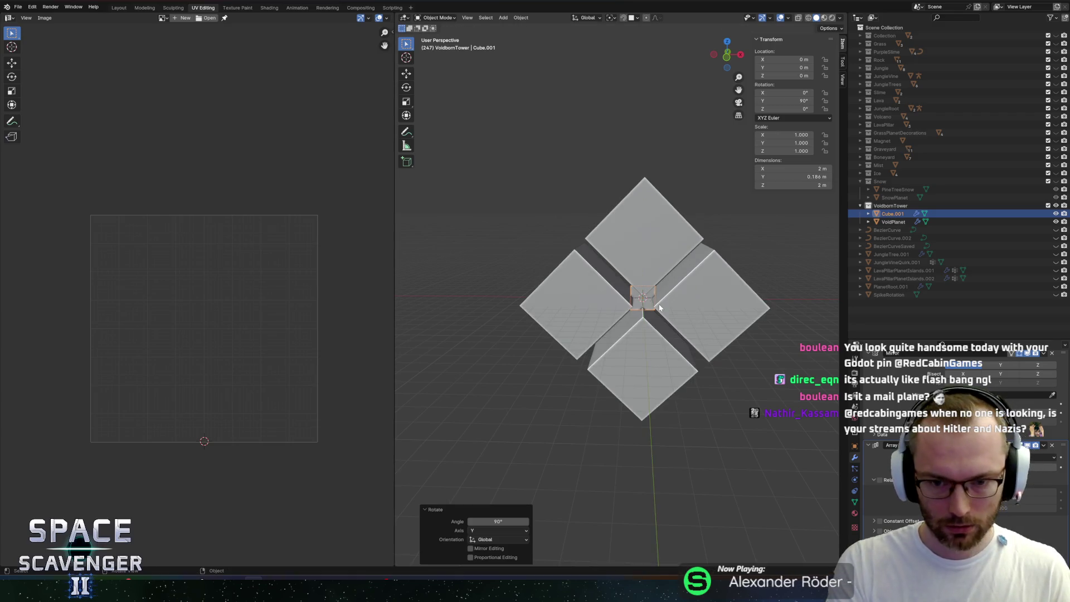
Save Planets.blend and bring up VoidPlanet's material slots
{"action": "left_click_drag", "start_coordinate": [659, 307], "coordinate": [641, 279]}
{"action": "key", "text": "ctrl+s"}
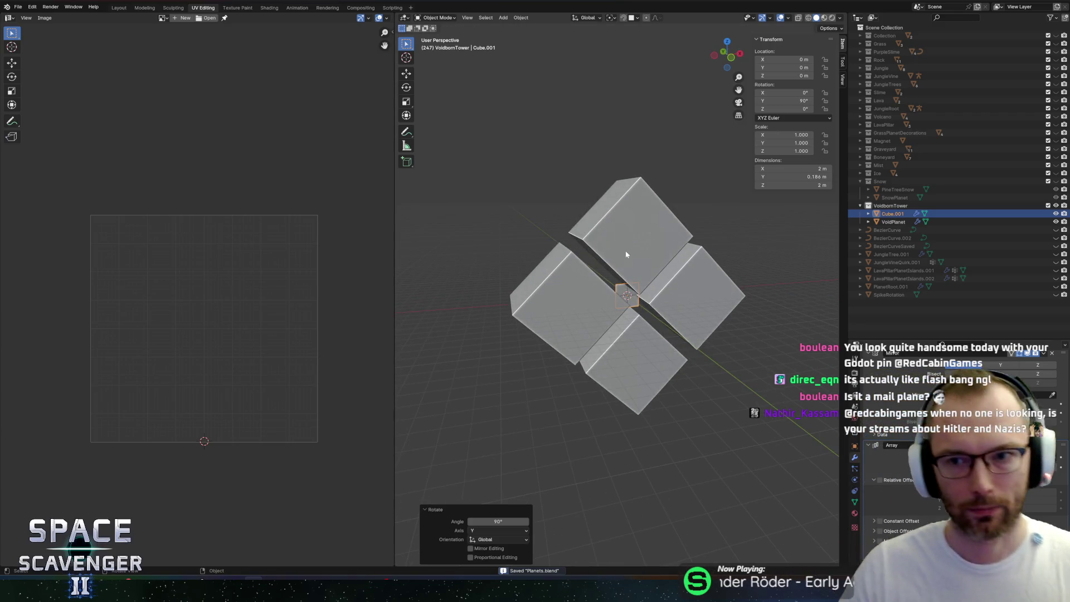
{"action": "left_click", "coordinate": [608, 278]}
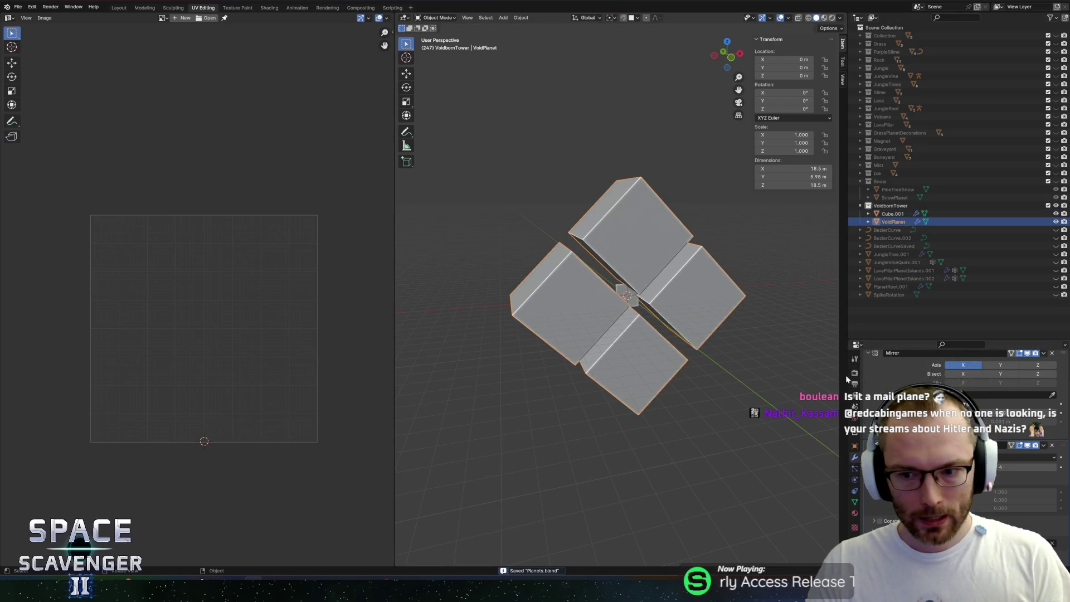
{"action": "left_click", "coordinate": [855, 502]}
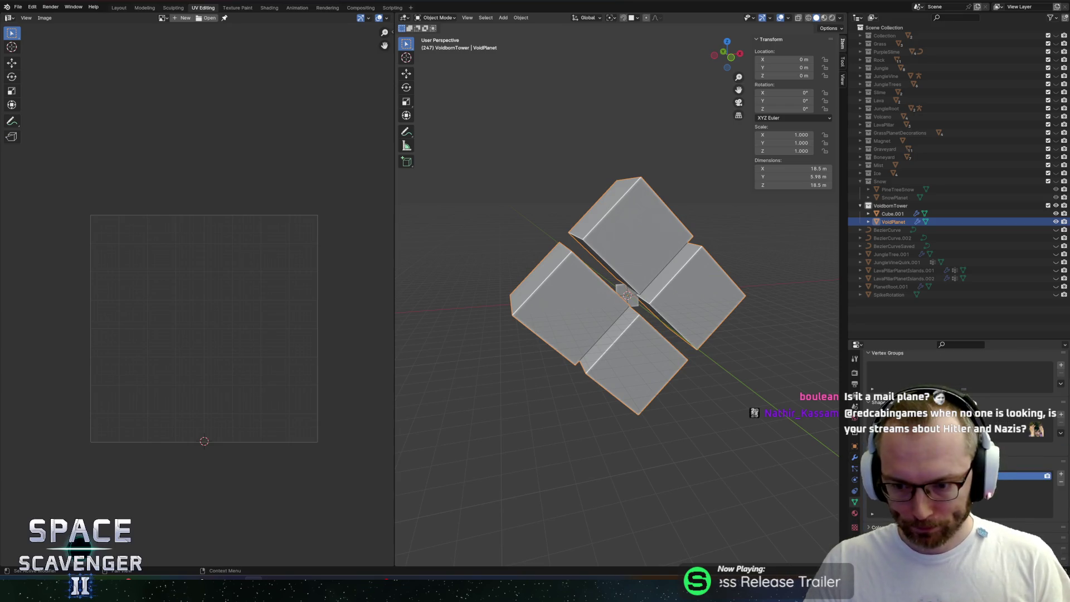
{"action": "left_click", "coordinate": [854, 513]}
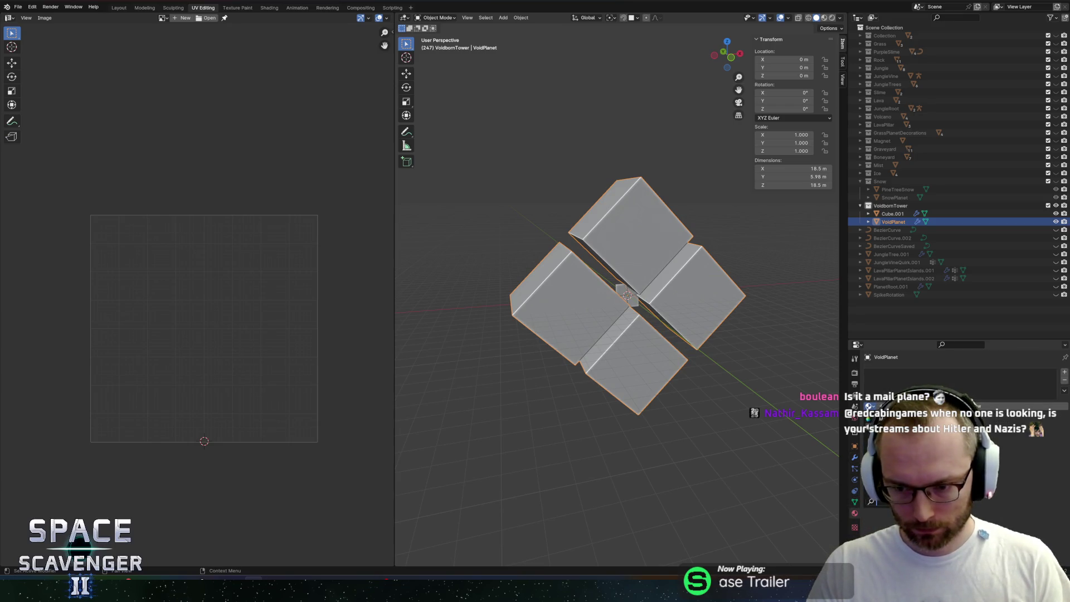
{"action": "key", "text": "Tab"}
Load PaletteNew.png behind VoidPlanet's UVs and move them onto the purple swatch
{"action": "key", "text": "a"}
{"action": "key", "text": "s"}
{"action": "key", "text": "Escape"}
{"action": "left_click", "coordinate": [218, 18]}
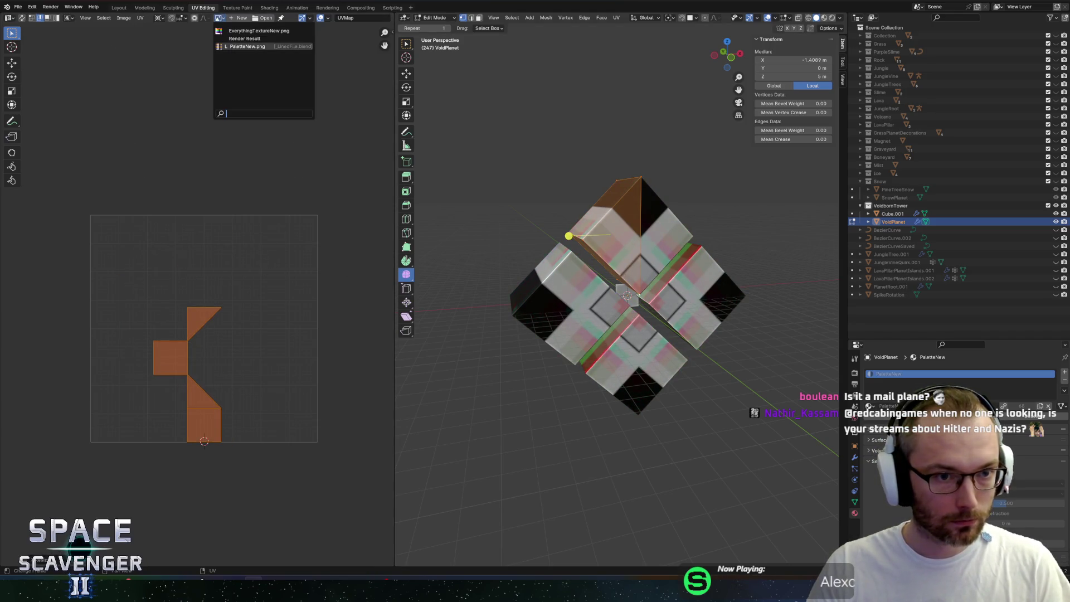
{"action": "left_click", "coordinate": [240, 41]}
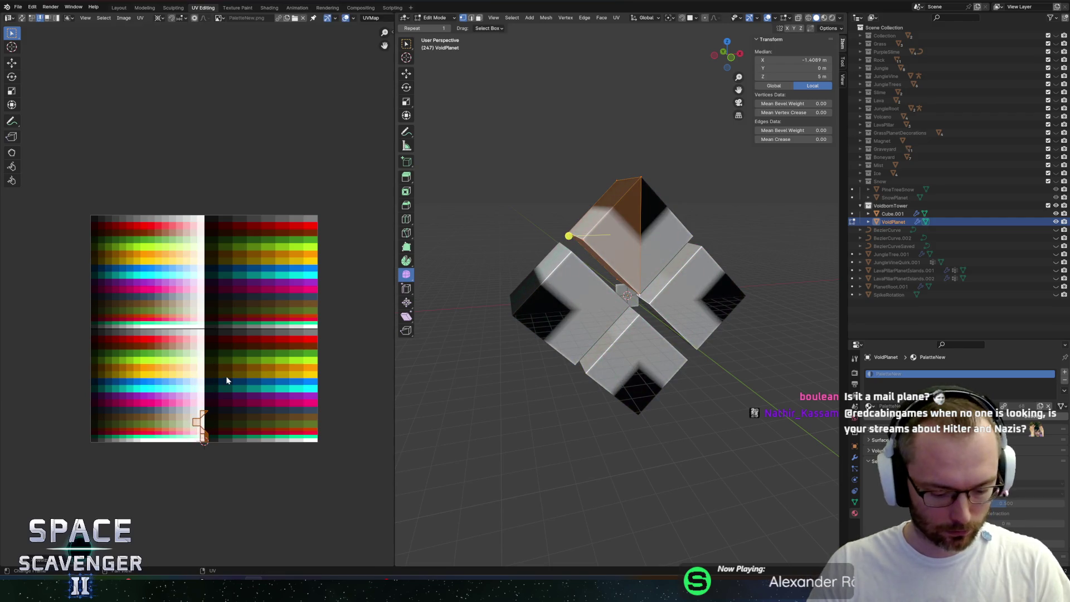
{"action": "key", "text": "g"}
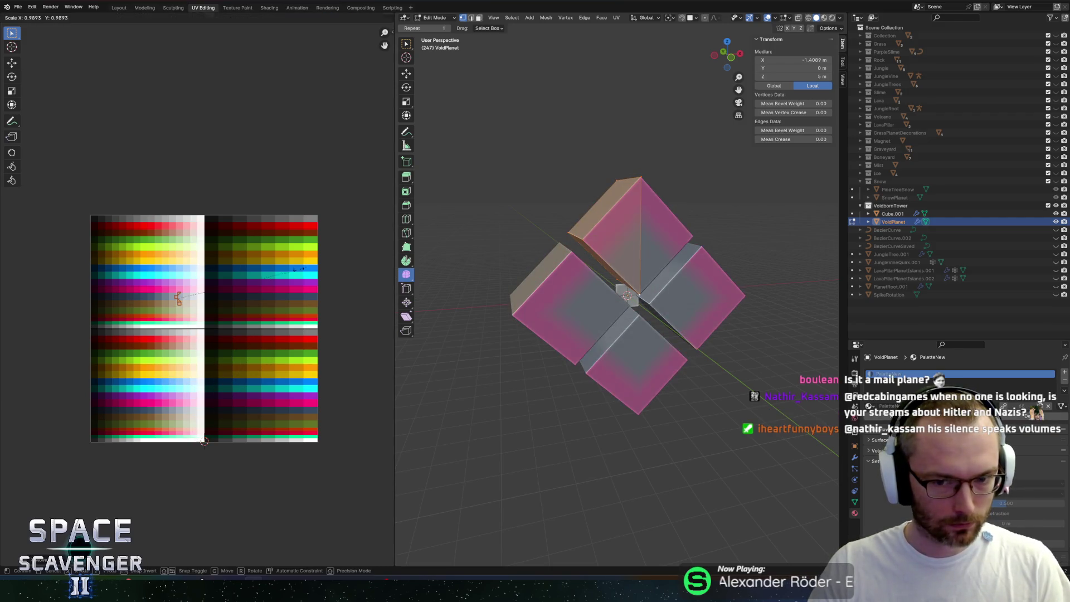
{"action": "left_click", "coordinate": [160, 269]}
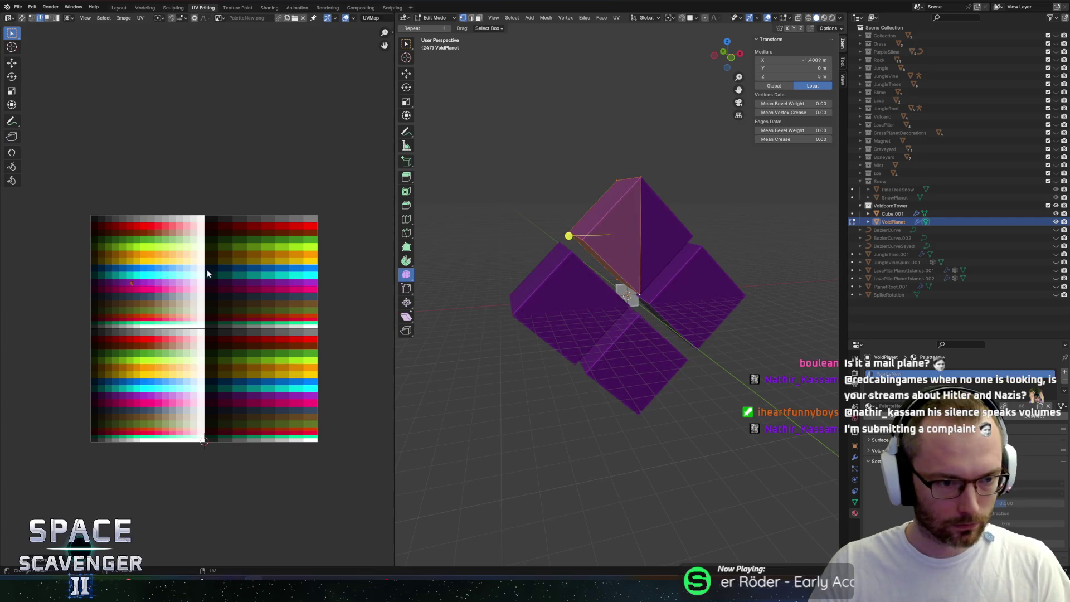
{"action": "scroll", "coordinate": [166, 279], "scroll_direction": "up", "scroll_amount": 5}
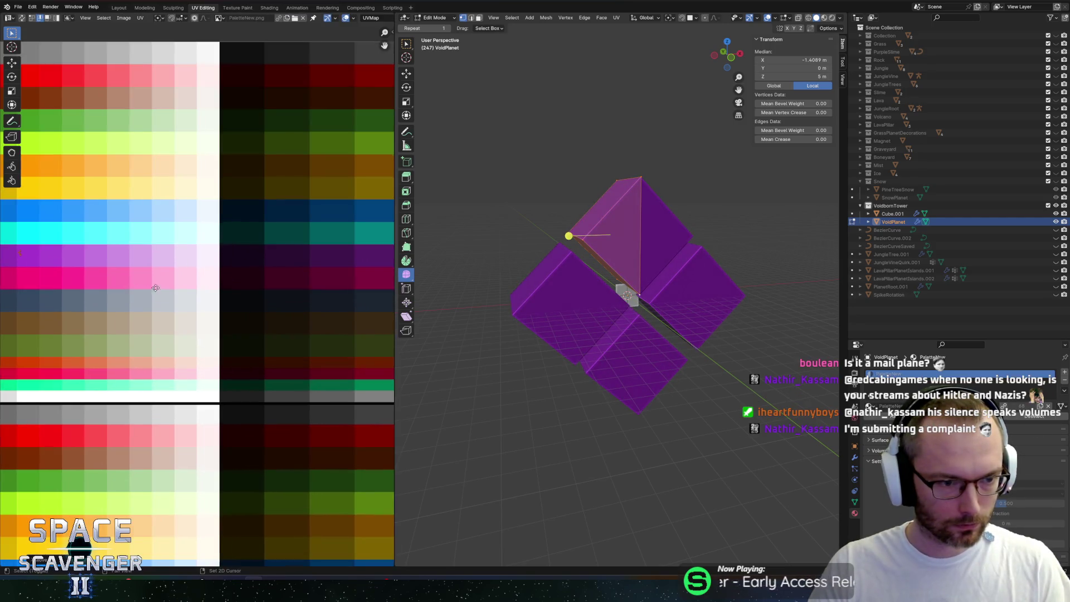
{"action": "key", "text": "Tab"}
{"action": "scroll", "coordinate": [686, 263], "scroll_direction": "down", "scroll_amount": 5}
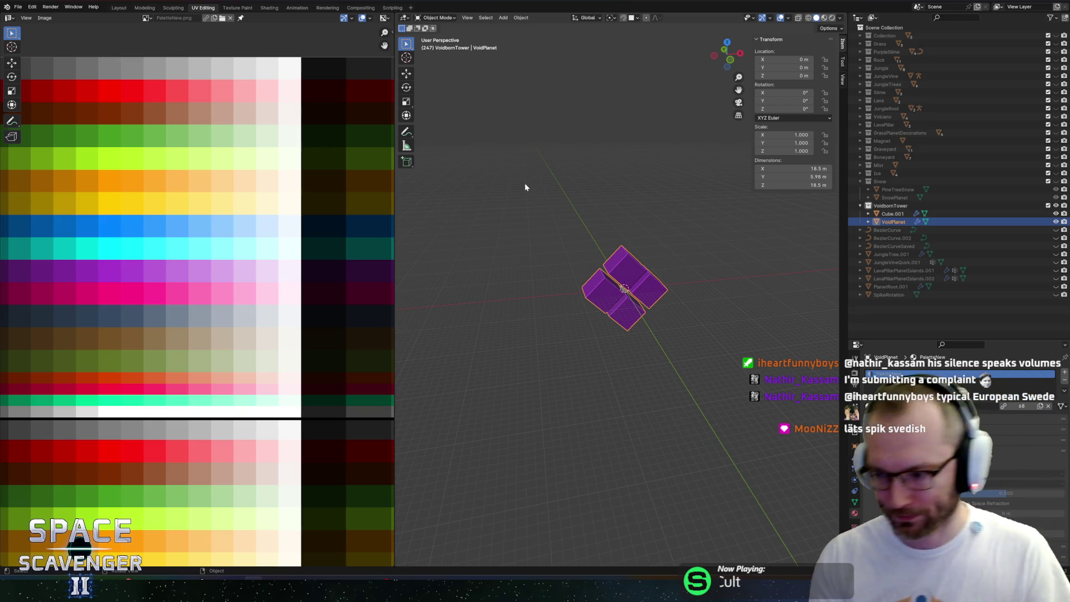
Inspect the purple tower, save Planets.blend, and open the FBX export dialog
{"action": "scroll", "coordinate": [657, 293], "scroll_direction": "down", "scroll_amount": 5}
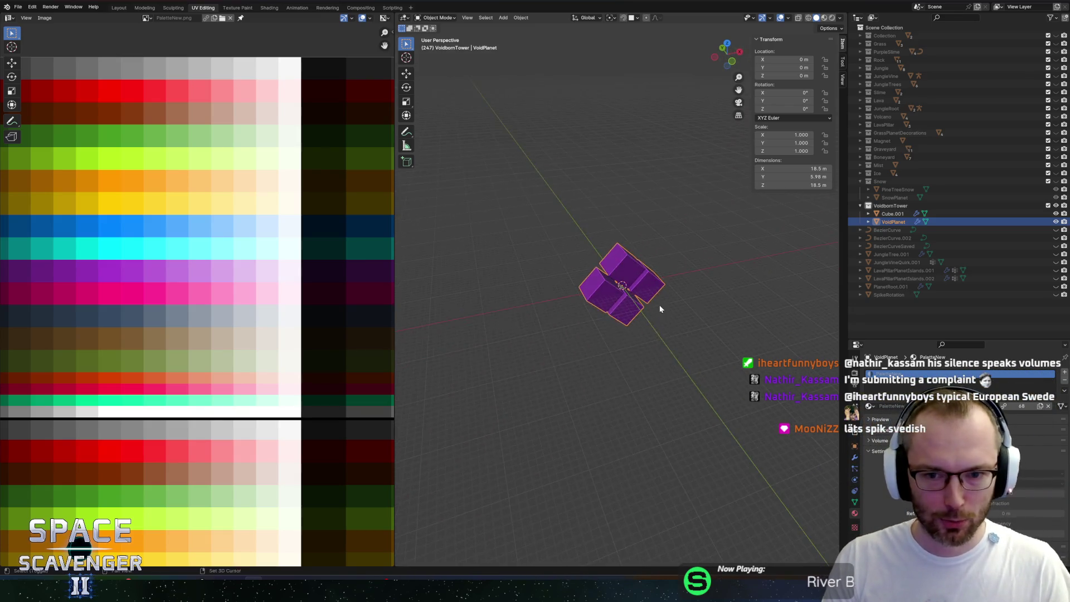
{"action": "scroll", "coordinate": [660, 309], "scroll_direction": "down", "scroll_amount": 5}
{"action": "scroll", "coordinate": [642, 329], "scroll_direction": "up", "scroll_amount": 3}
{"action": "scroll", "coordinate": [642, 329], "scroll_direction": "down", "scroll_amount": 5}
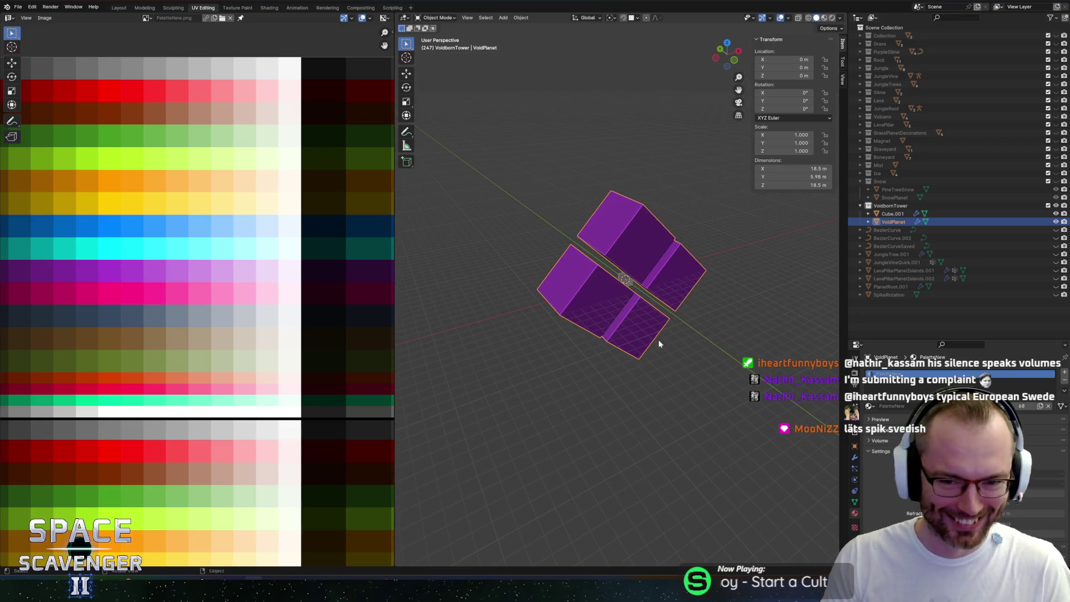
{"action": "key", "text": "ctrl+s"}
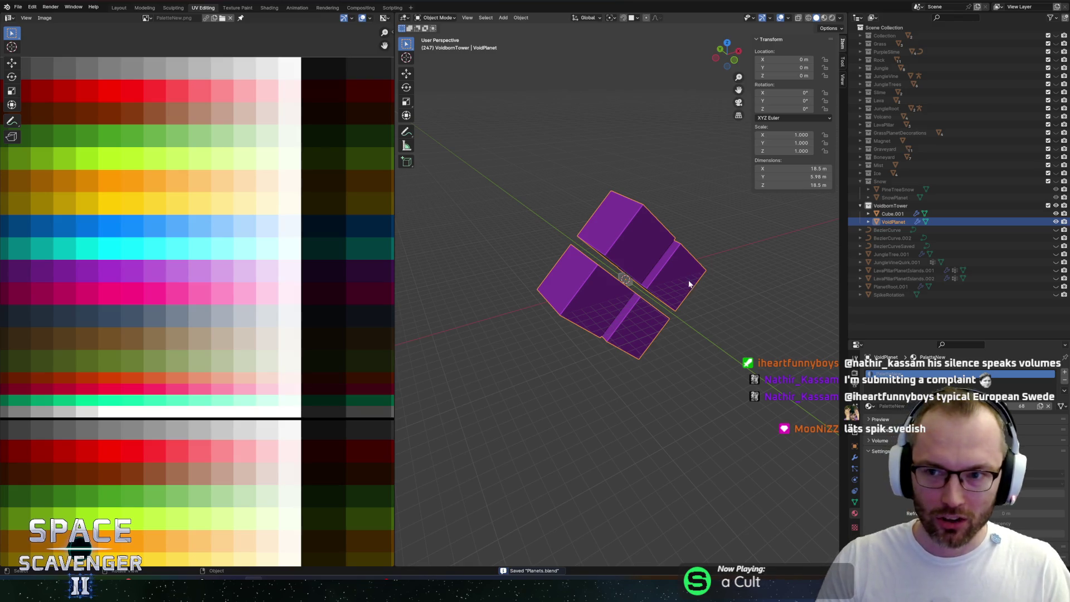
{"action": "scroll", "coordinate": [667, 317], "scroll_direction": "down", "scroll_amount": 3}
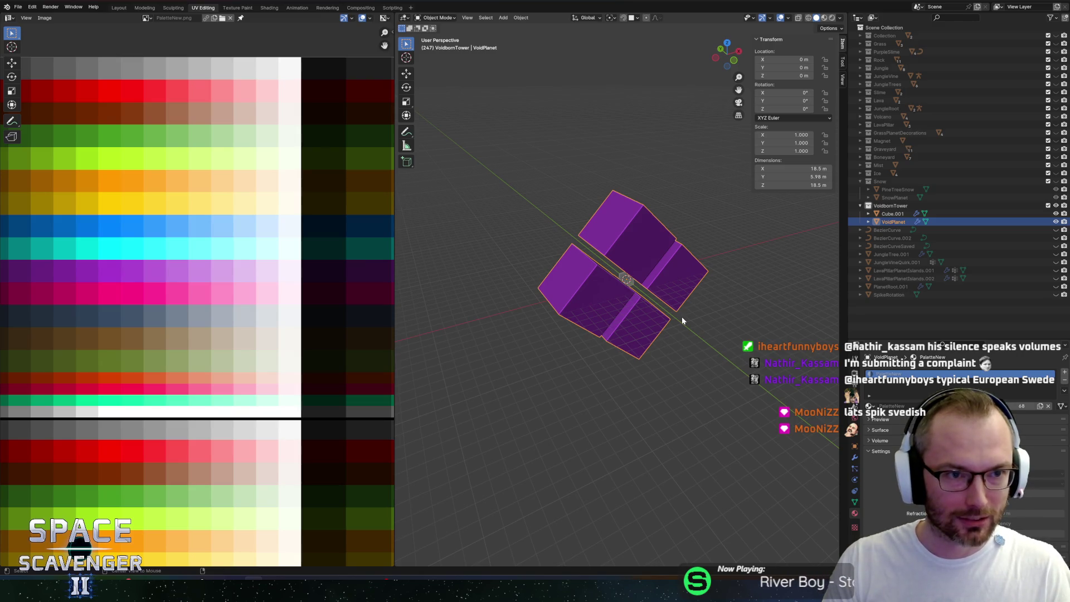
{"action": "key", "text": "shift+r"}
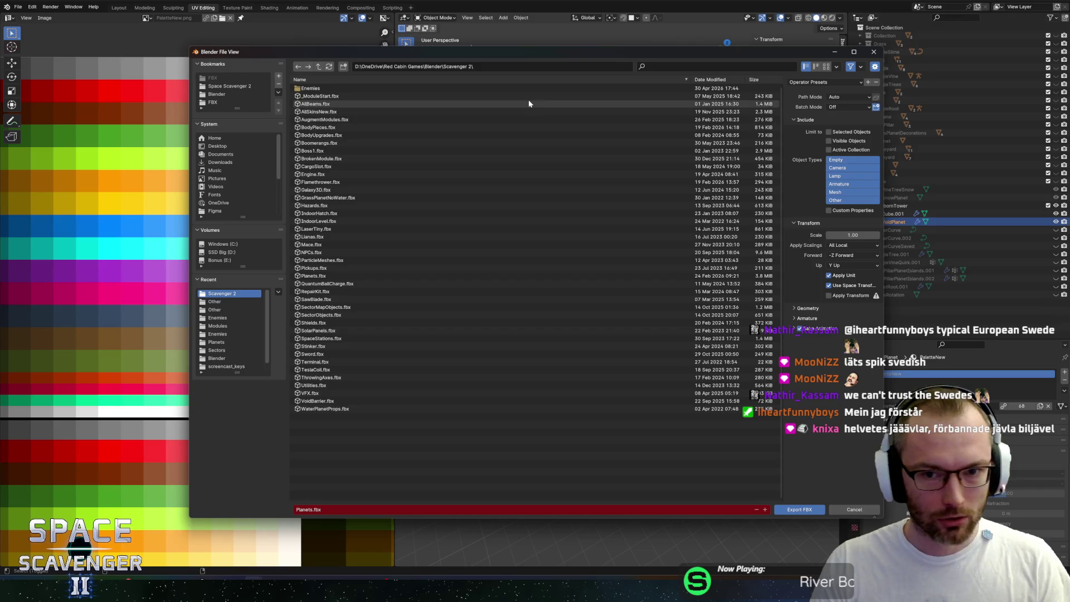
Overwrite FBX/Planets/Planets.fbx using the Unity preset, limited to Empty, Armature and Mesh objects
{"action": "mouse_move", "coordinate": [443, 54]}
{"action": "left_mouse_down"}
{"action": "mouse_move", "coordinate": [416, 50]}
{"action": "mouse_move", "coordinate": [424, 55]}
{"action": "left_mouse_up"}
{"action": "left_click", "coordinate": [193, 103]}
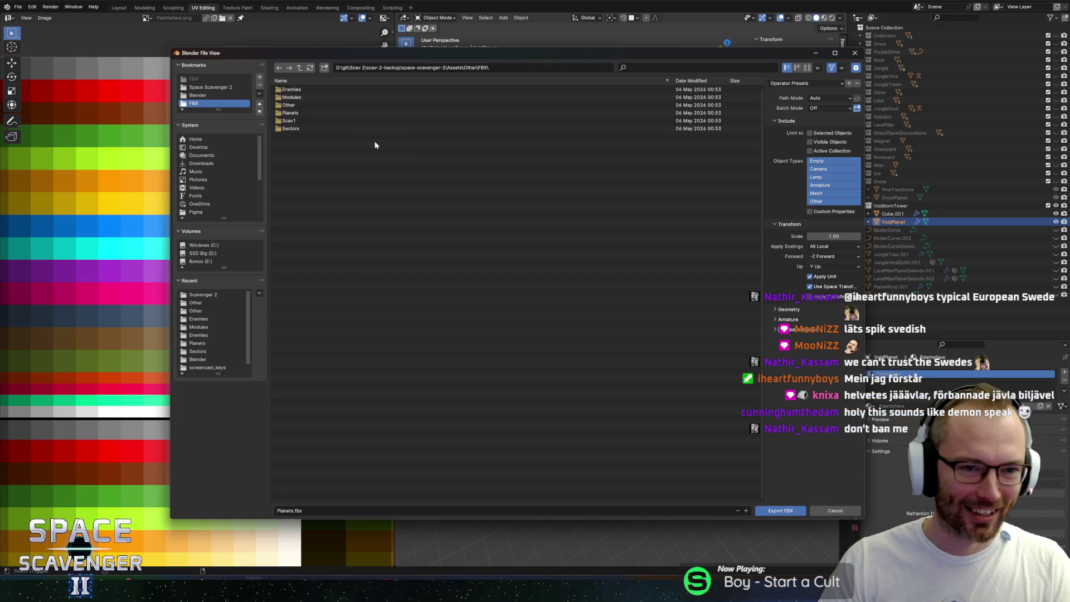
{"action": "left_click_drag", "start_coordinate": [292, 57], "coordinate": [289, 55]}
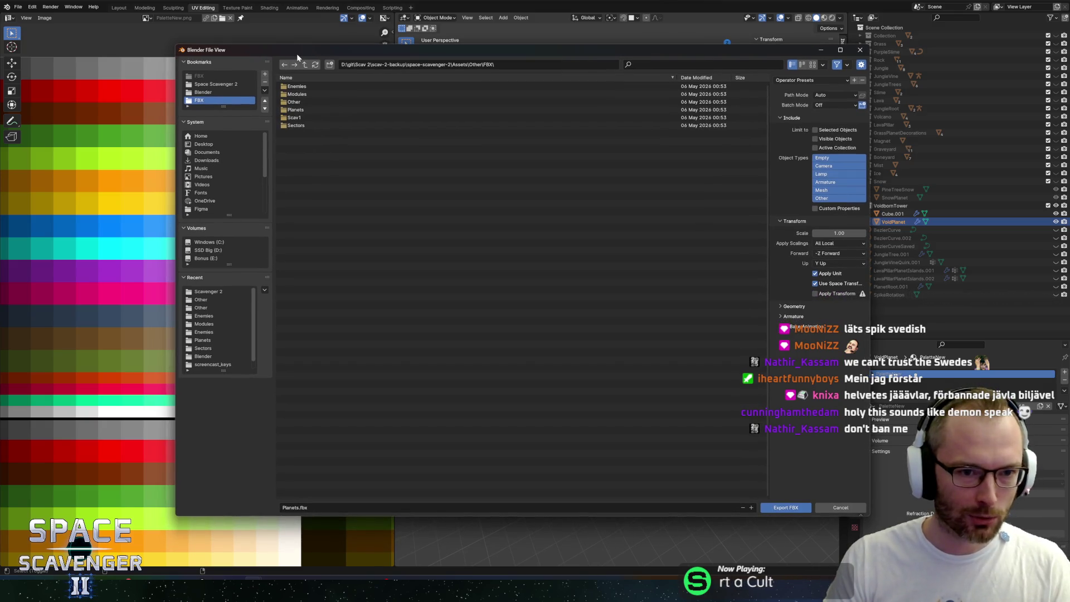
{"action": "left_click", "coordinate": [291, 111]}
{"action": "double_click", "coordinate": [291, 111]}
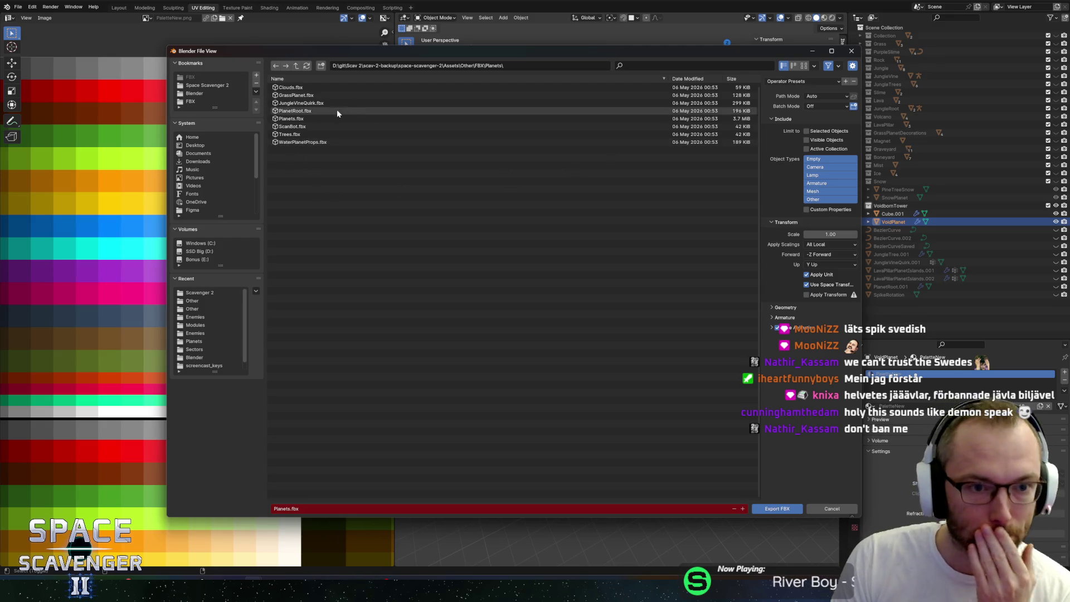
{"action": "left_click", "coordinate": [337, 119]}
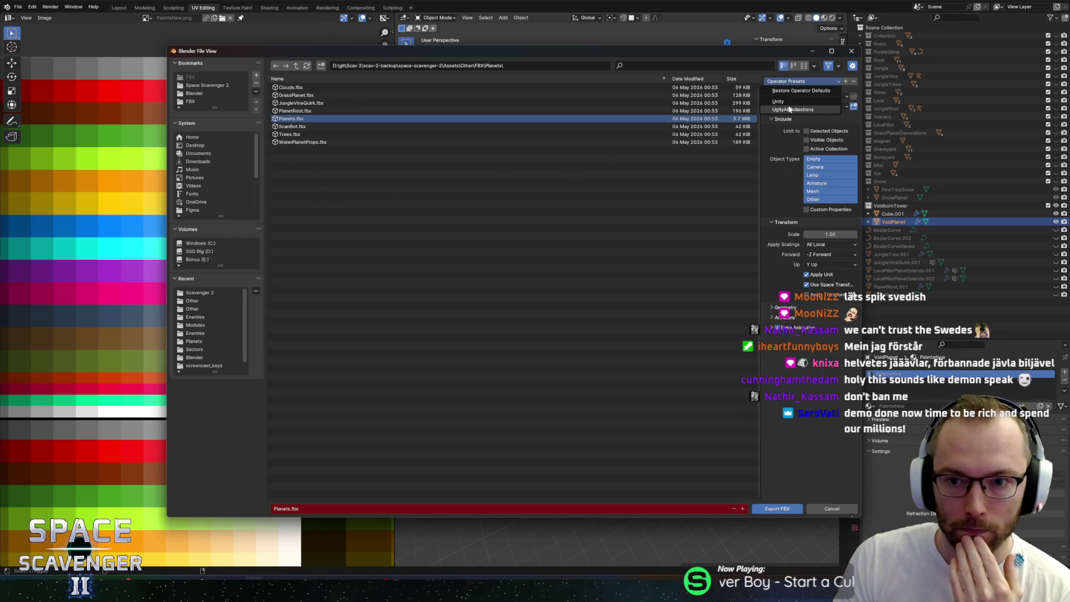
{"action": "left_click", "coordinate": [815, 167], "text": "shift"}
{"action": "left_click", "coordinate": [813, 175], "text": "shift"}
{"action": "left_click", "coordinate": [813, 199], "text": "shift"}
{"action": "left_click", "coordinate": [778, 507]}
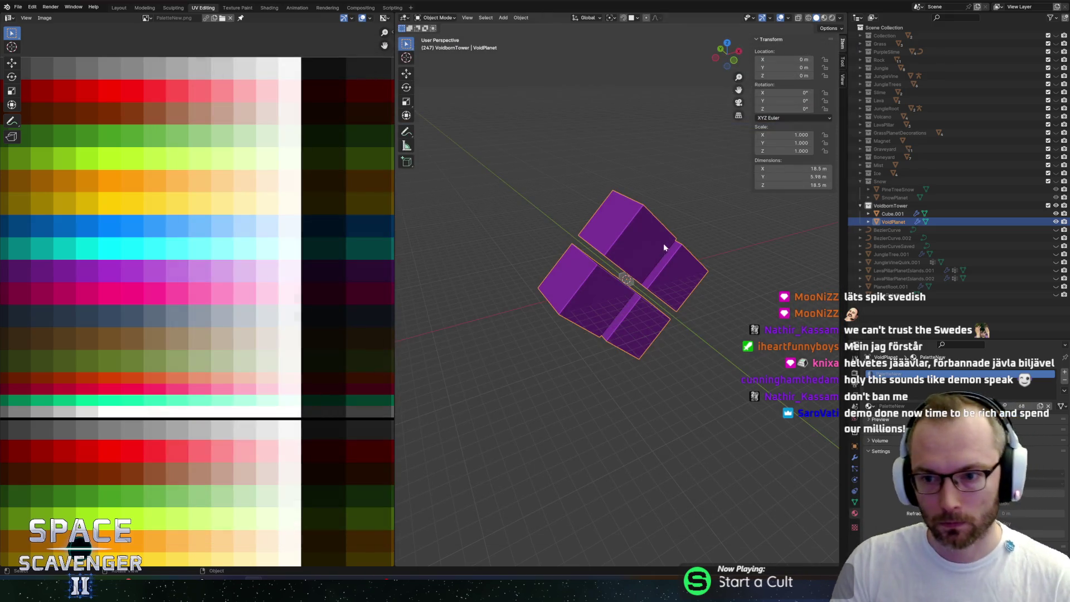
{"action": "key", "text": "alt+Tab"}
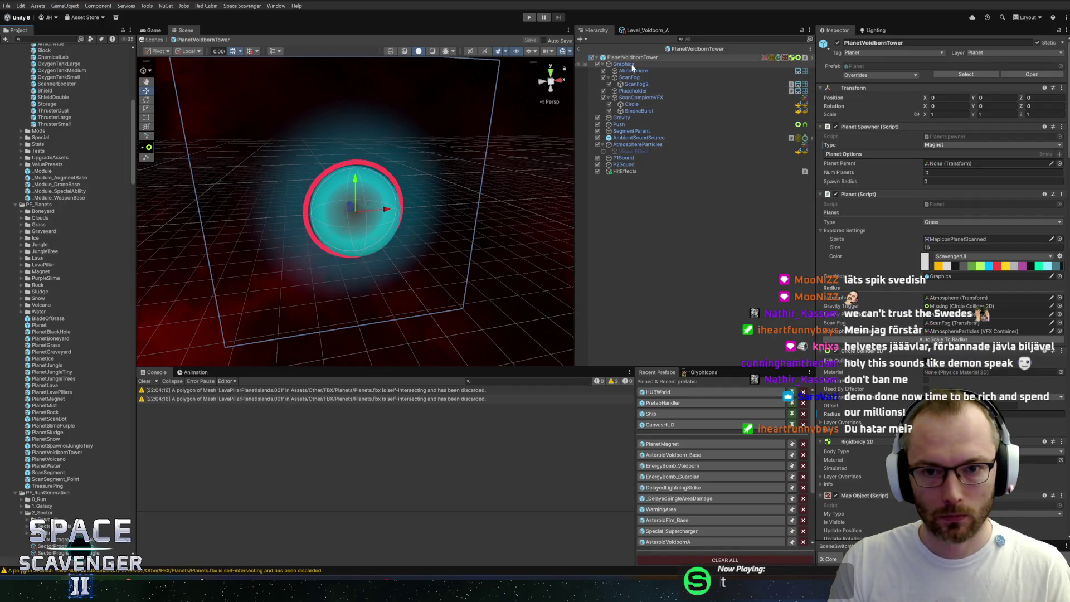
Step through the prefab's ScanFog2, Circle, ScanFog, Atmosphere and Graphics objects, then select Placeholder
{"action": "left_click", "coordinate": [645, 84]}
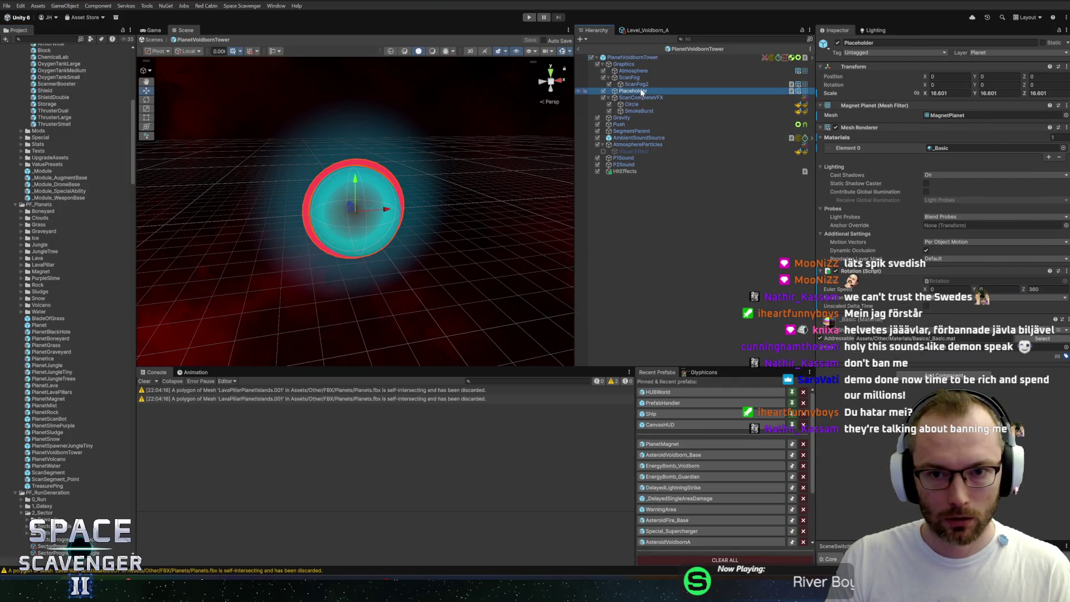
{"action": "left_click", "coordinate": [636, 105]}
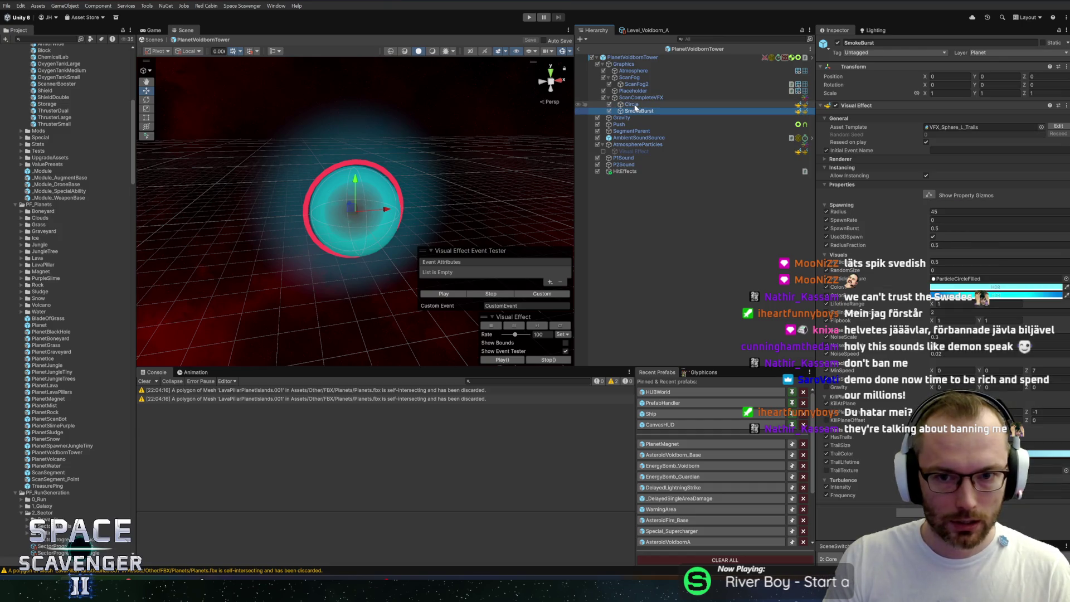
{"action": "left_click", "coordinate": [636, 78]}
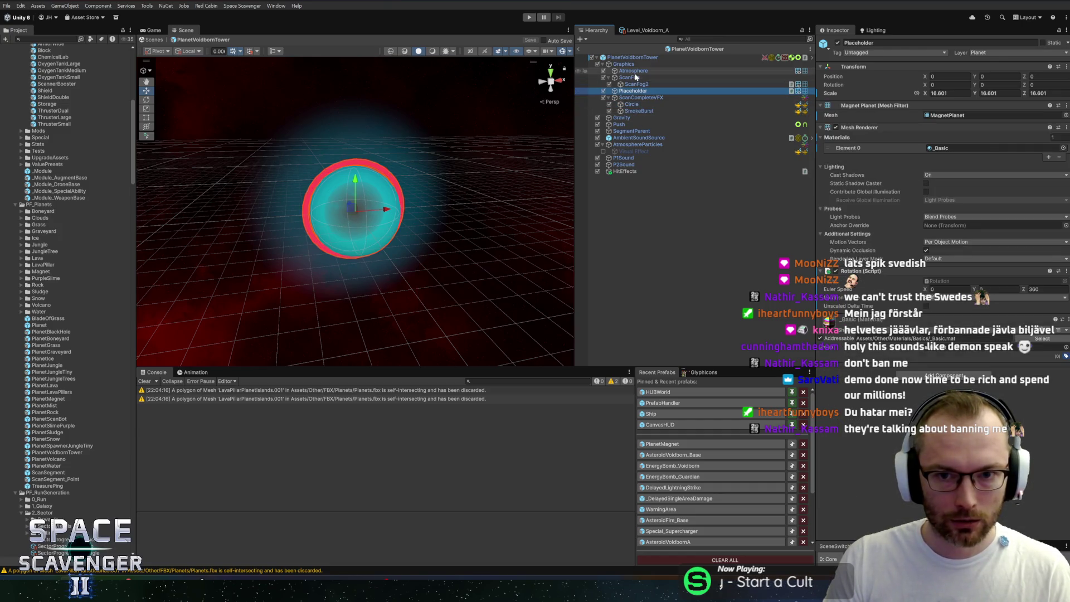
{"action": "left_click", "coordinate": [646, 71]}
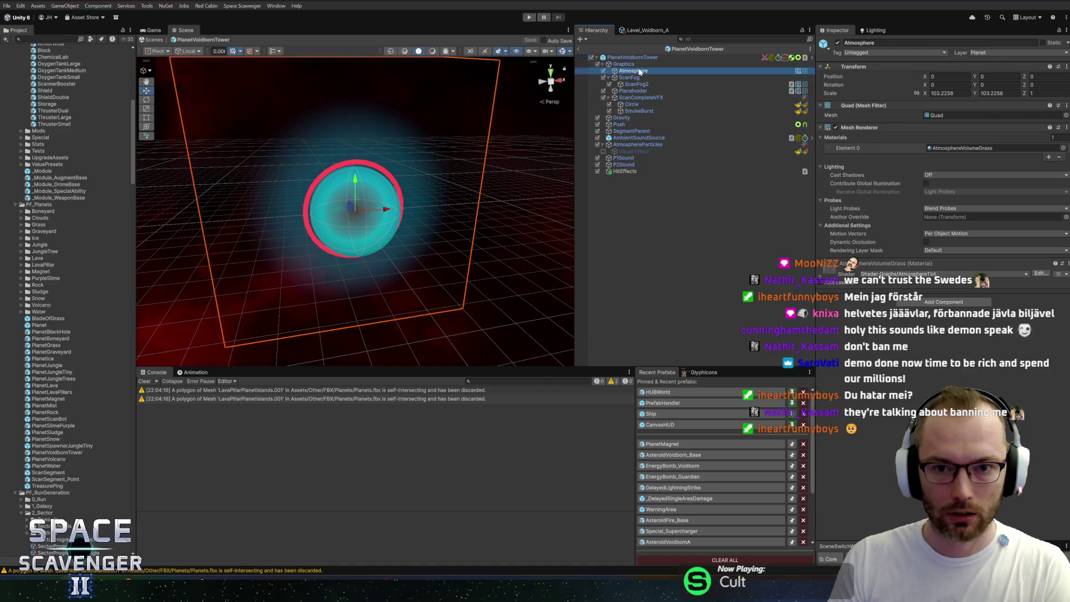
{"action": "left_click", "coordinate": [646, 64]}
{"action": "key", "text": "Down"}
{"action": "key", "text": "Down"}
{"action": "key", "text": "Down"}
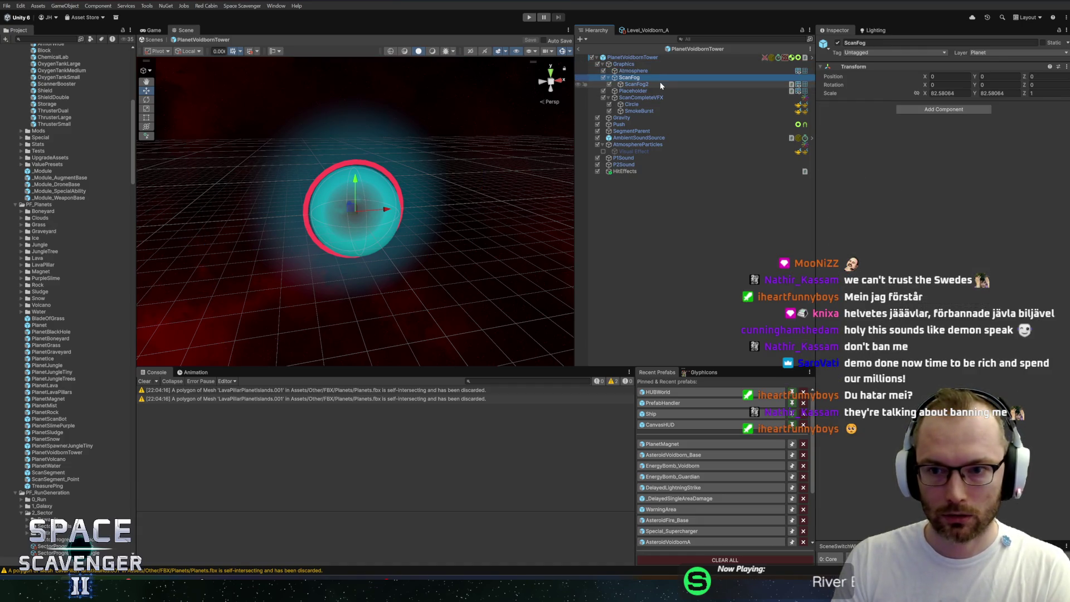
{"action": "key", "text": "Down"}
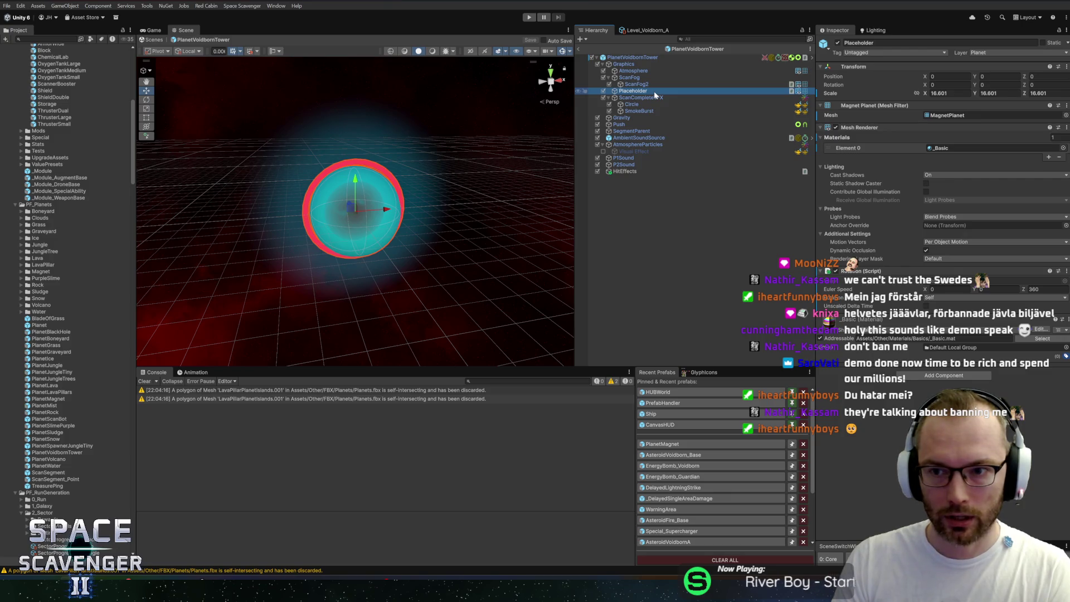
Search the mesh picker for 'voidbor', then close it without choosing and check the Blender model
{"action": "left_click", "coordinate": [1065, 116]}
{"action": "type", "text": "void"}
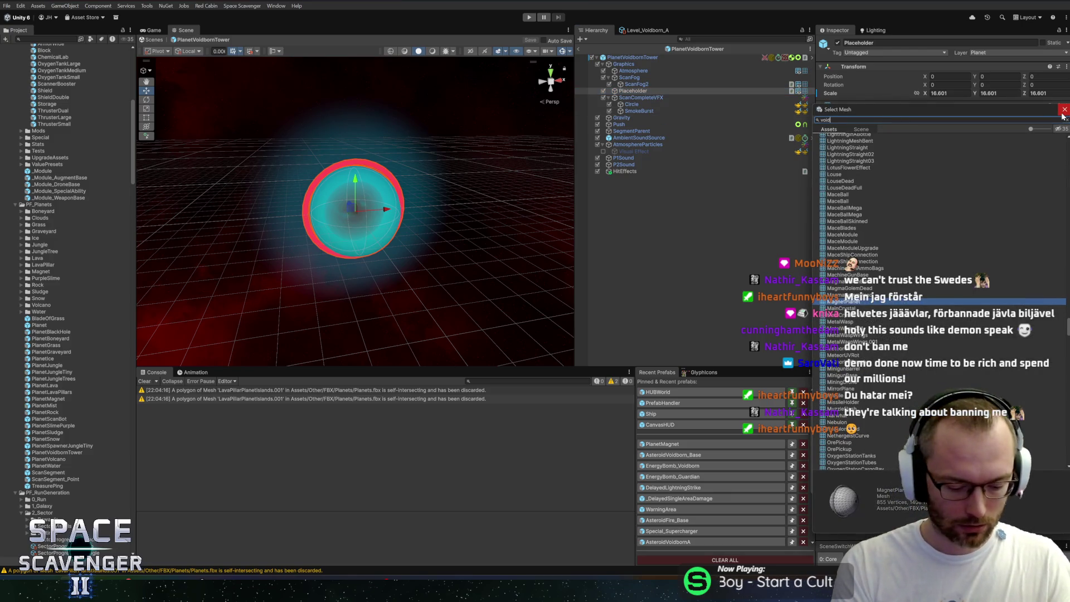
{"action": "type", "text": "born"}
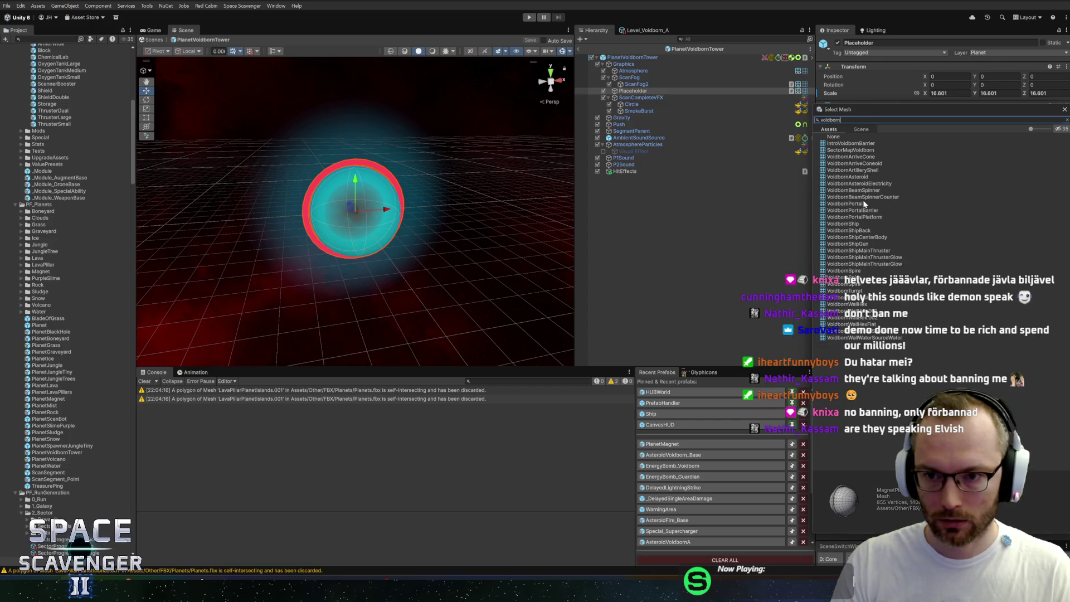
{"action": "key", "text": "alt+Tab"}
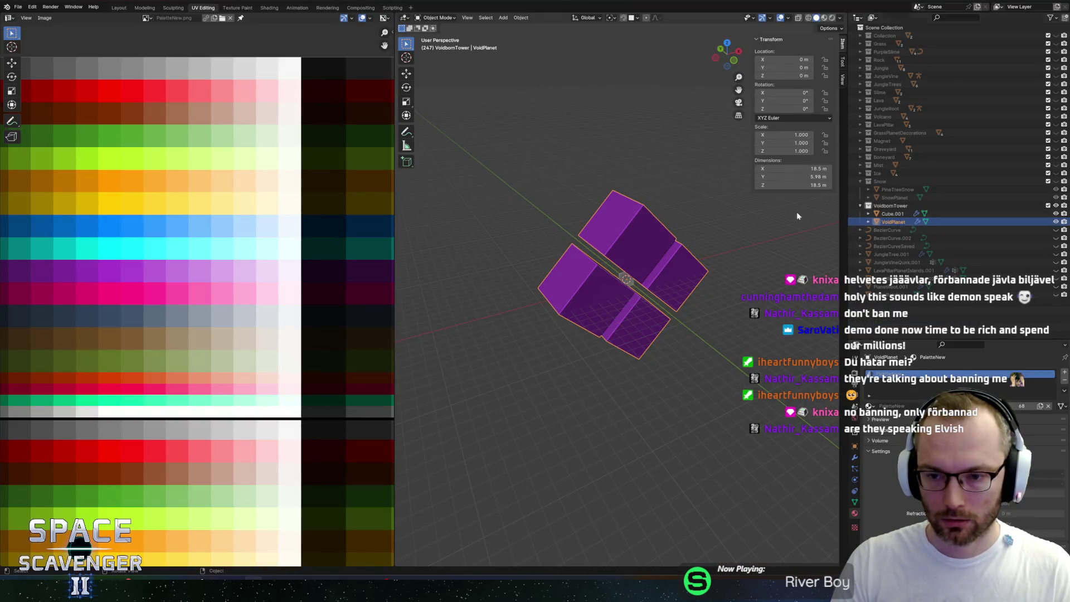
{"action": "key", "text": "alt+Tab"}
Assign the VoidPlanet mesh to the Placeholder's Mesh Filter
{"action": "left_click", "coordinate": [1066, 115]}
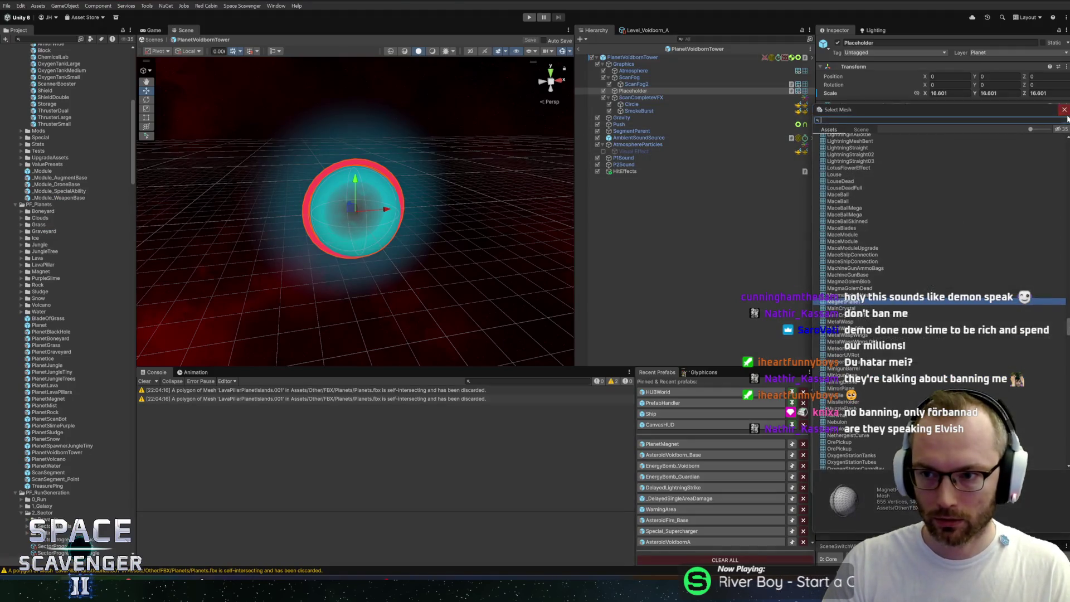
{"action": "type", "text": "voidplanet"}
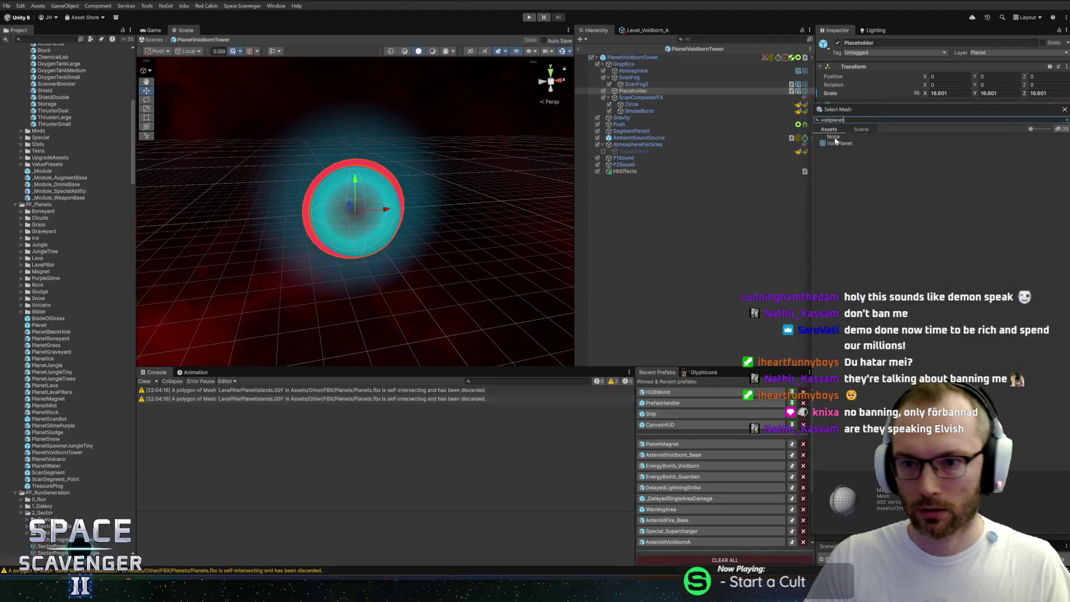
{"action": "key", "text": "Down"}
{"action": "key", "text": "Return"}
{"action": "key", "text": "alt+Tab"}
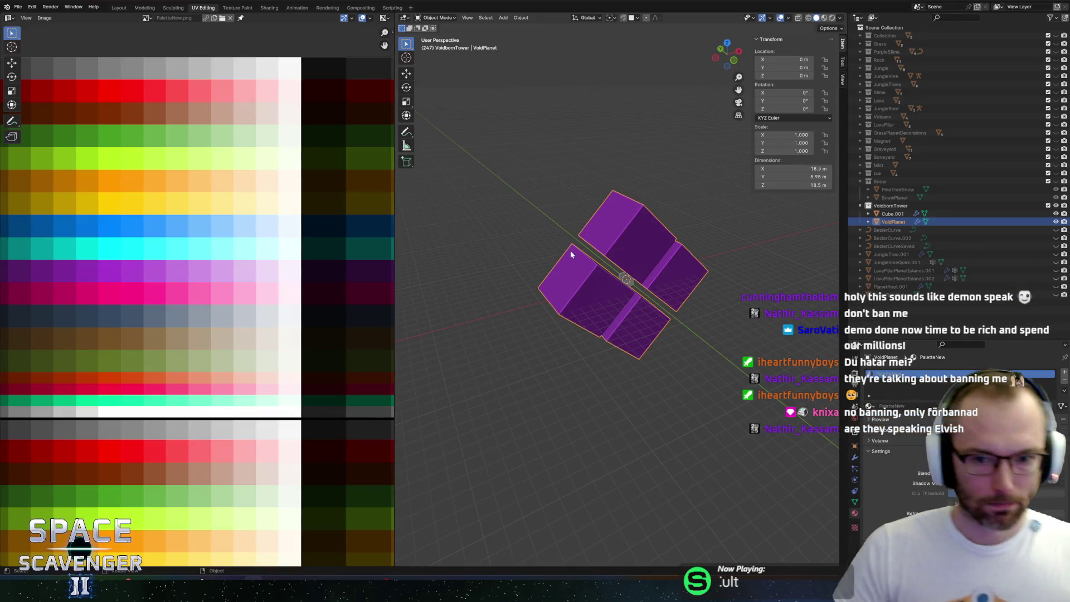
In front view and Edit Mode, scale the VoidPlanet mesh down to 0.376 around its origin
{"action": "key", "text": "KP_1"}
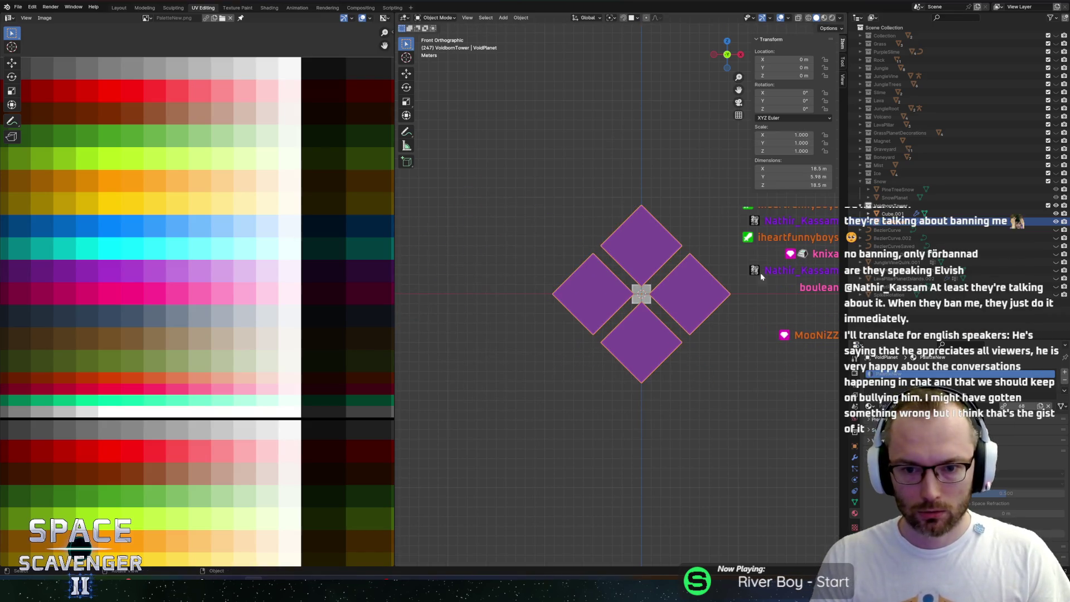
{"action": "key", "text": "Tab"}
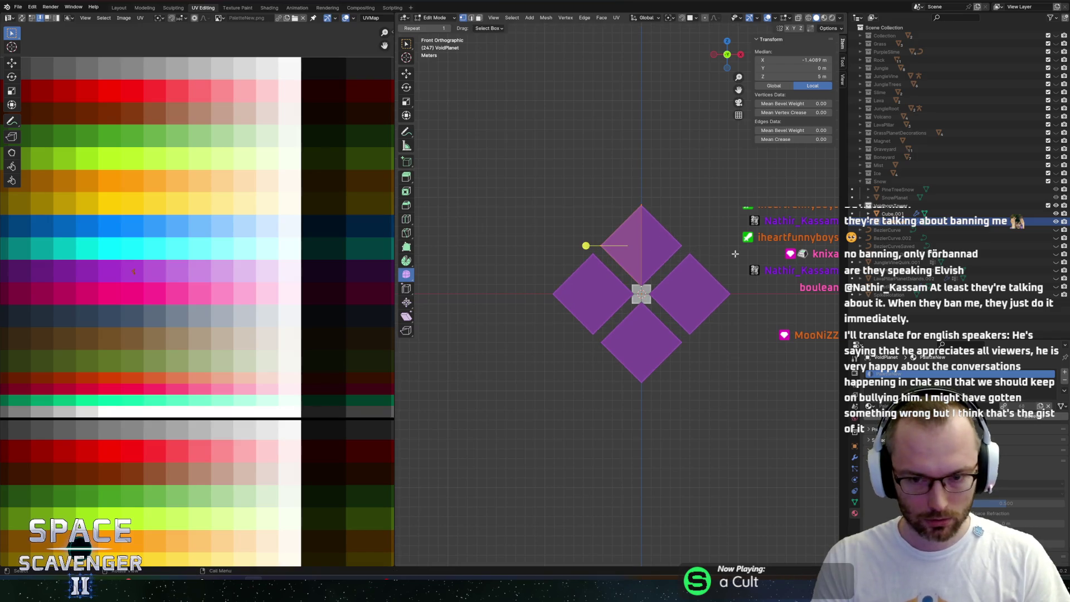
{"action": "key", "text": "period"}
{"action": "left_click", "coordinate": [797, 261]}
{"action": "key", "text": "s"}
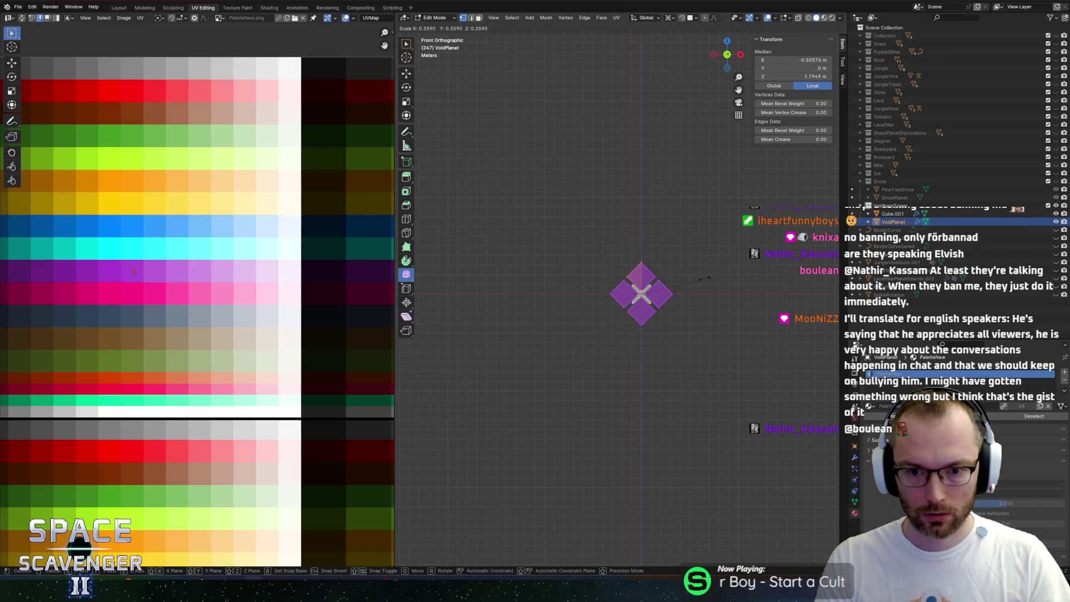
{"action": "left_click", "coordinate": [708, 278]}
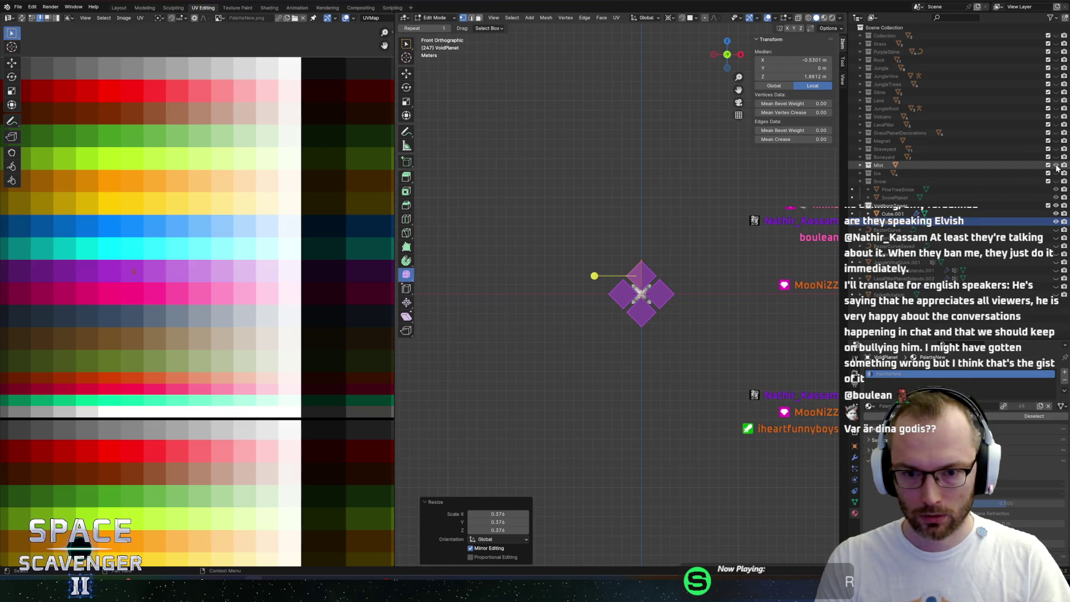
Temporarily show the Graveyard collection and a dead tree to compare sizes, then hide them again
{"action": "scroll", "coordinate": [776, 238], "scroll_direction": "up", "scroll_amount": 7}
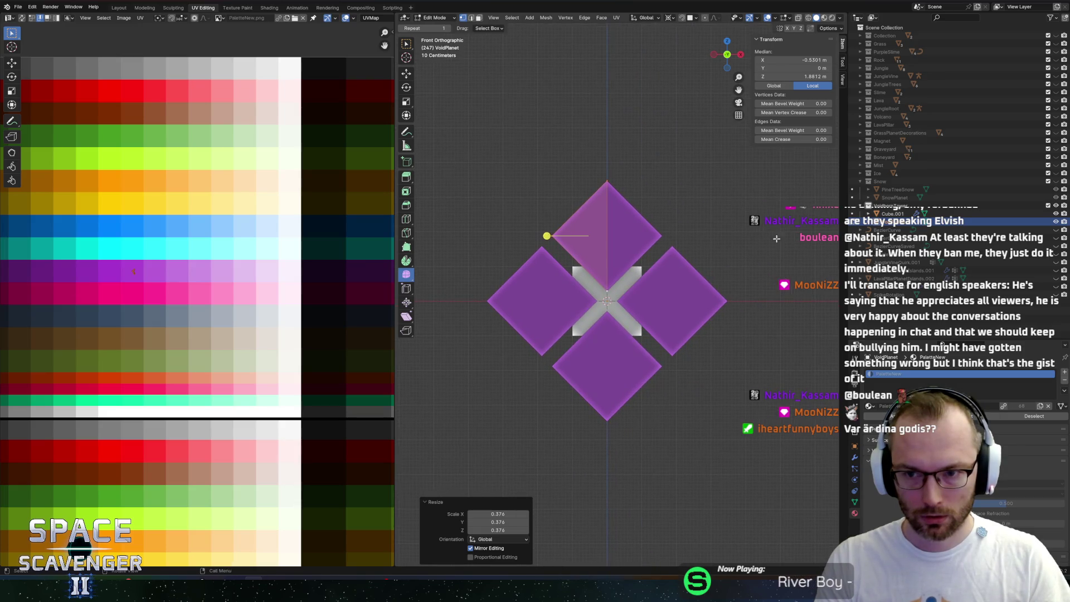
{"action": "left_click", "coordinate": [1055, 149]}
{"action": "left_click", "coordinate": [1057, 150]}
{"action": "left_click", "coordinate": [1055, 150]}
{"action": "left_click", "coordinate": [861, 149]}
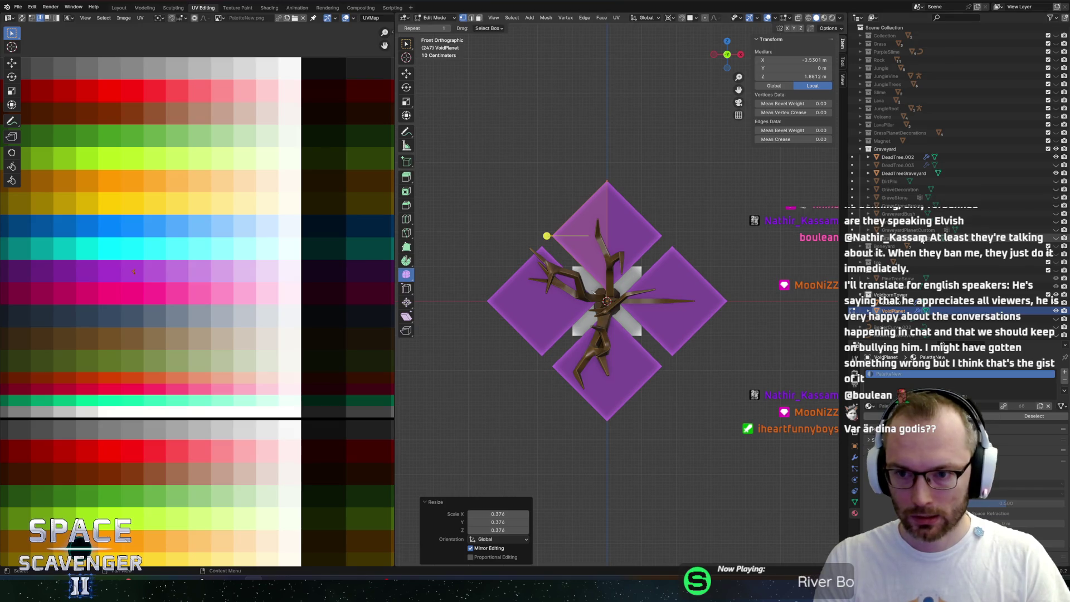
{"action": "left_click", "coordinate": [1057, 222]}
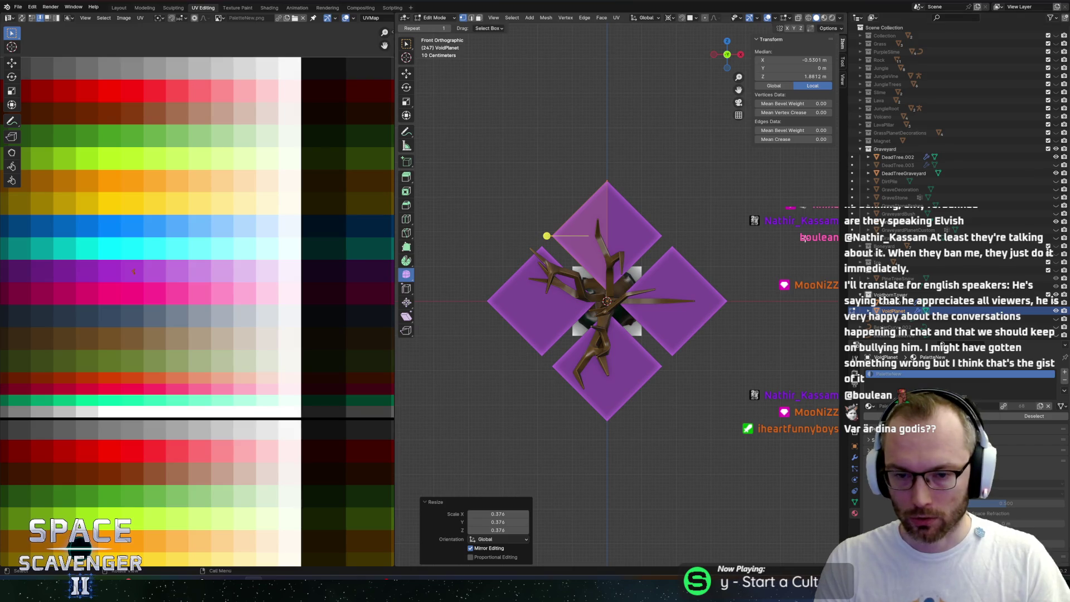
{"action": "left_click", "coordinate": [1055, 174]}
{"action": "left_click", "coordinate": [1056, 156]}
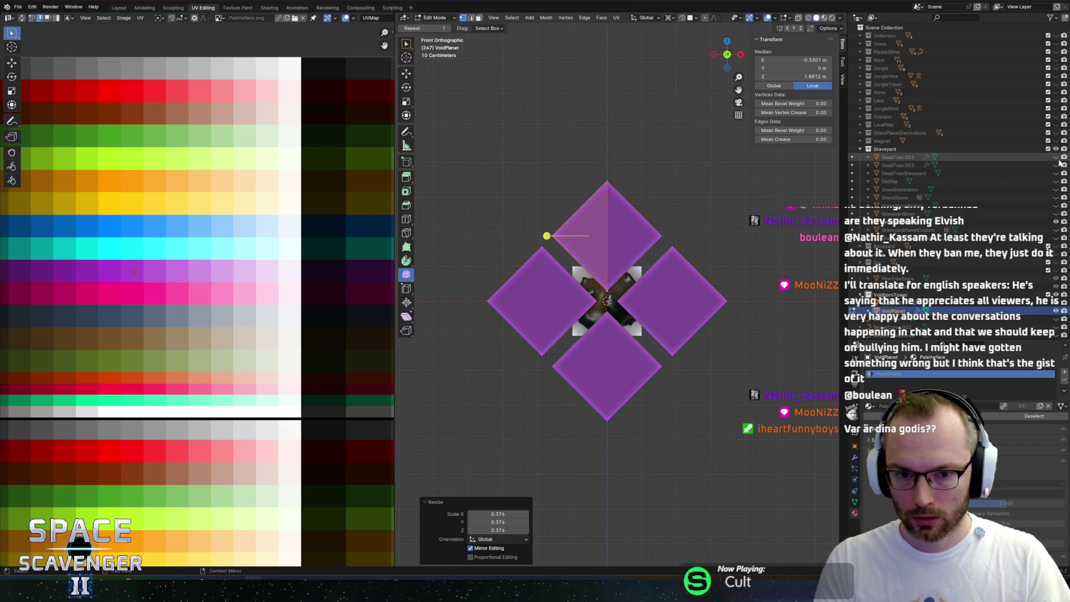
Adjust the mesh scale to 0.385 and re-export it over Planets.fbx
{"action": "key", "text": "s"}
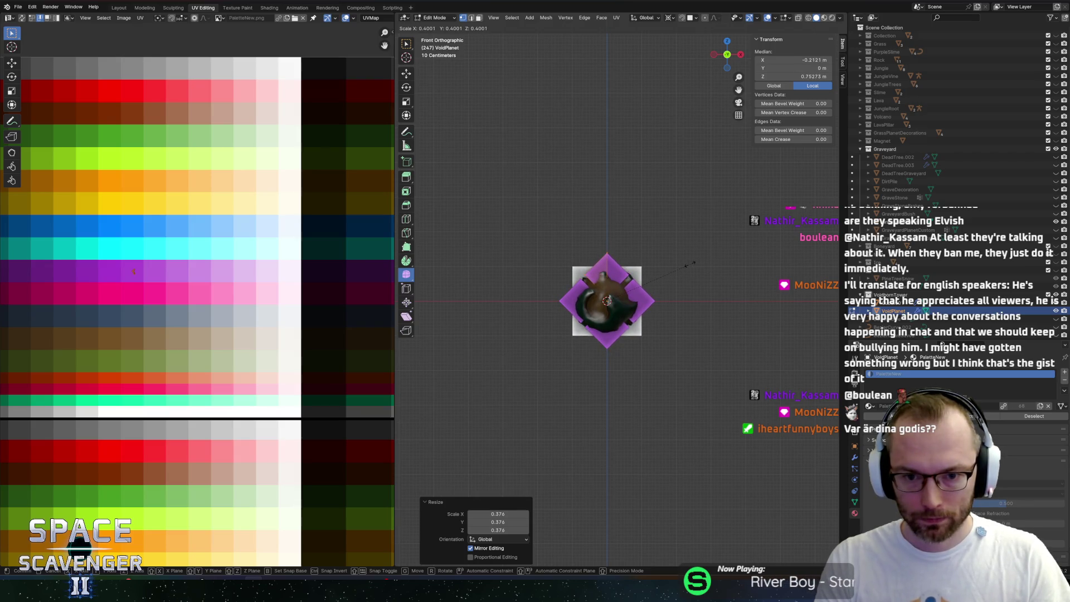
{"action": "left_click", "coordinate": [691, 263]}
{"action": "key", "text": "ctrl+shift+e"}
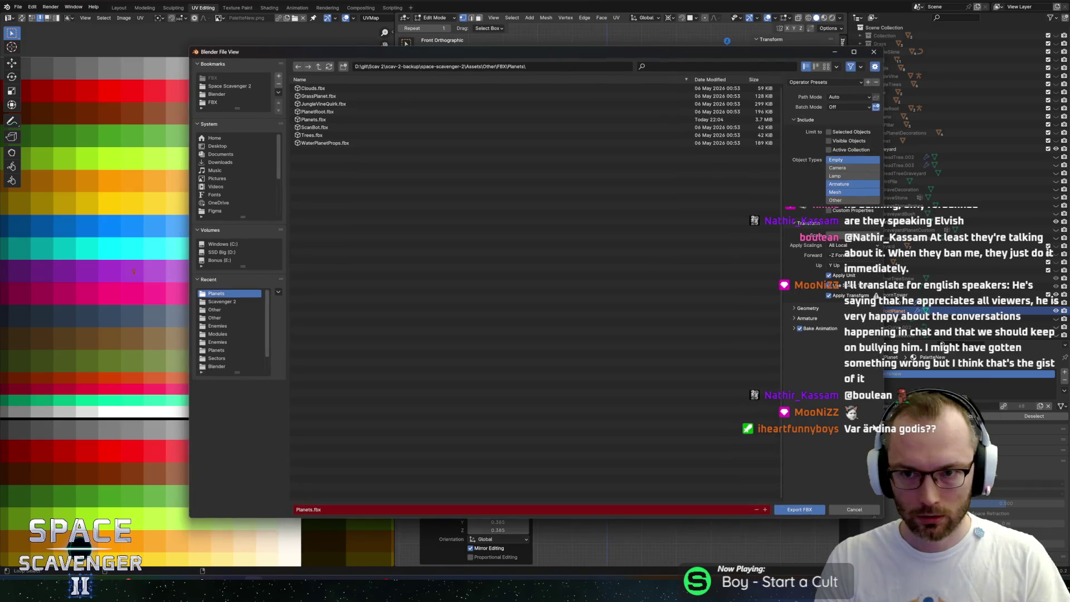
{"action": "left_click", "coordinate": [807, 511]}
{"action": "key", "text": "alt+Tab"}
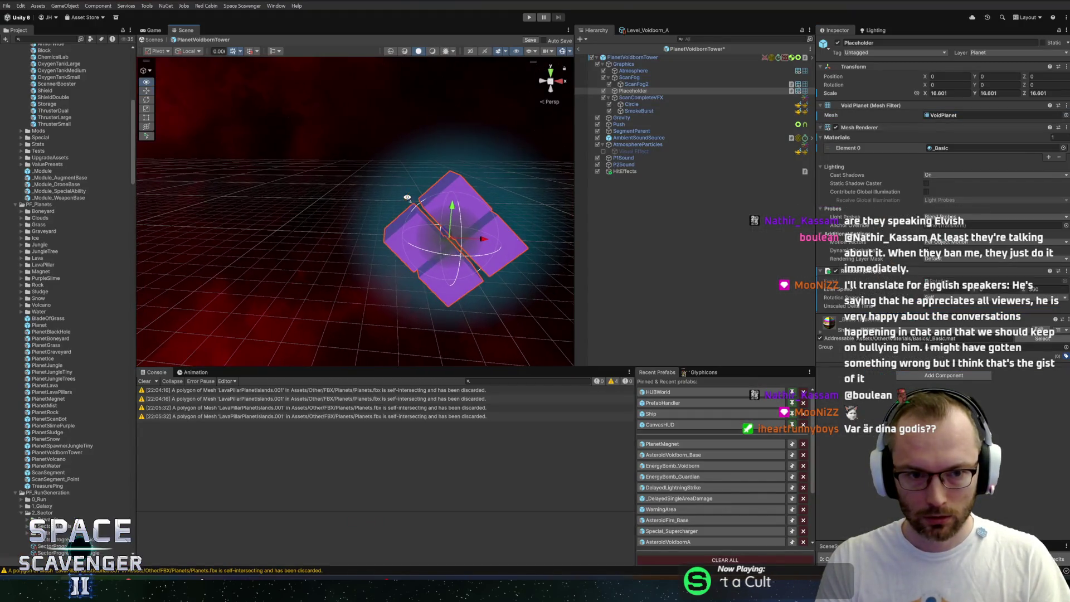
{"action": "scroll", "coordinate": [397, 177], "scroll_direction": "up", "scroll_amount": 6}
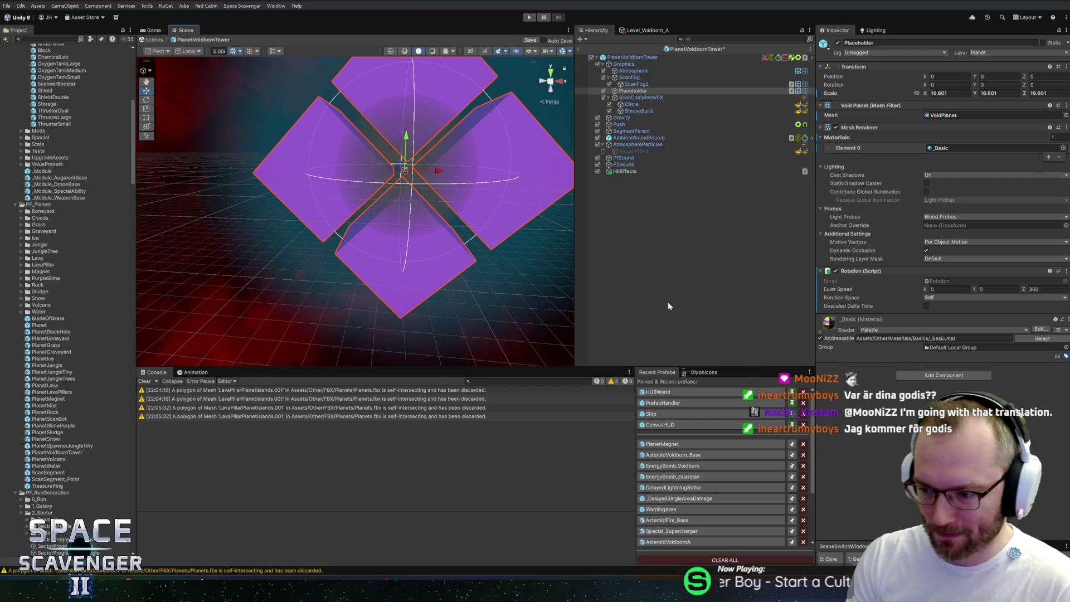
{"action": "mouse_move", "coordinate": [420, 205]}
{"action": "left_mouse_down"}
{"action": "mouse_move", "coordinate": [433, 232]}
{"action": "mouse_move", "coordinate": [398, 268]}
{"action": "mouse_move", "coordinate": [407, 251]}
{"action": "mouse_move", "coordinate": [480, 209]}
{"action": "left_mouse_up"}
Save the PlanetVoidbornTower prefab, orbit and frame the Placeholder, then deselect it
{"action": "key", "text": "ctrl+s"}
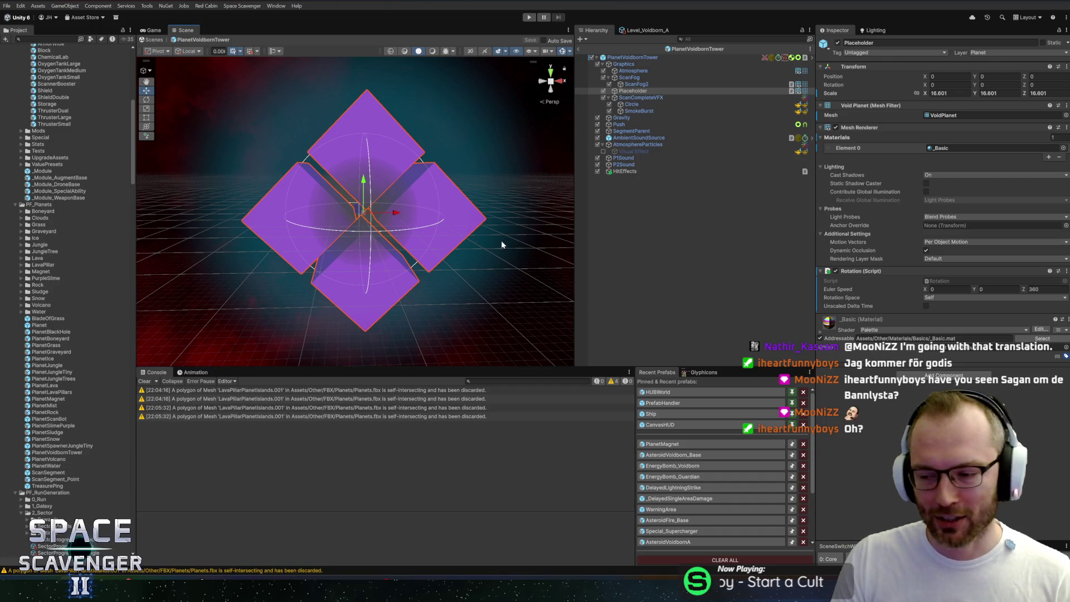
{"action": "mouse_move", "coordinate": [503, 246]}
{"action": "left_mouse_down"}
{"action": "mouse_move", "coordinate": [460, 209]}
{"action": "mouse_move", "coordinate": [425, 237]}
{"action": "mouse_move", "coordinate": [483, 236]}
{"action": "mouse_move", "coordinate": [447, 222]}
{"action": "mouse_move", "coordinate": [461, 212]}
{"action": "mouse_move", "coordinate": [553, 221]}
{"action": "mouse_move", "coordinate": [447, 210]}
{"action": "mouse_move", "coordinate": [461, 205]}
{"action": "left_mouse_up"}
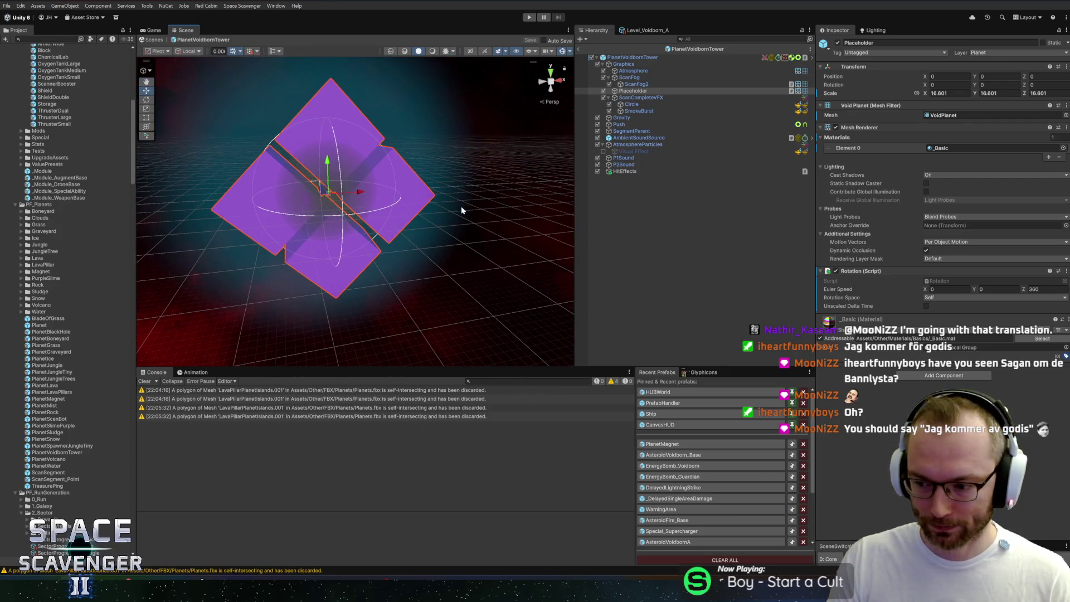
{"action": "scroll", "coordinate": [468, 212], "scroll_direction": "up", "scroll_amount": 1}
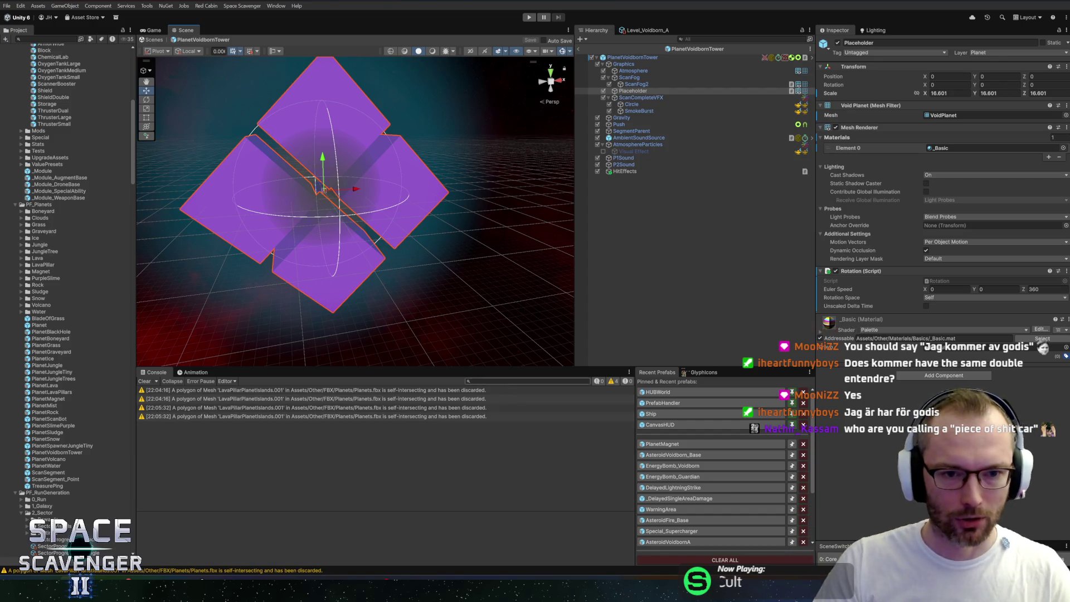
{"action": "scroll", "coordinate": [401, 246], "scroll_direction": "down", "scroll_amount": 3}
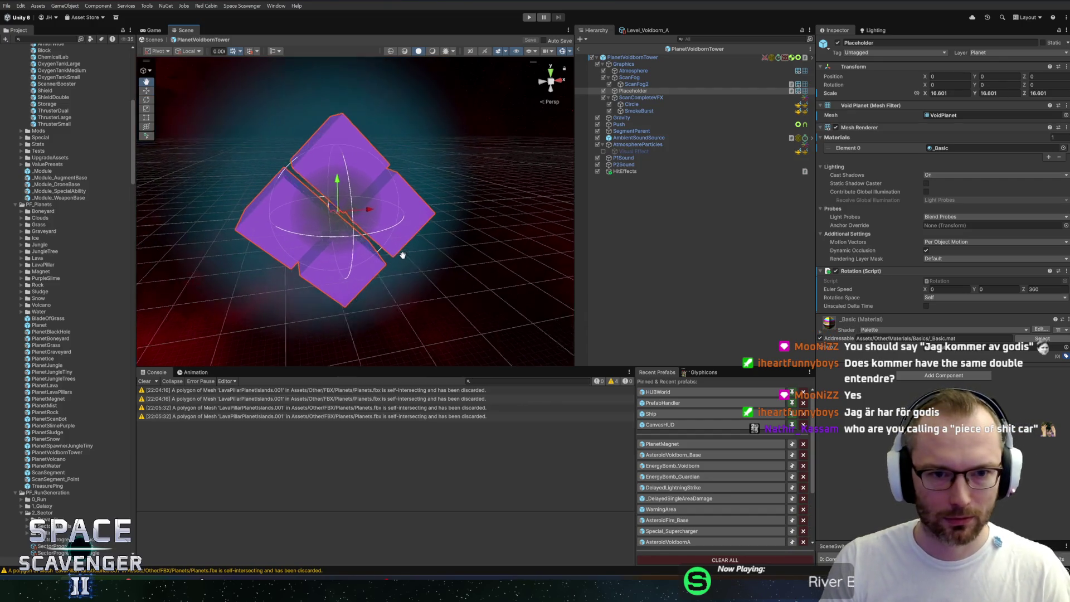
{"action": "key", "text": "f"}
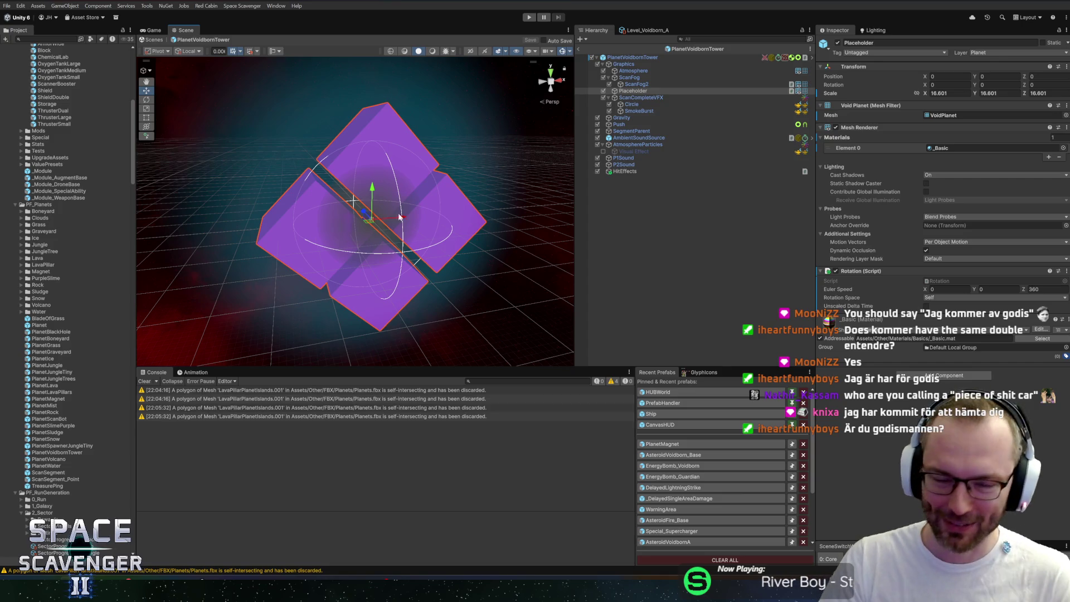
{"action": "left_click", "coordinate": [581, 49]}
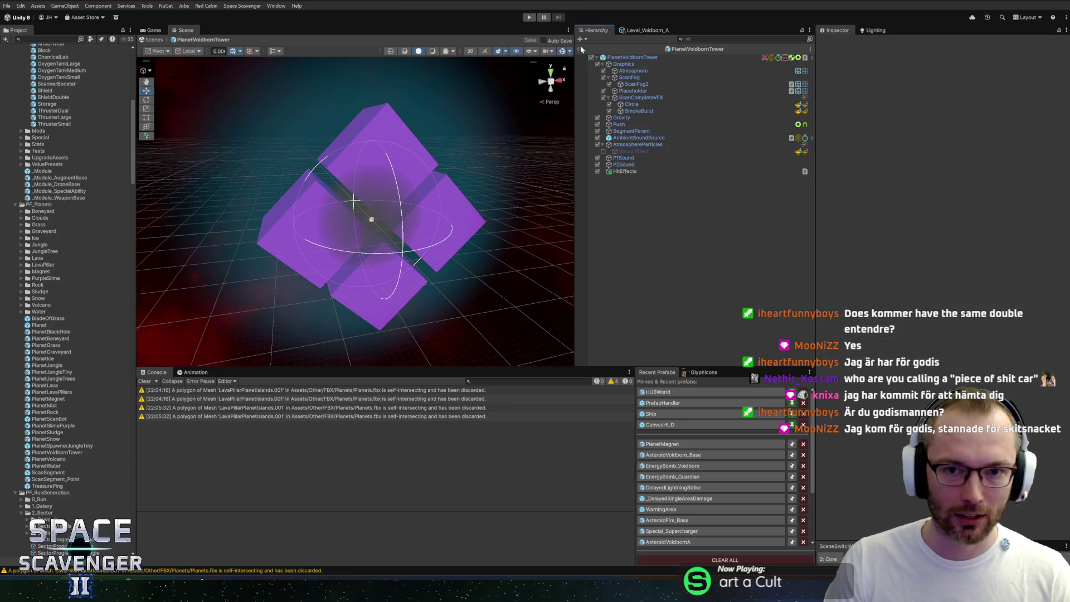
Exit Prefab Mode, start Play mode and maximize the Game view
{"action": "left_click", "coordinate": [580, 49]}
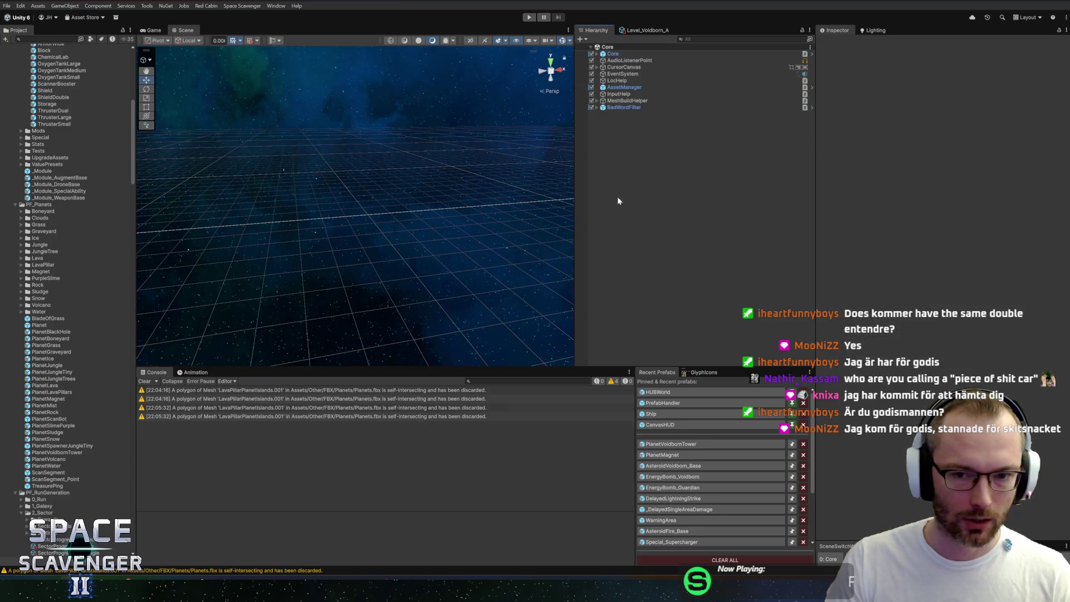
{"action": "left_click", "coordinate": [529, 18]}
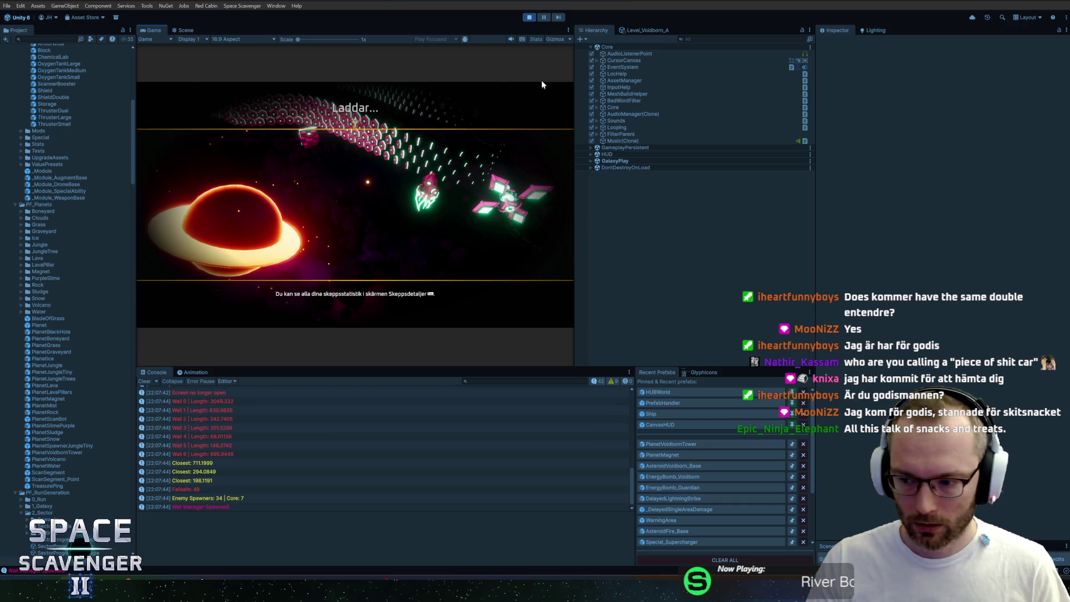
{"action": "double_click", "coordinate": [158, 31]}
Fly the ship across the Voidborn map, briefly picking up and dropping a spare part
{"action": "key", "text": "w"}
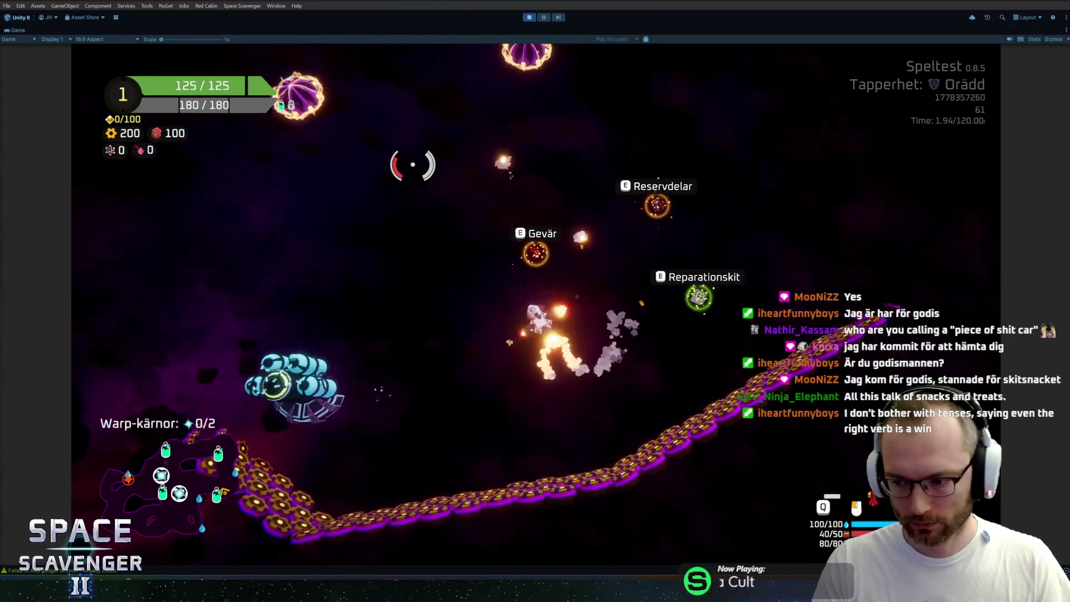
{"action": "key", "text": "e"}
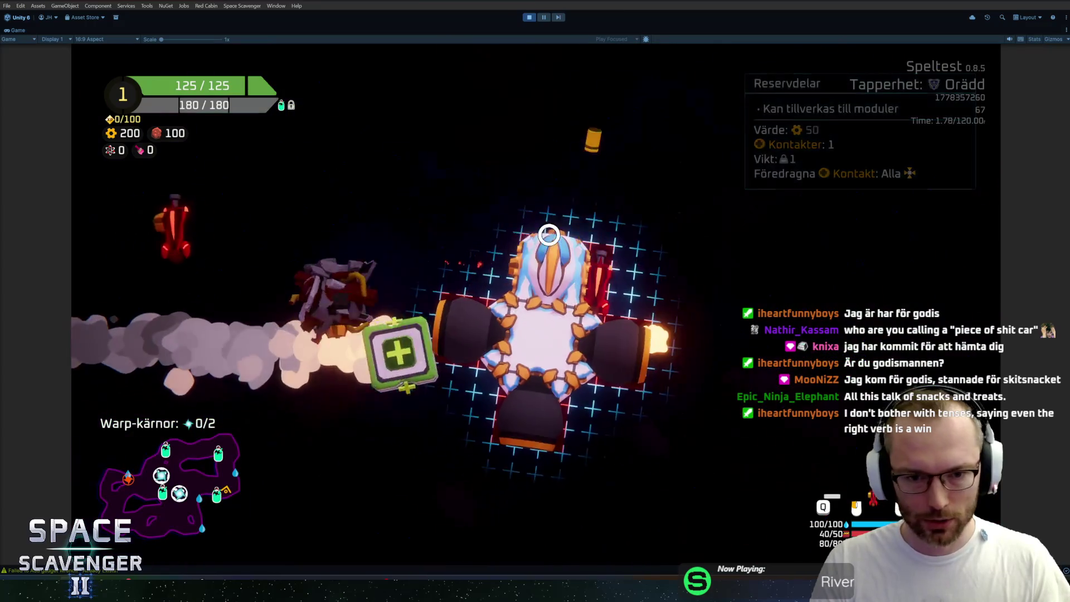
{"action": "key", "text": "Escape"}
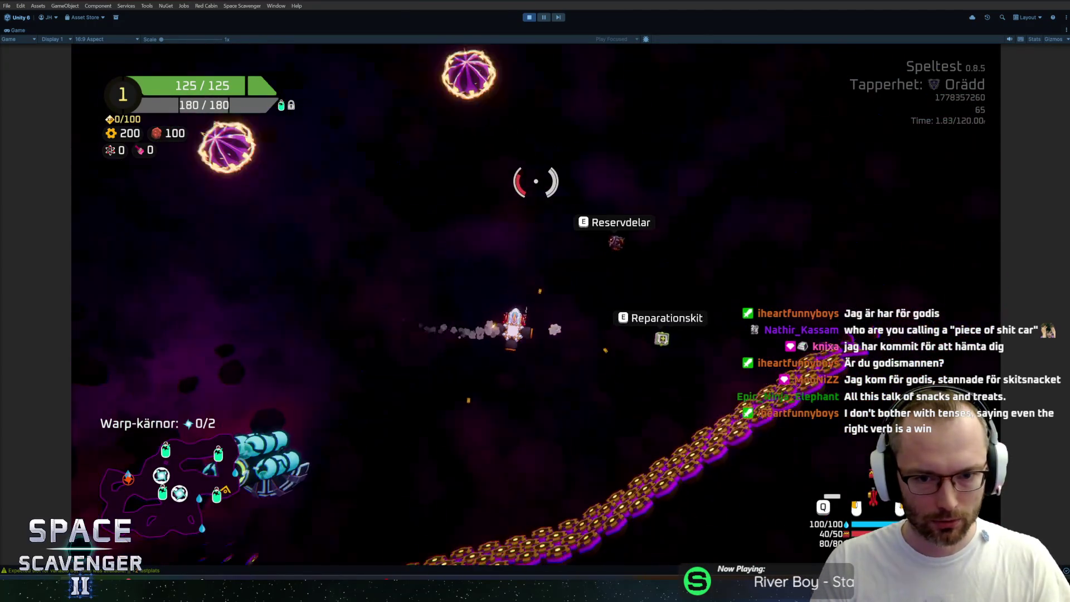
{"action": "key", "text": "w"}
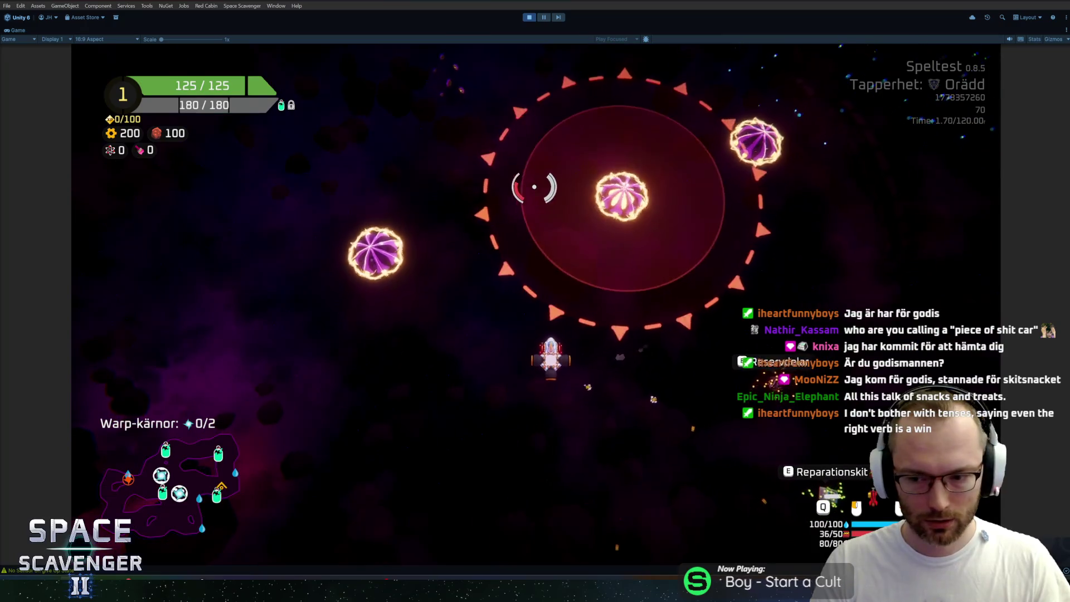
{"action": "key", "text": "d"}
{"action": "key", "text": "d"}
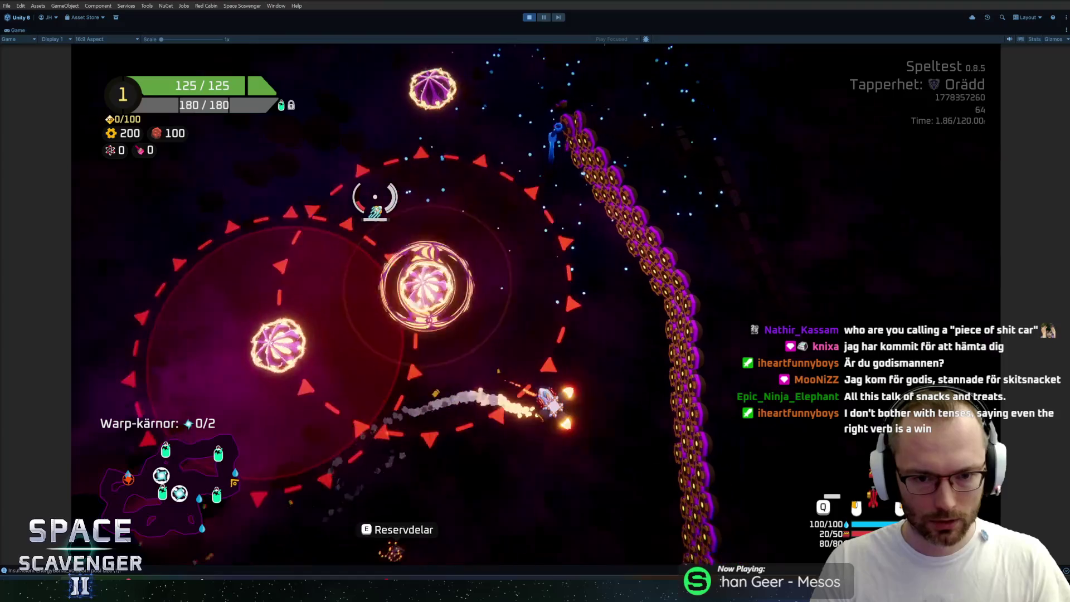
{"action": "key", "text": "d"}
{"action": "key", "text": "d"}
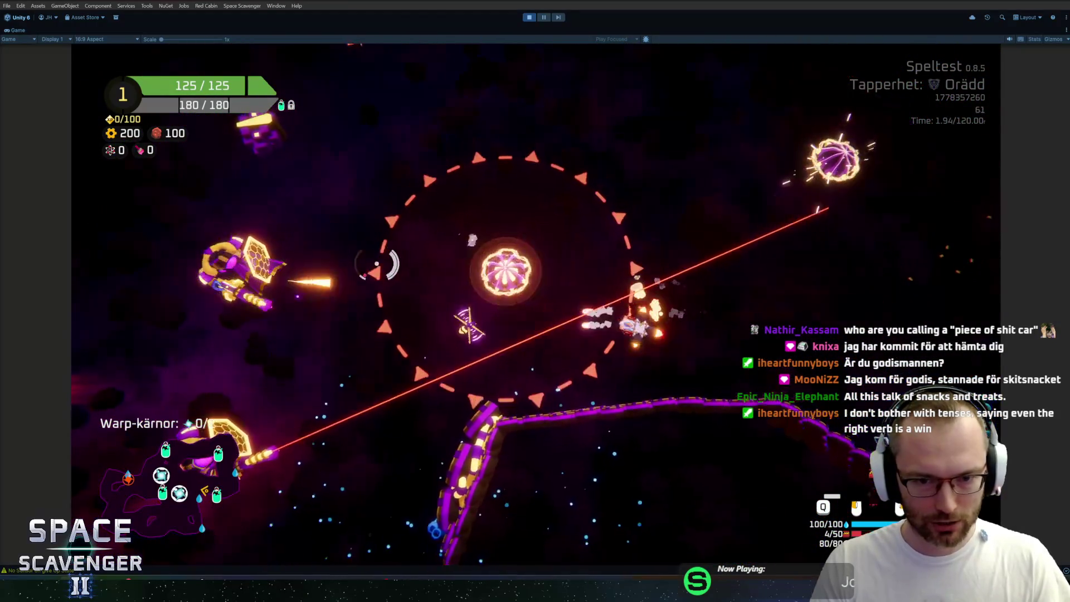
Visit the oxygen station and take its 60 ore reward
{"action": "key", "text": "d"}
{"action": "key", "text": "e"}
{"action": "key", "text": "d"}
{"action": "key", "text": "d"}
{"action": "key", "text": "e"}
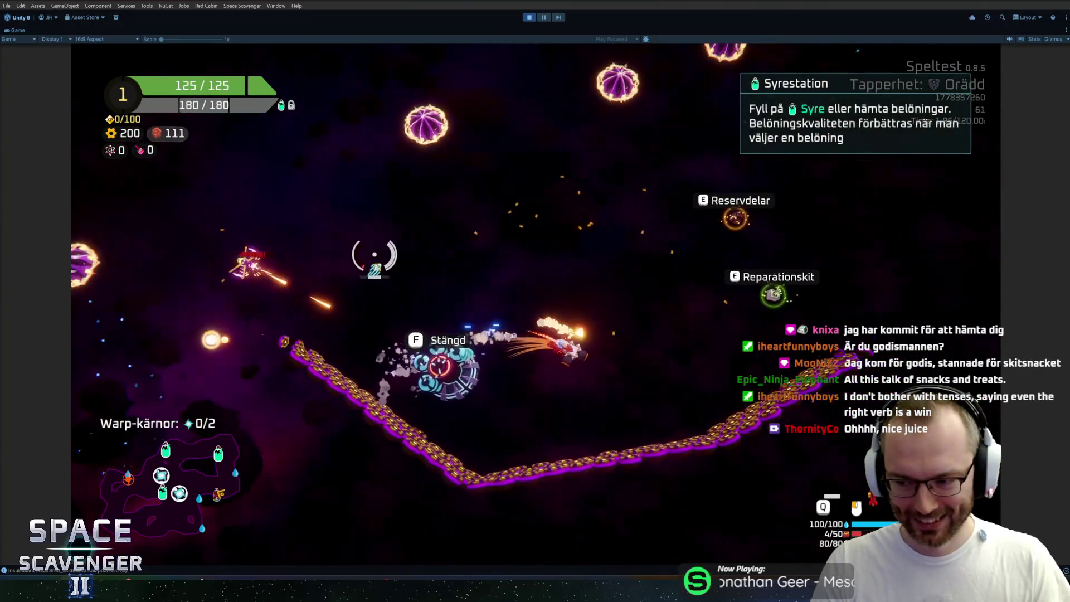
Fly around the large orb and through the sector, fighting the surrounding enemies
{"action": "key", "text": "d"}
{"action": "key", "text": "w"}
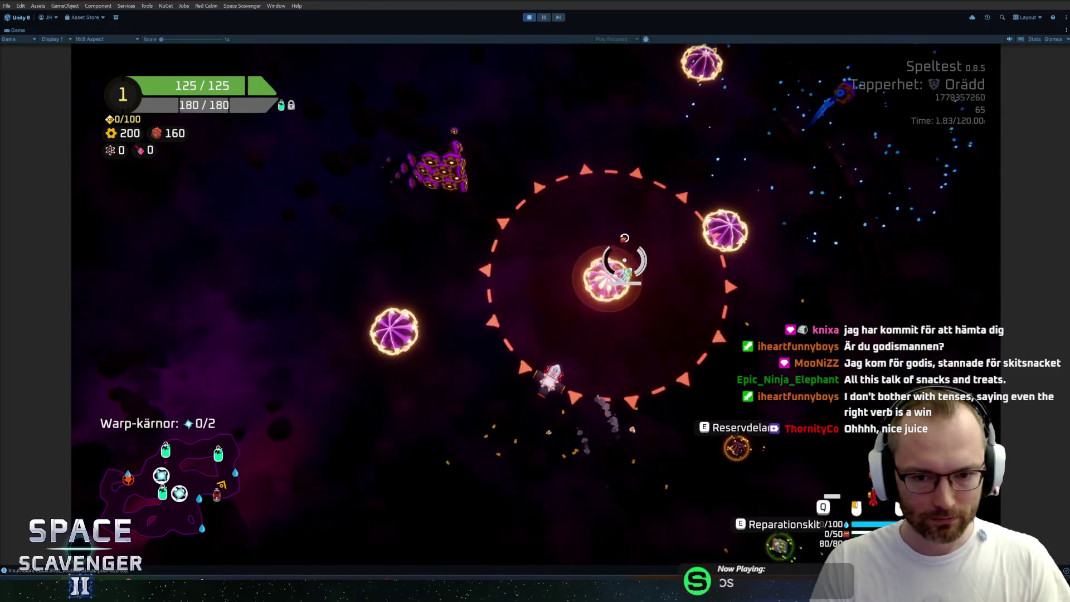
{"action": "key", "text": "s"}
{"action": "key", "text": "w"}
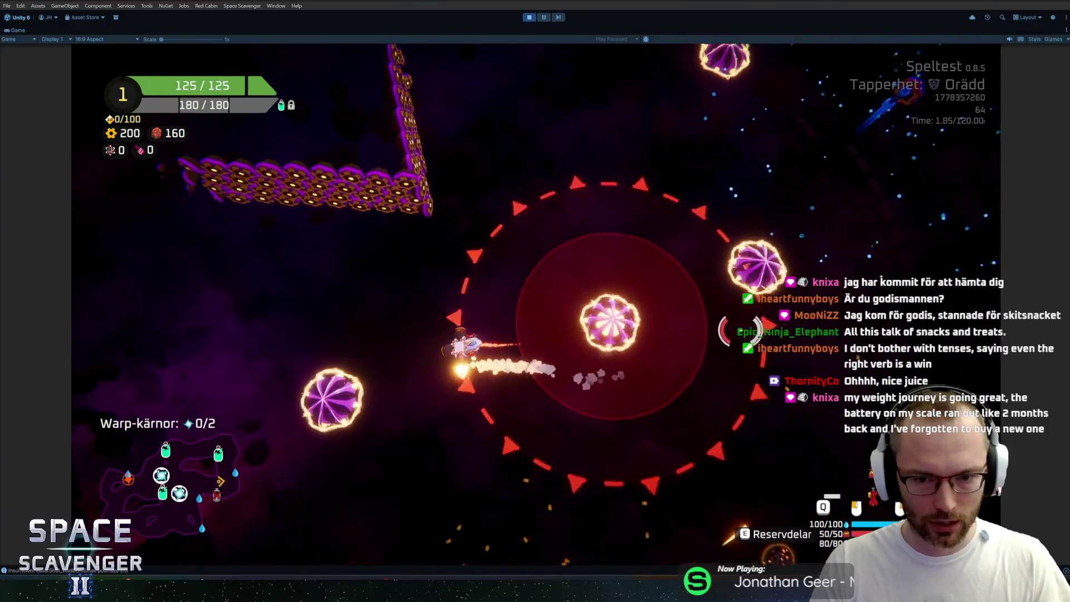
{"action": "key", "text": "d"}
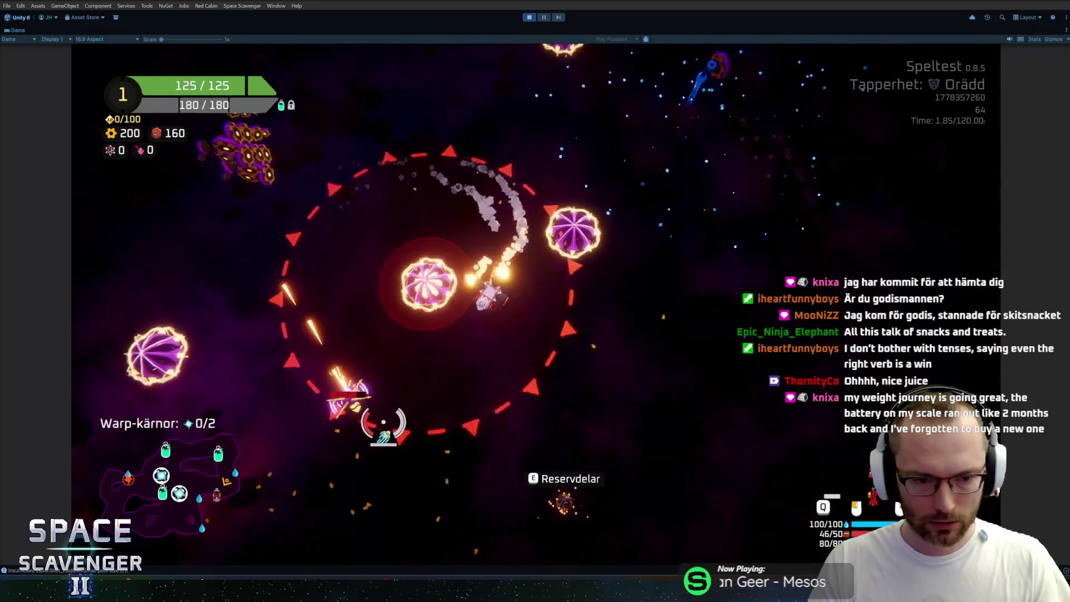
{"action": "key", "text": "s"}
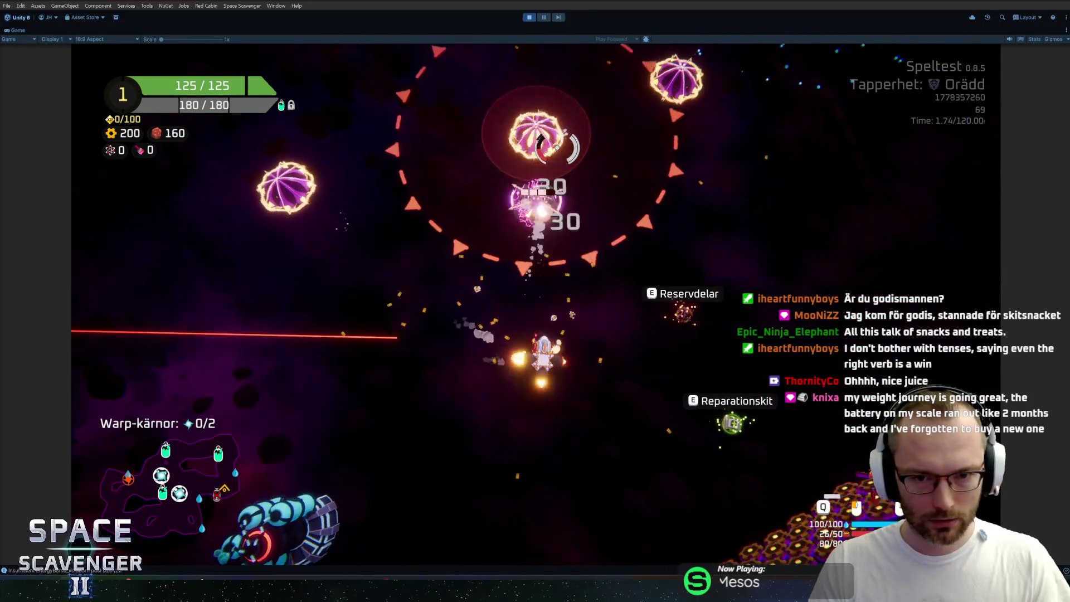
{"action": "key", "text": "a"}
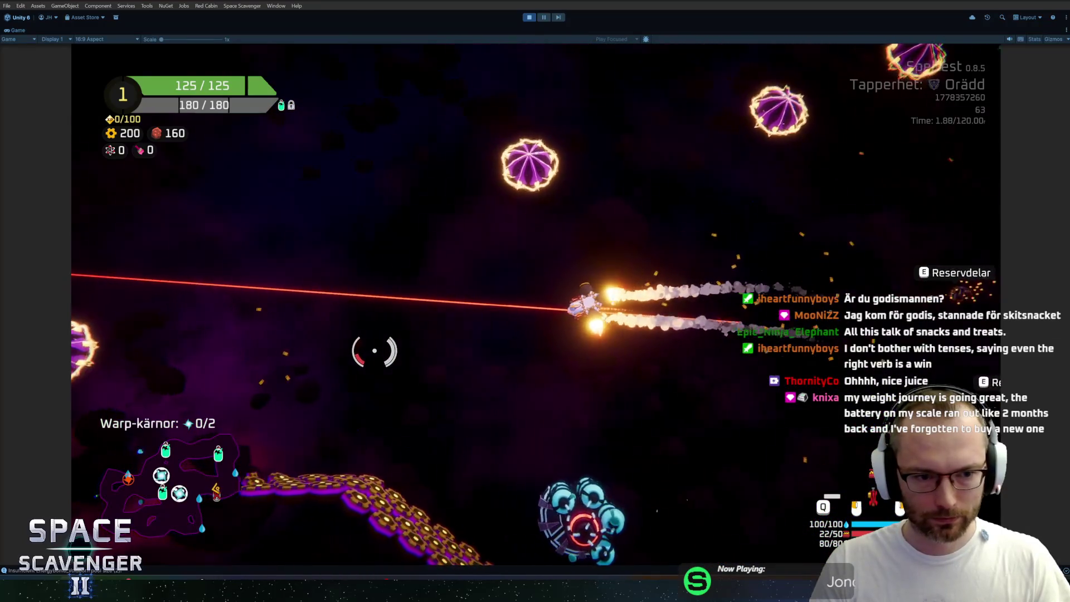
{"action": "key", "text": "a"}
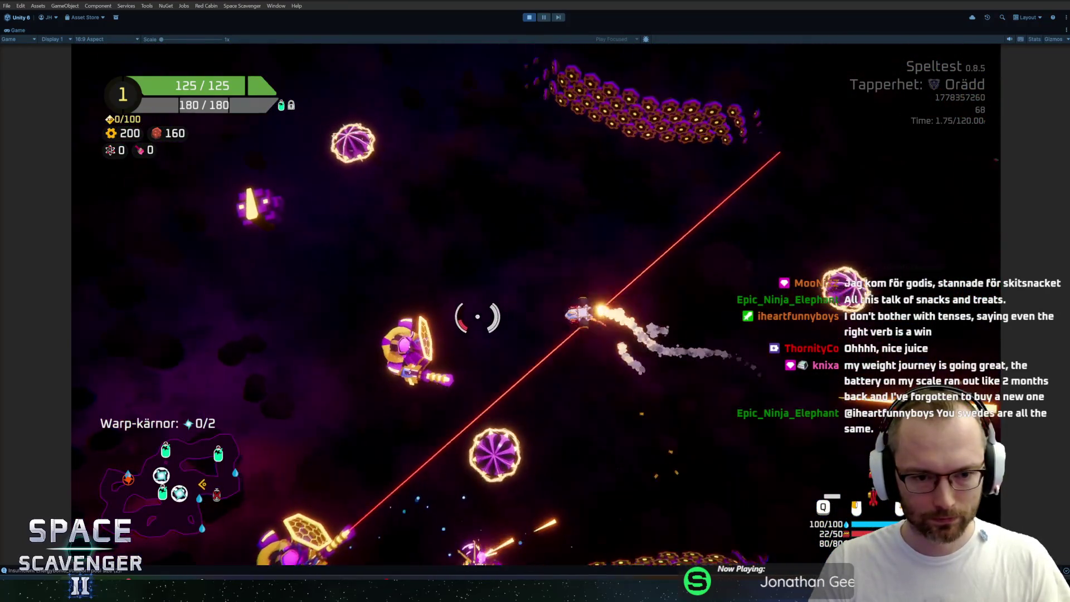
{"action": "key", "text": "a"}
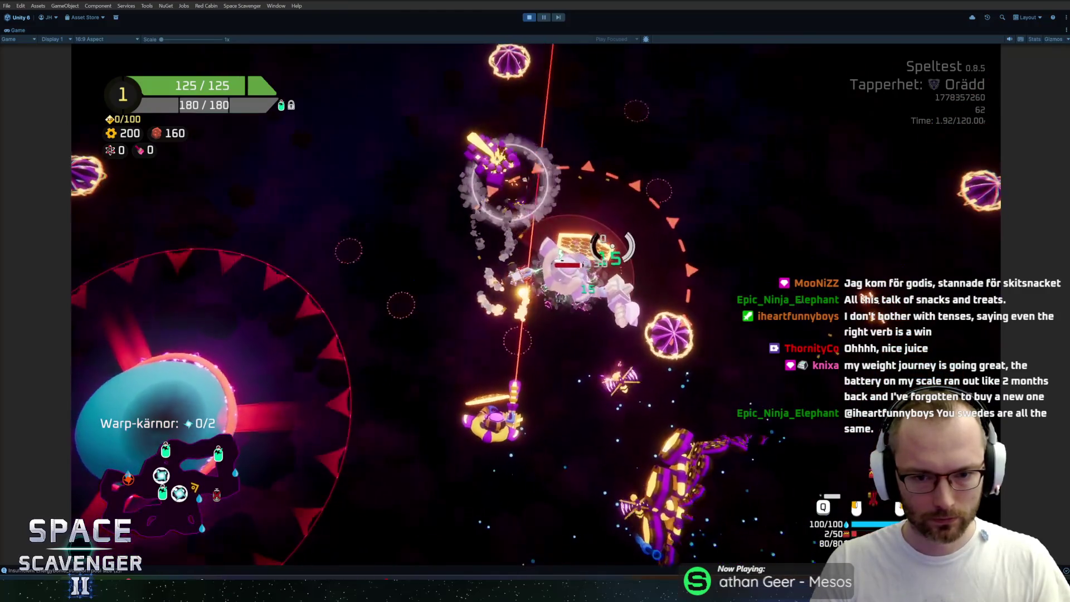
{"action": "key", "text": "a"}
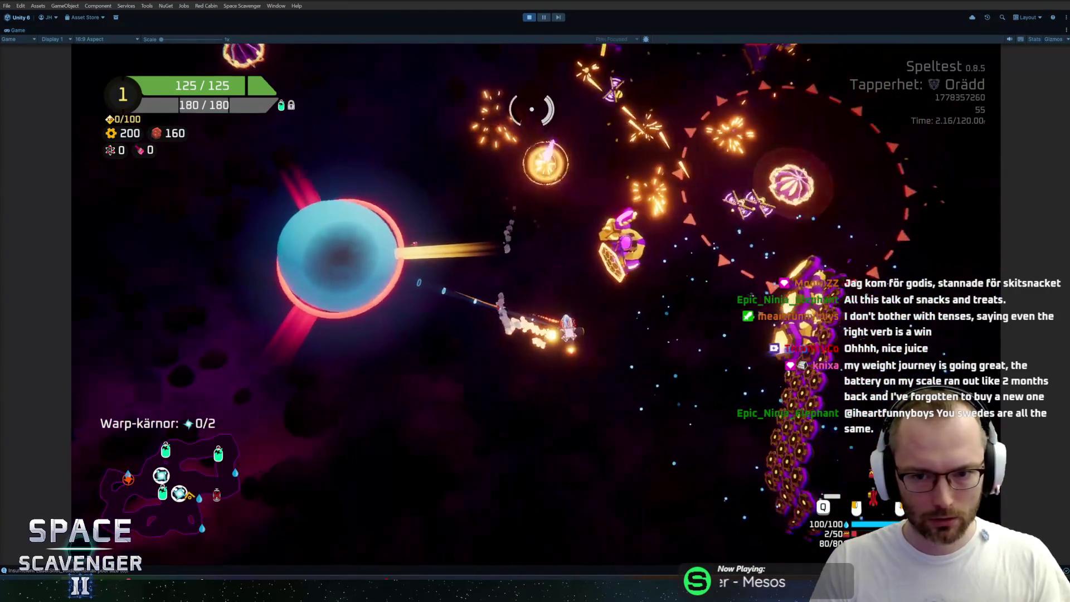
Keep fighting past the planet, then restore the editor layout and re-maximize the Game view
{"action": "key", "text": "d"}
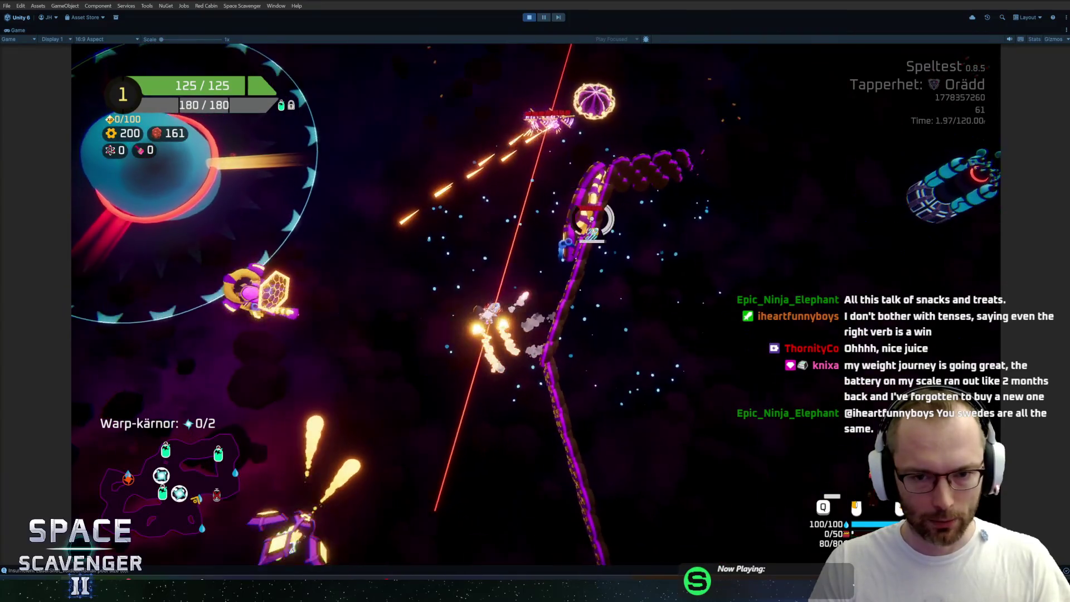
{"action": "key", "text": "d"}
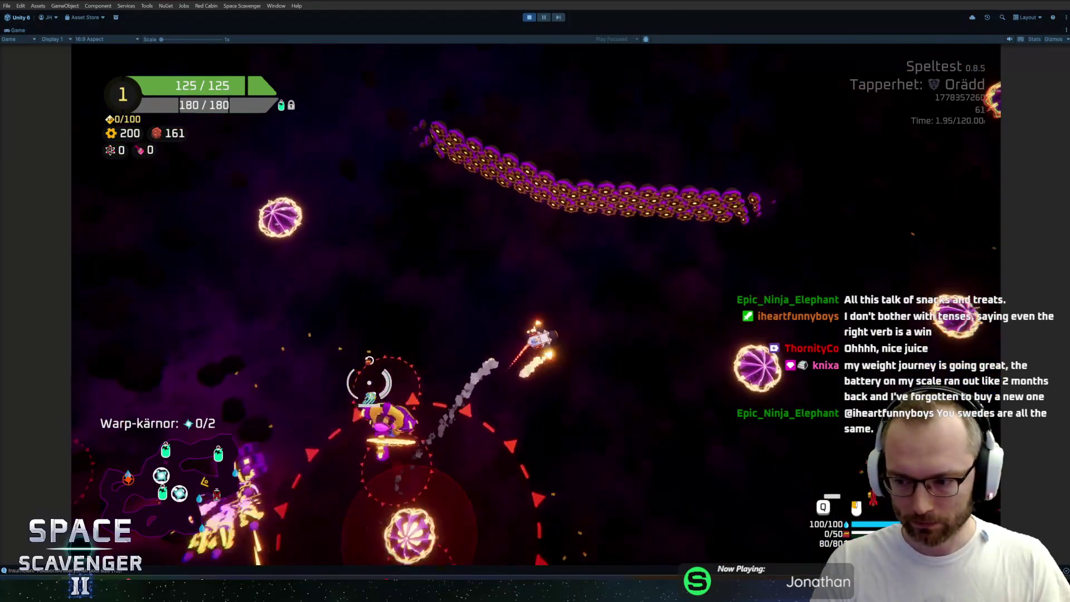
{"action": "key", "text": "s"}
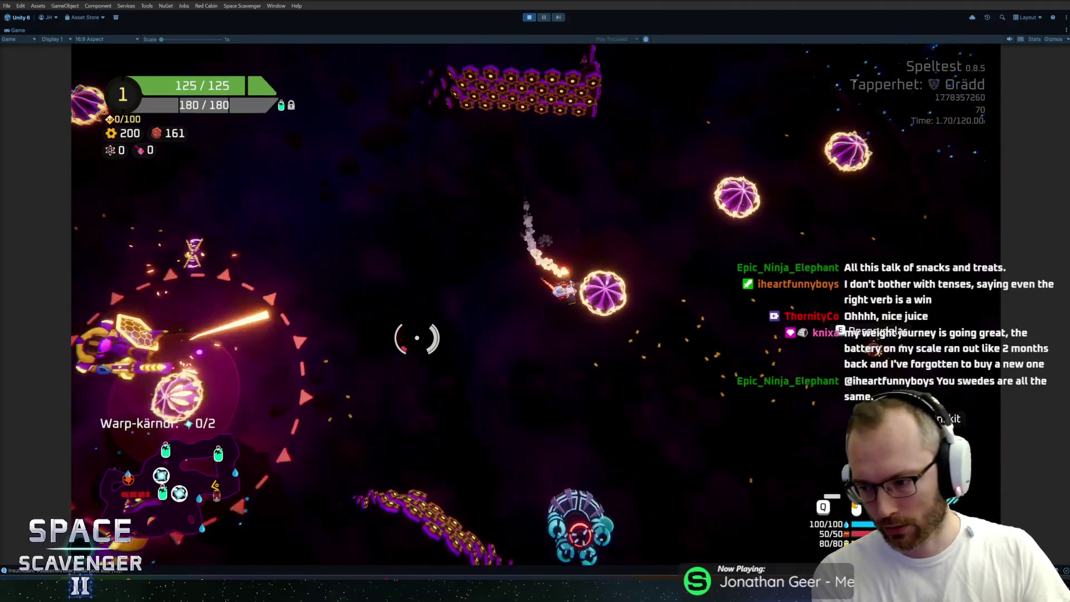
{"action": "key", "text": "w"}
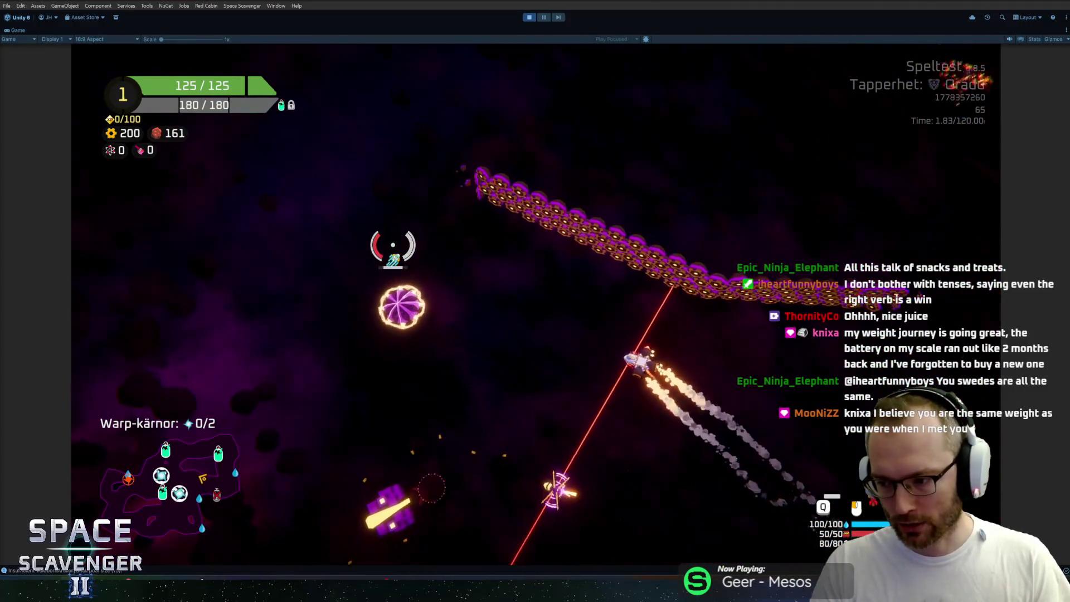
{"action": "key", "text": "a"}
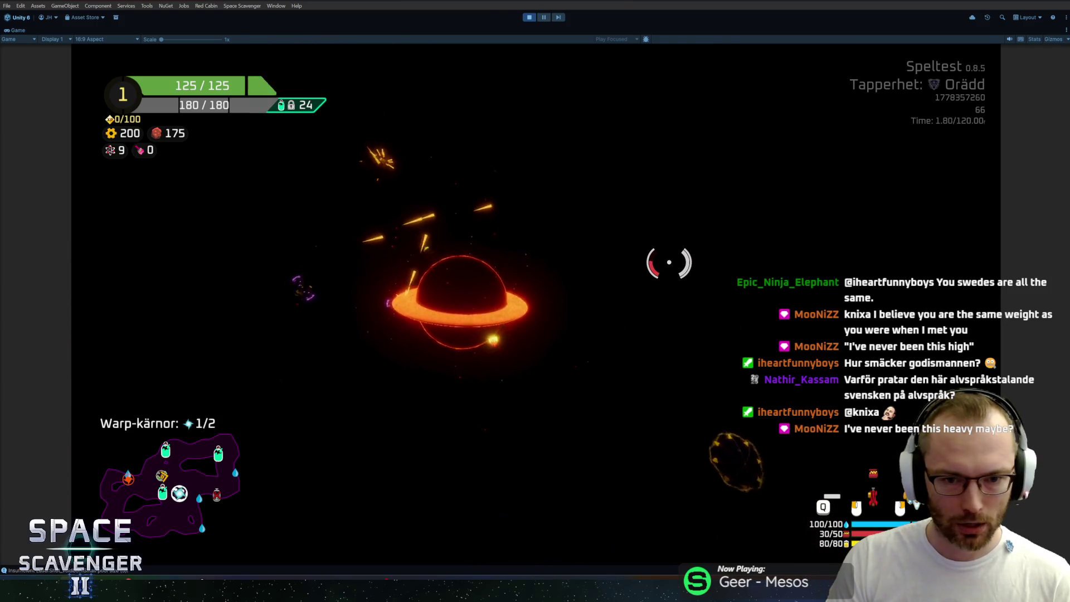
{"action": "left_click", "coordinate": [544, 17]}
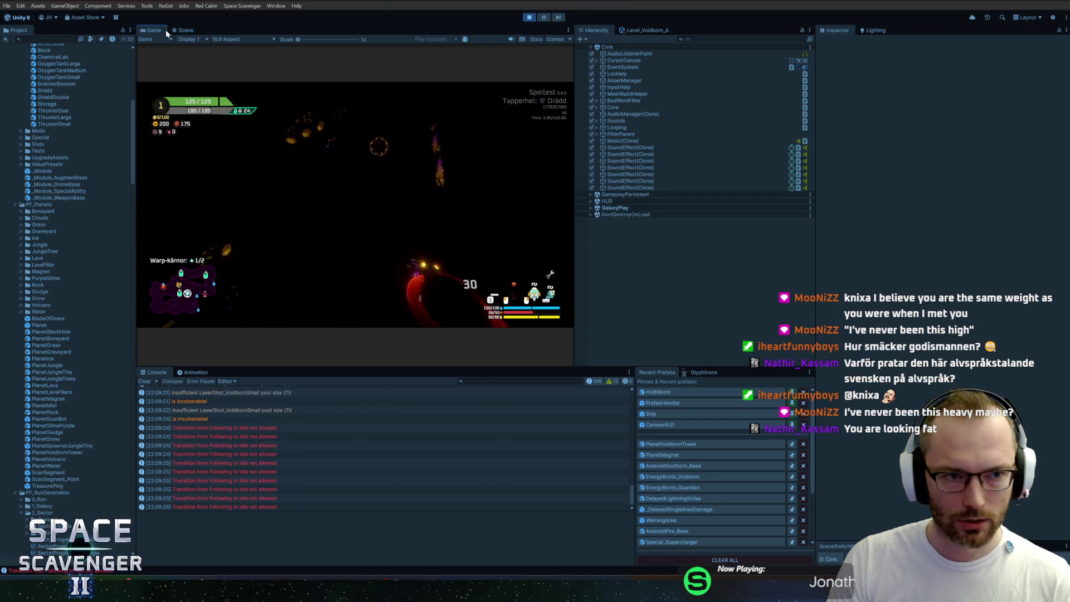
{"action": "double_click", "coordinate": [165, 29]}
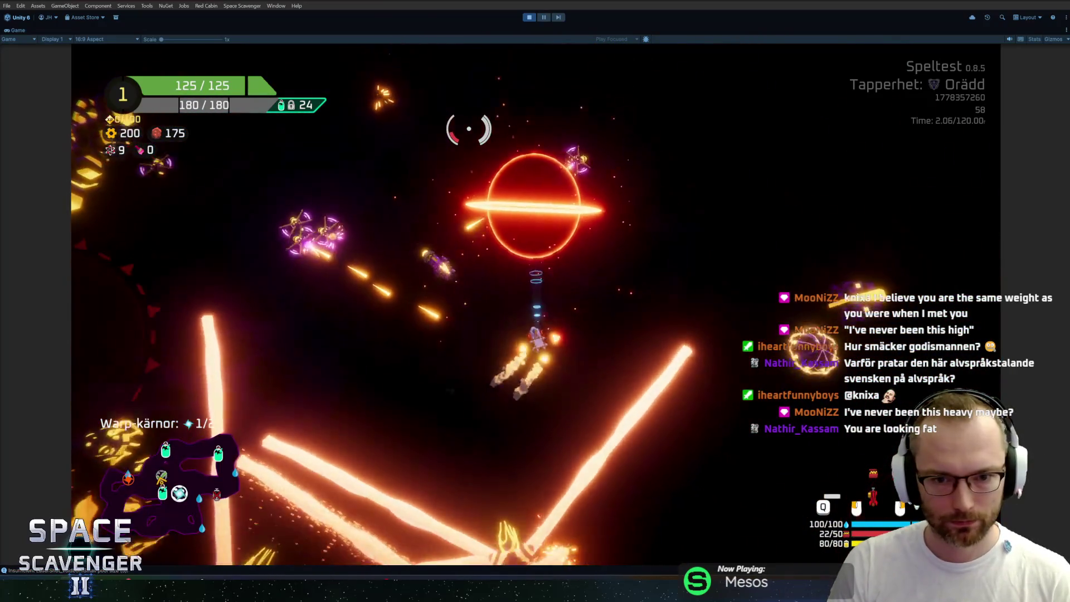
Make the ship invulnerable with the 'ship invulnerable' debug console command
{"action": "key", "text": "grave"}
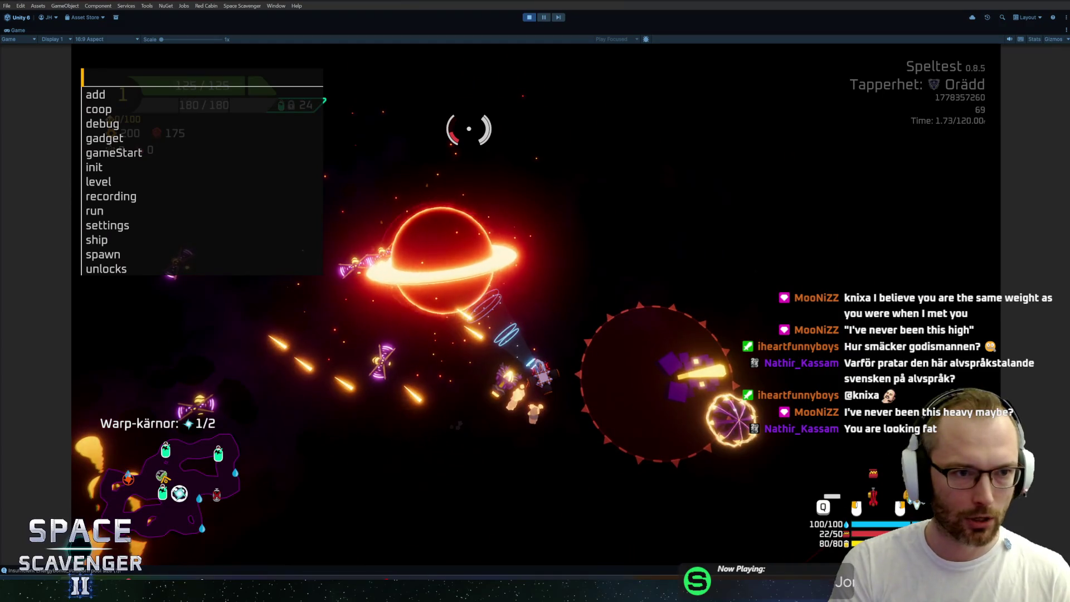
{"action": "type", "text": "ship invulnerable"}
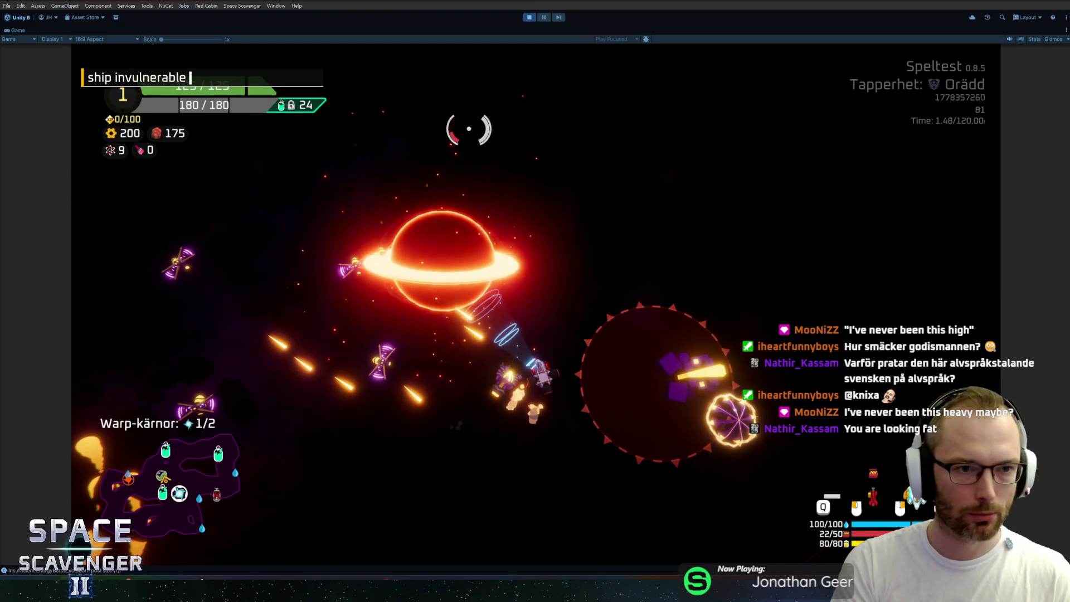
{"action": "key", "text": "Return"}
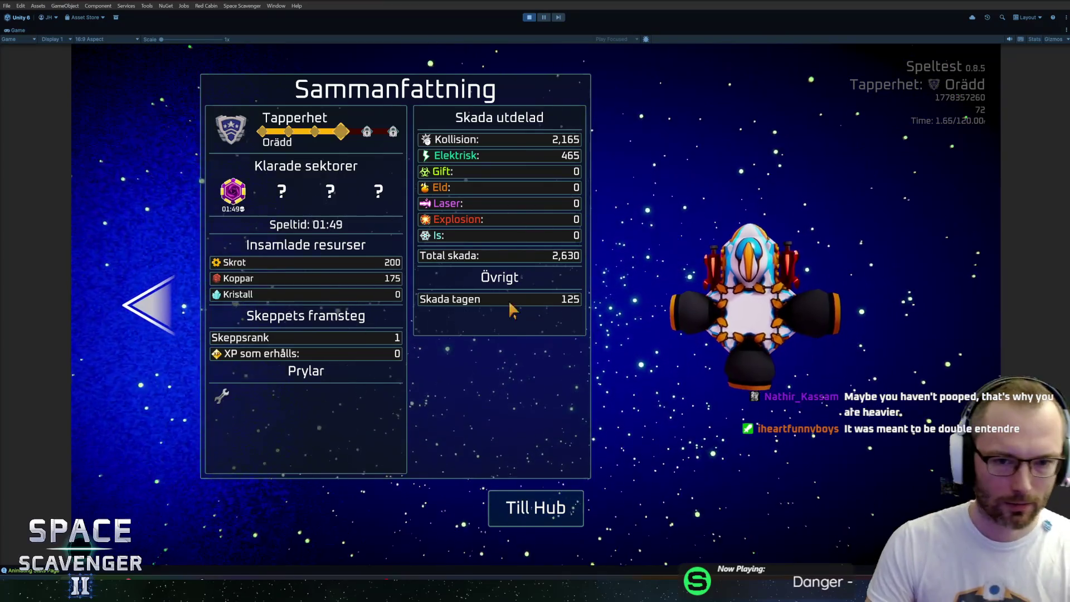
Page through the run summary screens to the Framsteg page, then return to the hub
{"action": "key", "text": "Left"}
{"action": "key", "text": "Left"}
{"action": "key", "text": "Right"}
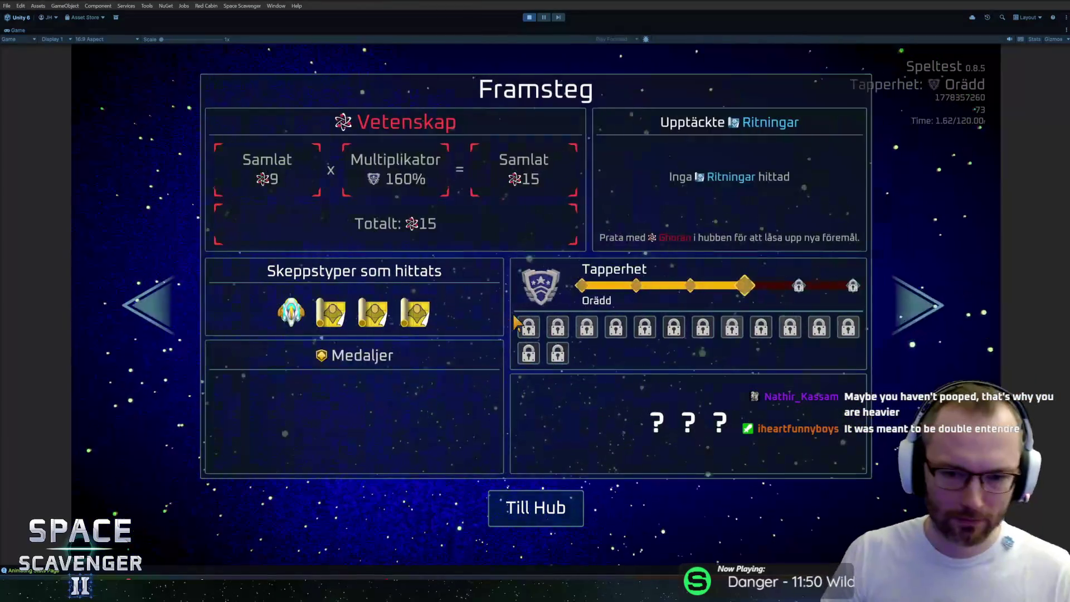
{"action": "key", "text": "Right"}
{"action": "key", "text": "Left"}
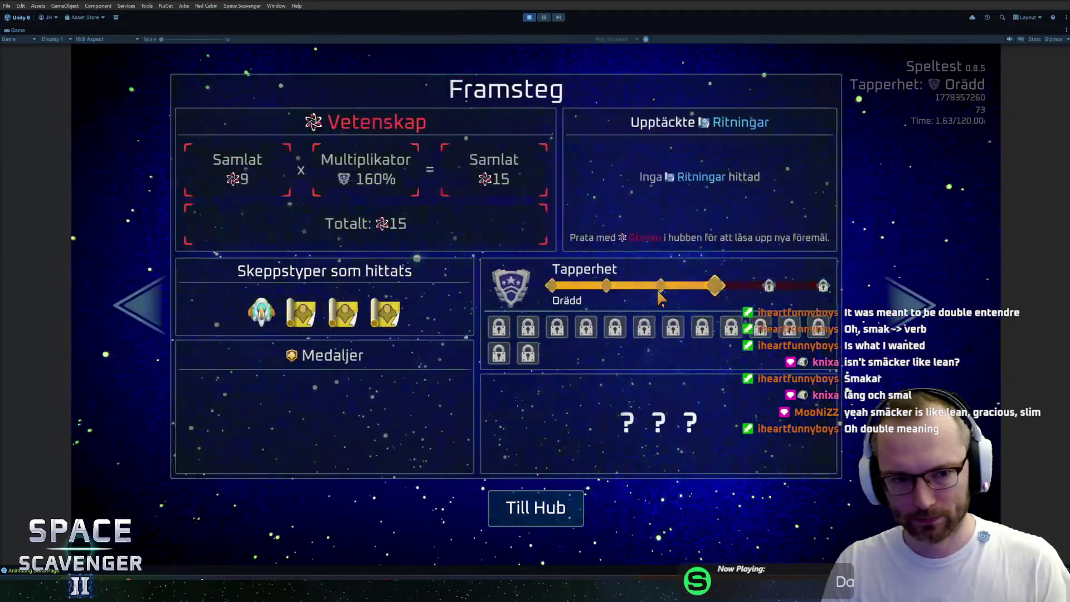
{"action": "left_click", "coordinate": [543, 507]}
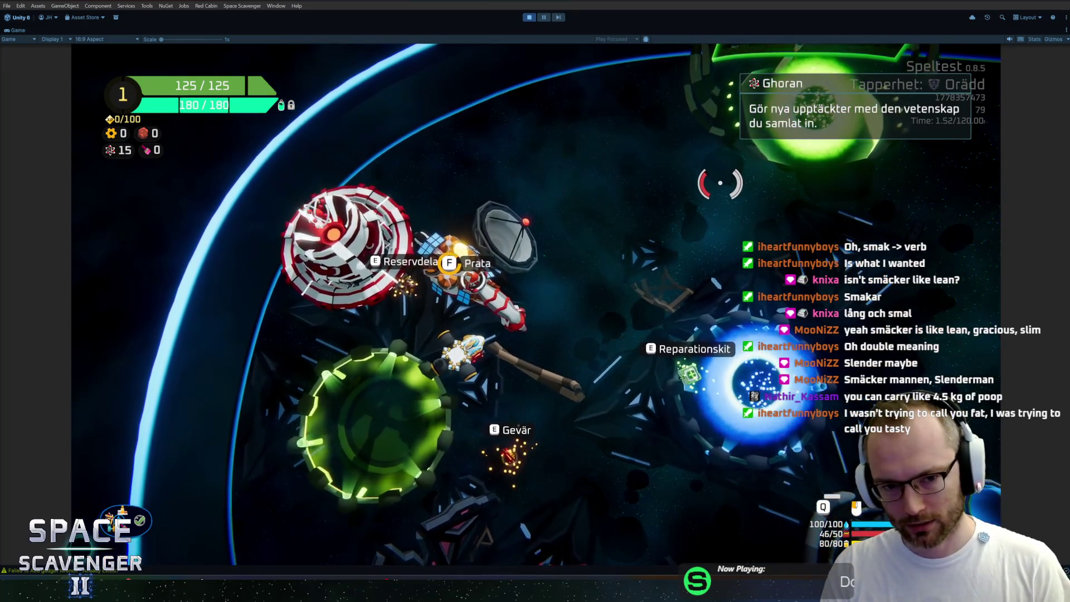
Open and close the hub's research panel and daily challenge panel
{"action": "key", "text": "Tab"}
{"action": "left_click", "coordinate": [368, 502]}
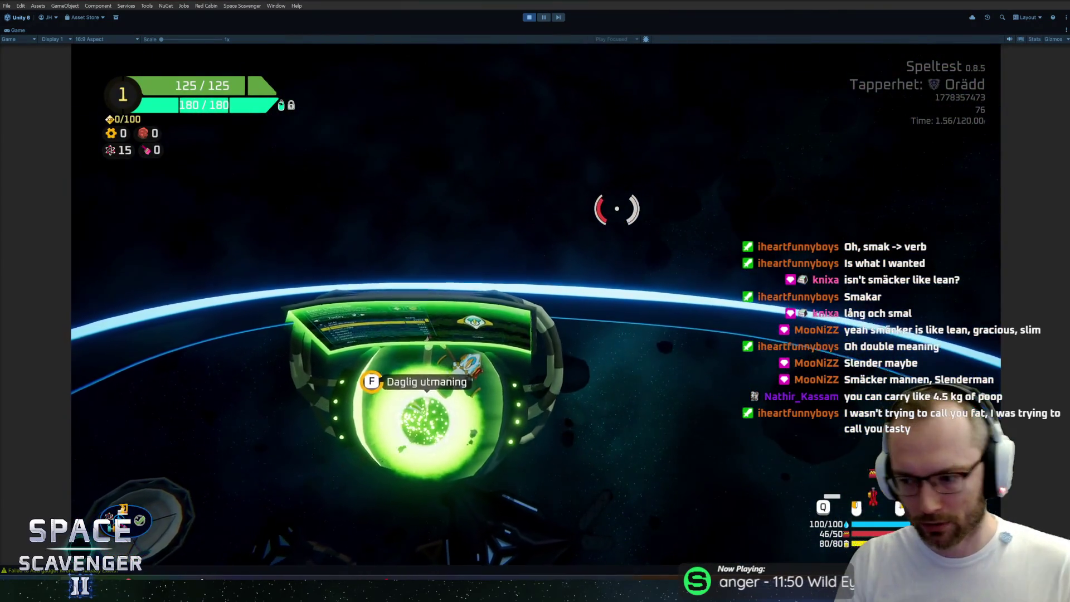
{"action": "key", "text": "f"}
{"action": "key", "text": "Escape"}
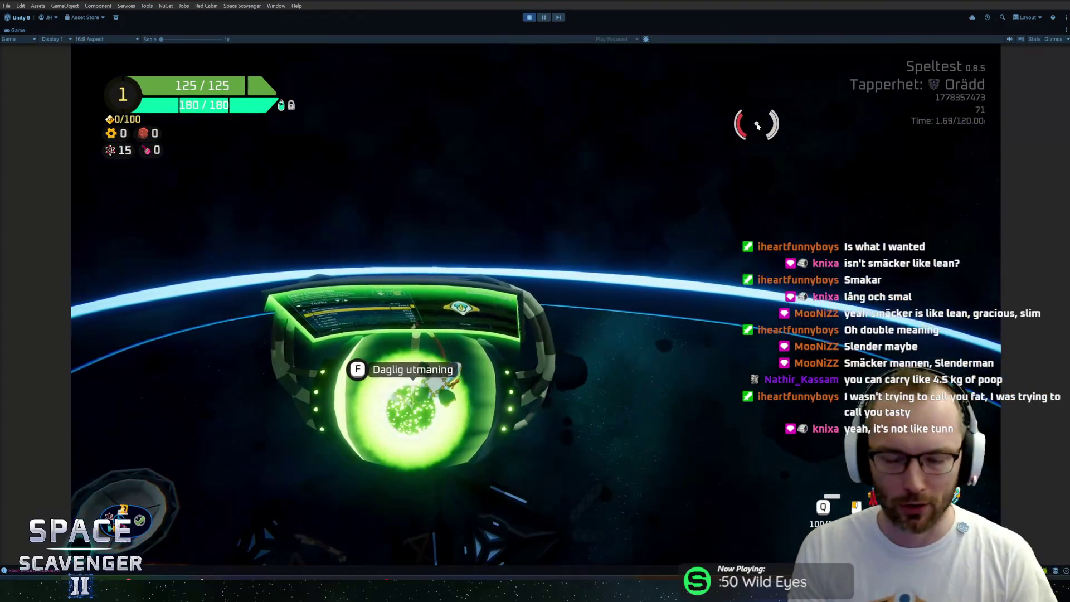
Fly the ship past the challenge pad and out of the portal, then leave the maximized Game view
{"action": "key", "text": "s"}
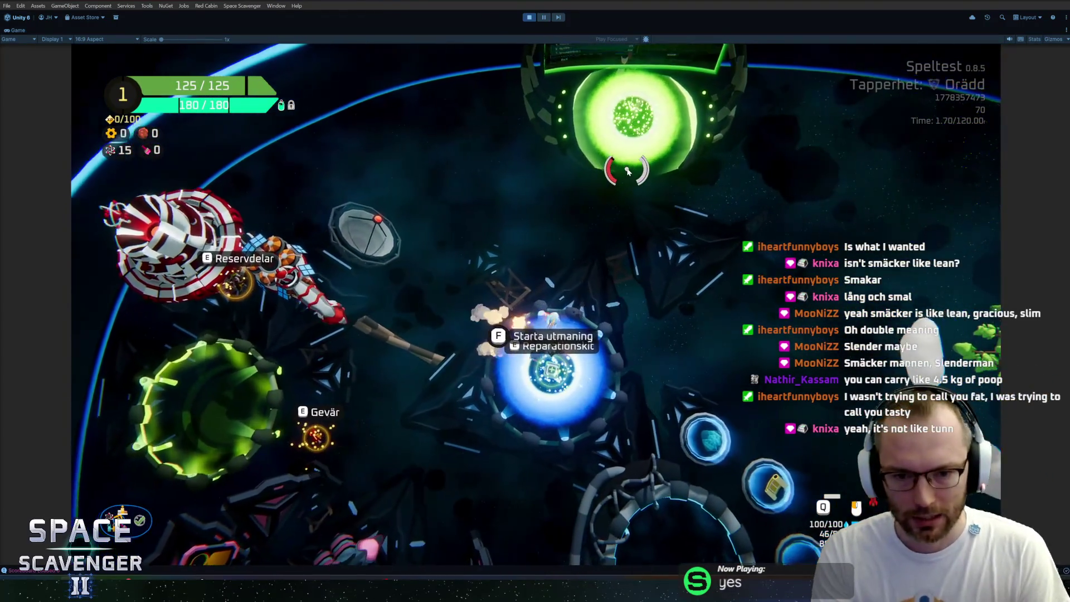
{"action": "key", "text": "s"}
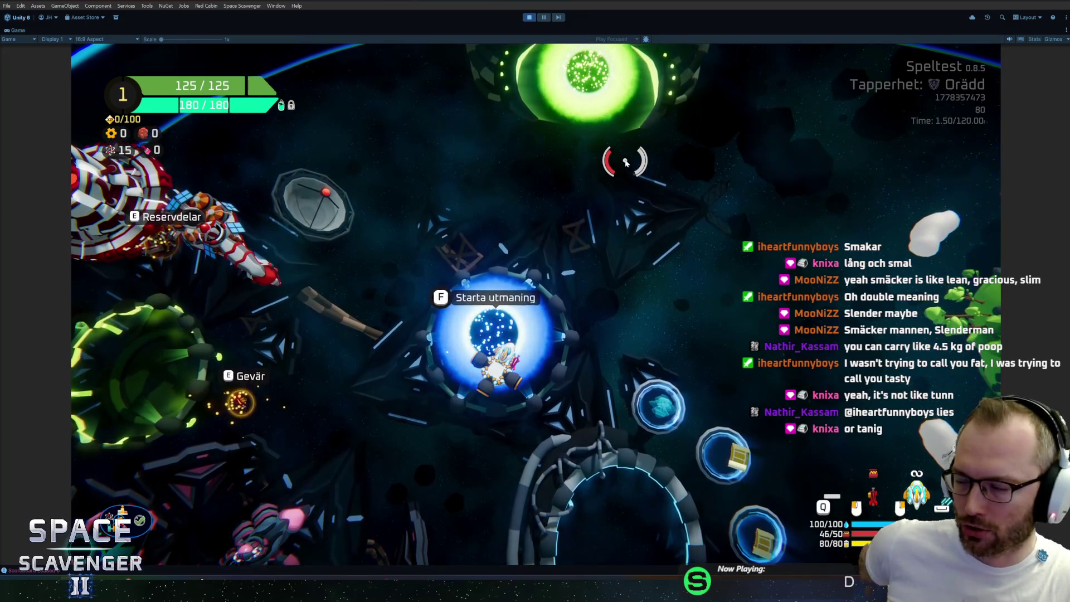
{"action": "key", "text": "d"}
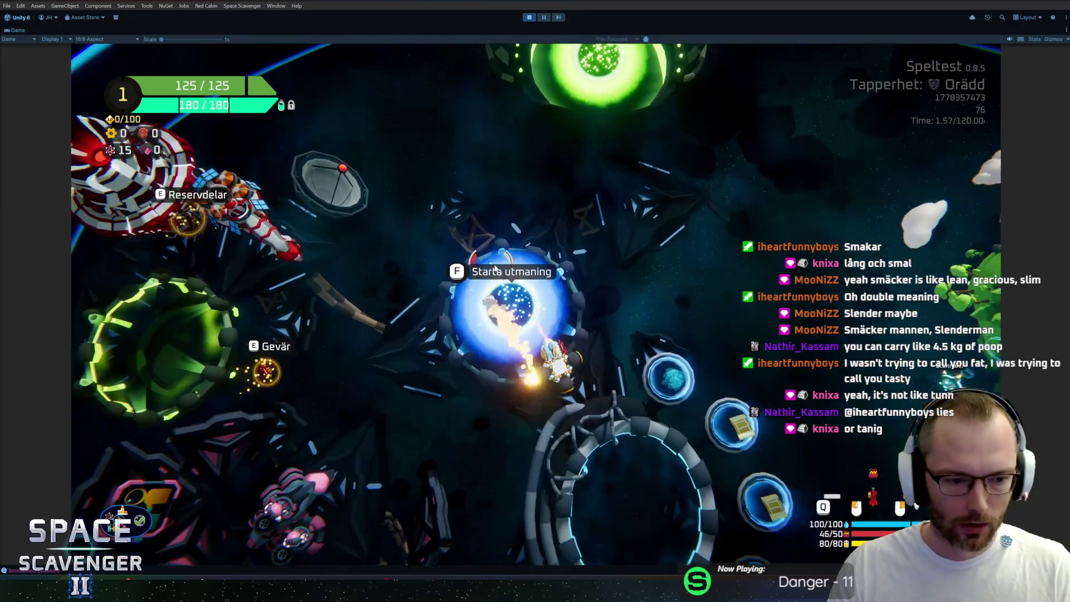
{"action": "key", "text": "s"}
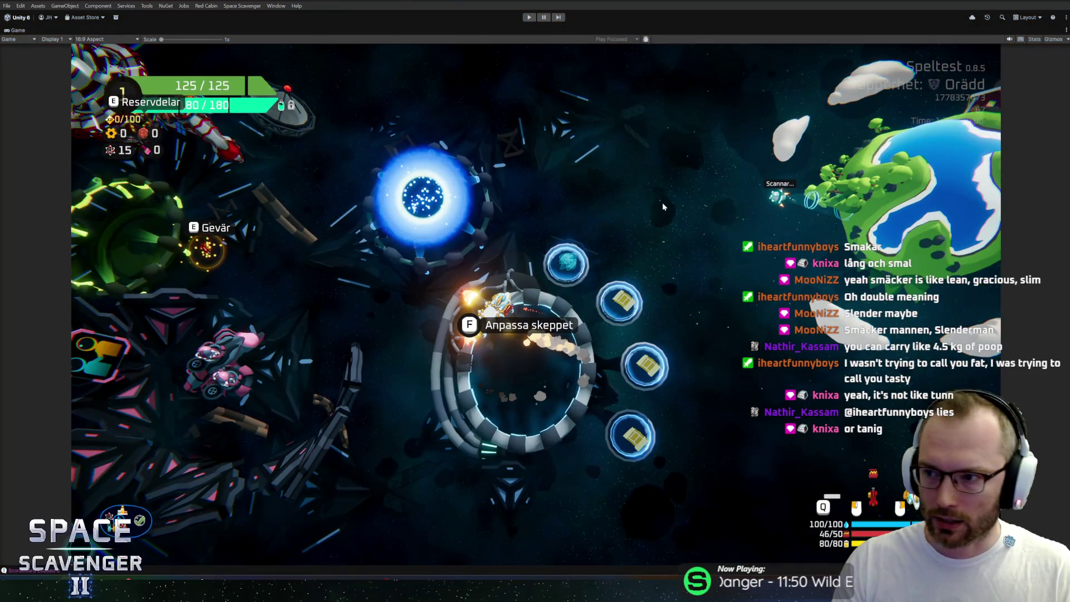
{"action": "key", "text": "ctrl+1"}
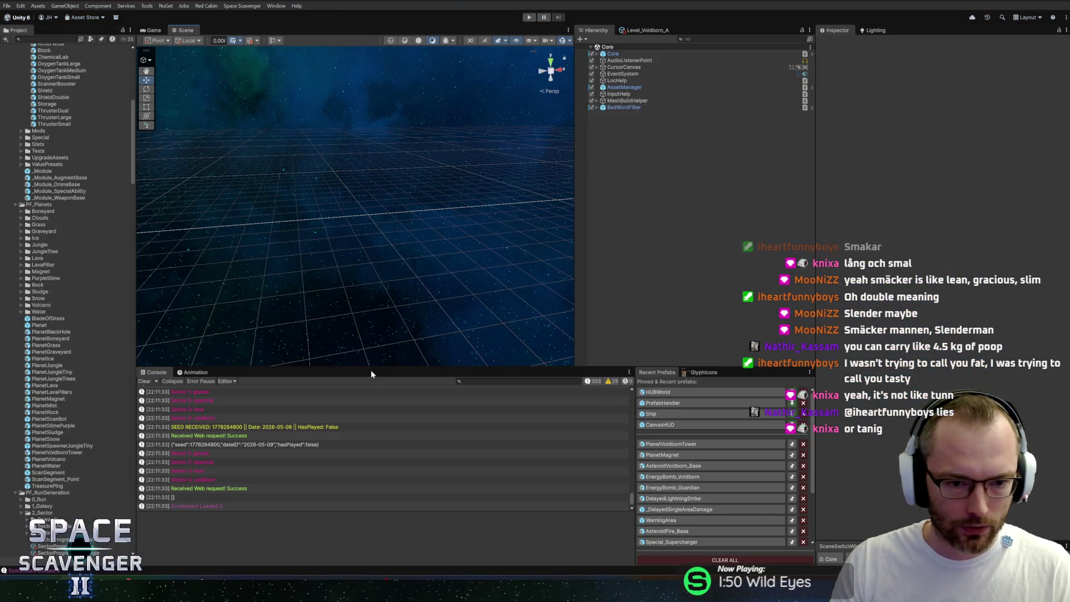
Enlarge the console and project panels, then review the Level_Voidborn_A level settings
{"action": "left_click_drag", "start_coordinate": [371, 370], "coordinate": [371, 365]}
{"action": "left_click_drag", "start_coordinate": [137, 315], "coordinate": [144, 318]}
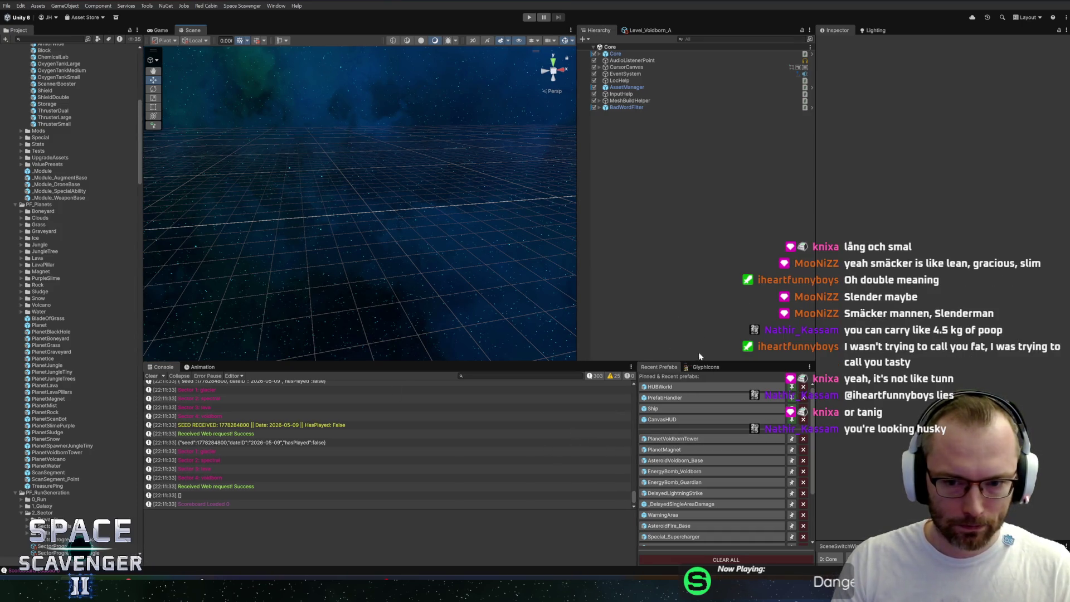
{"action": "left_click", "coordinate": [634, 31]}
{"action": "scroll", "coordinate": [685, 237], "scroll_direction": "down", "scroll_amount": 3}
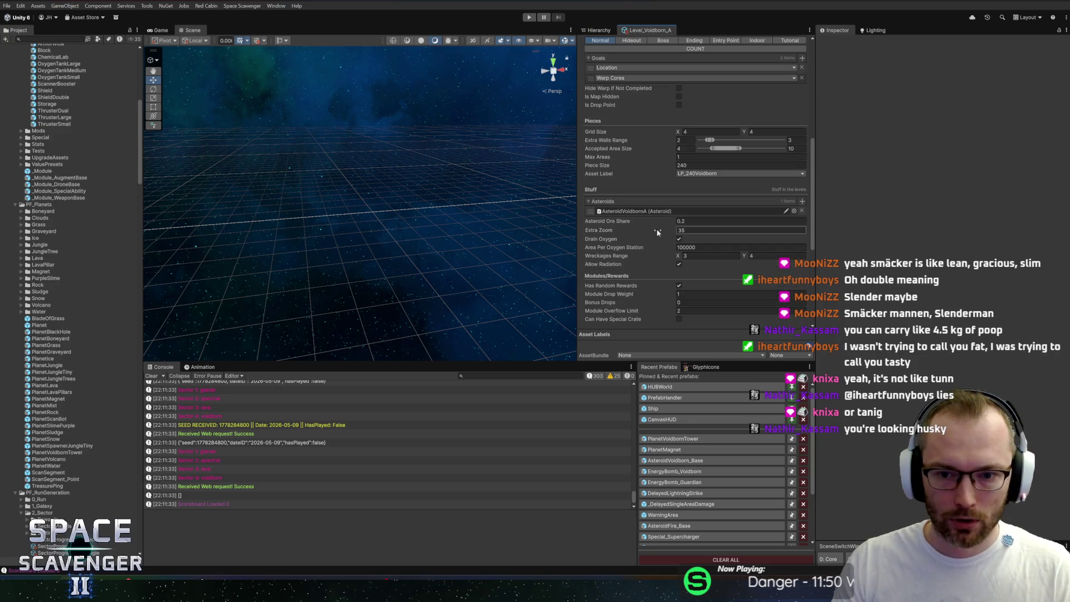
{"action": "scroll", "coordinate": [661, 225], "scroll_direction": "down", "scroll_amount": 3}
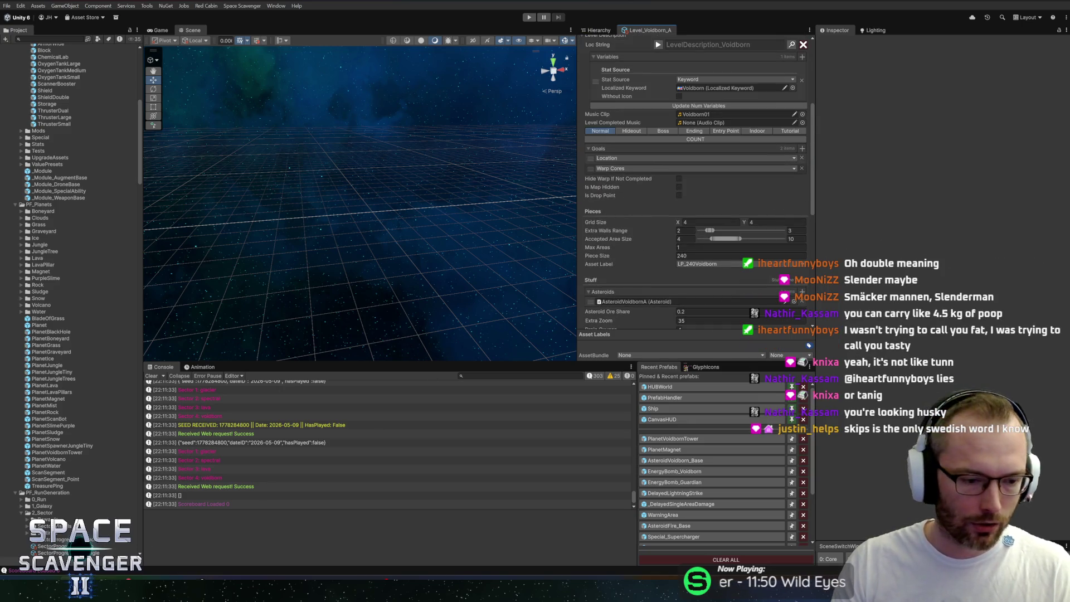
In the code editor, search classes for 'spawnerplanet'
{"action": "key", "text": "alt+Tab"}
{"action": "key", "text": "ctrl+n"}
{"action": "type", "text": "spawner"}
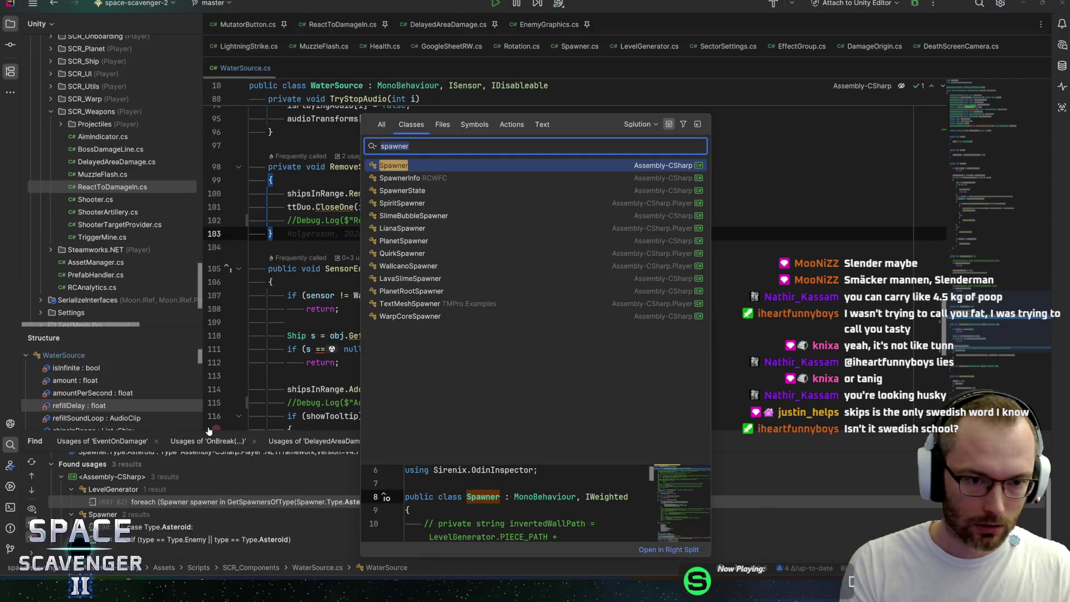
{"action": "type", "text": "planet"}
In Planet.cs, add a VoidbornTower entry with a trailing comma before COUNT in the planet Type enum
{"action": "key", "text": "Return"}
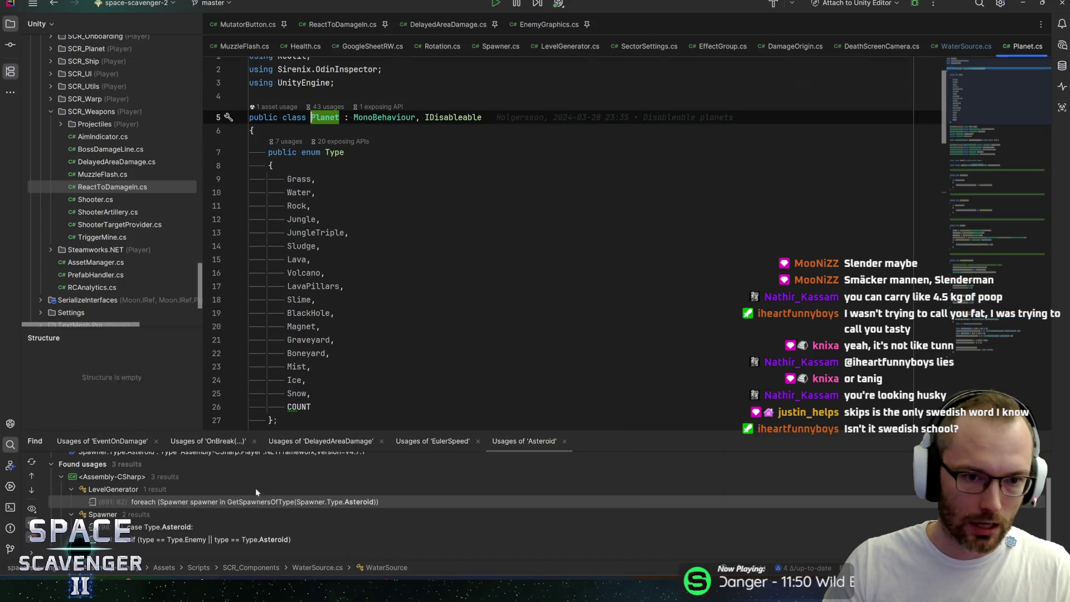
{"action": "double_click", "coordinate": [299, 406]}
{"action": "key", "text": "BackSpace"}
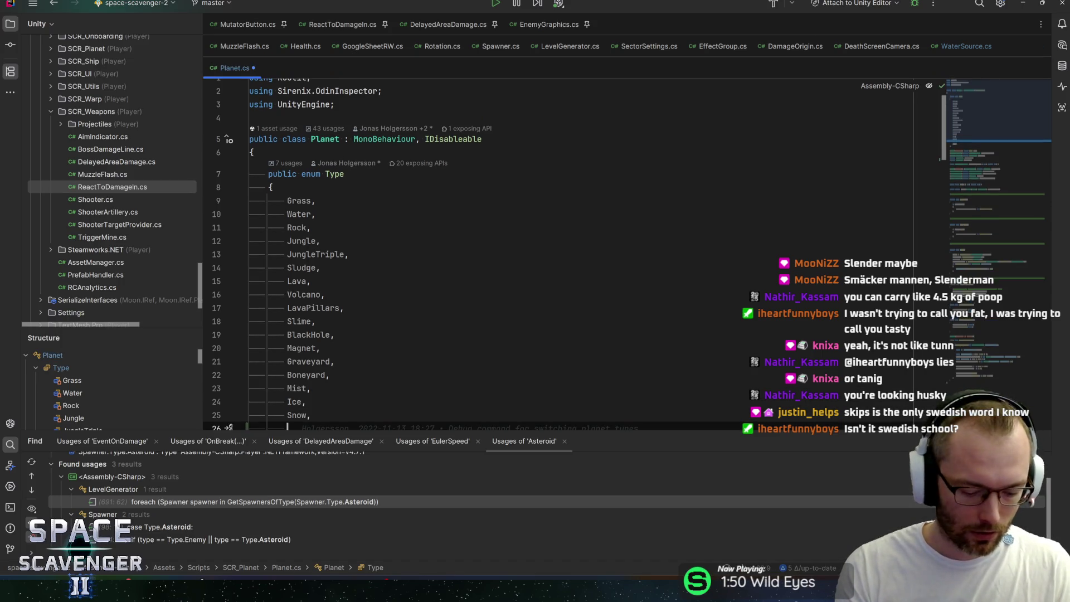
{"action": "type", "text": "VoidborbTower"}
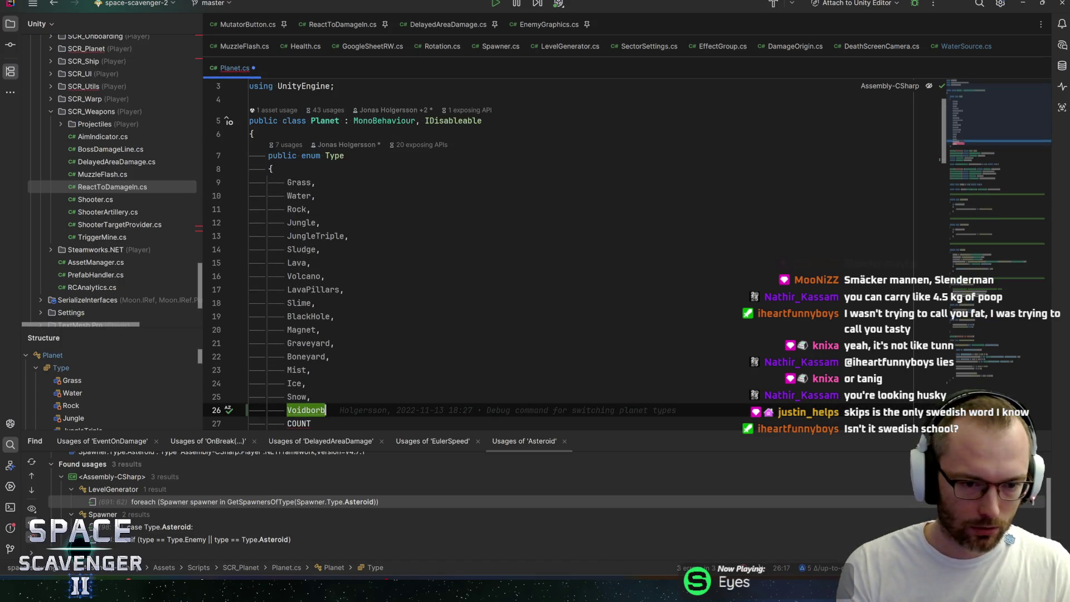
{"action": "left_click", "coordinate": [333, 411]}
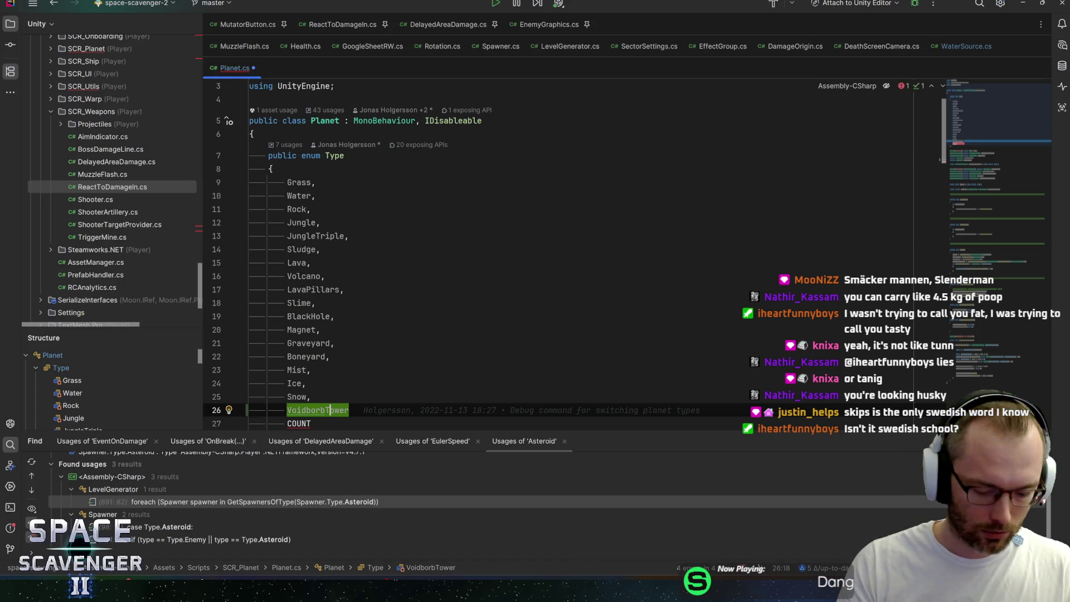
{"action": "type", "text": ","}
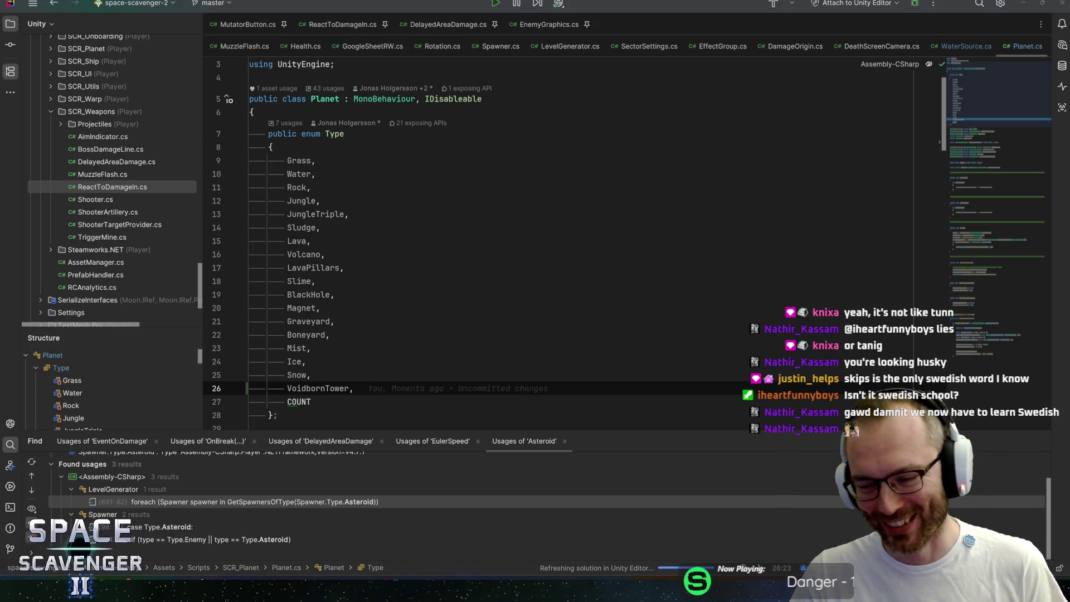
{"action": "key", "text": "alt+Tab"}
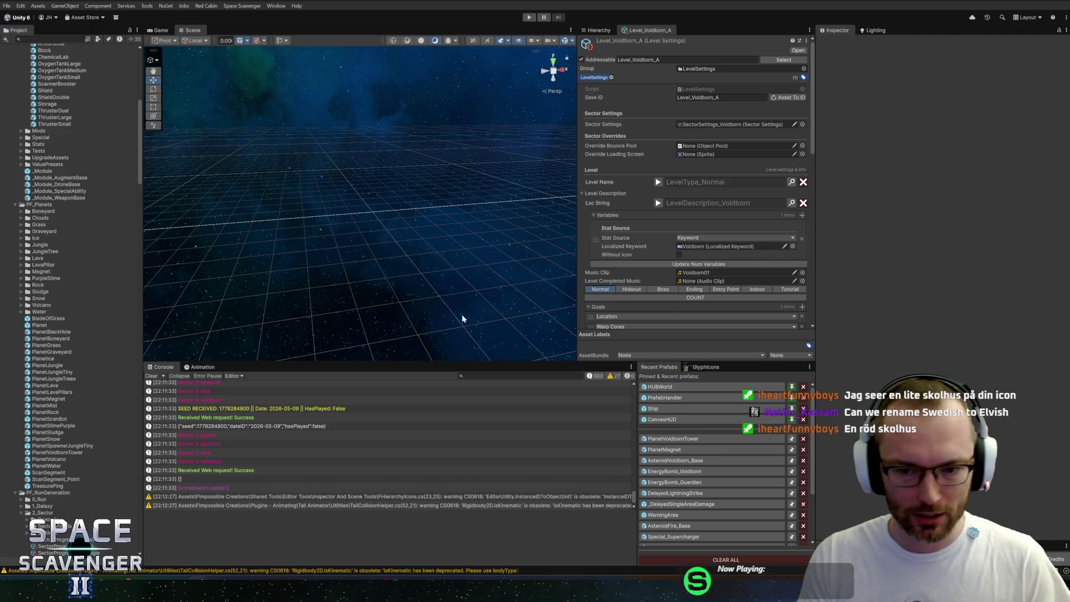
Bring up the Level_Voidborn_A settings and scroll down to its Planets section
{"action": "left_click", "coordinate": [592, 31]}
{"action": "left_click", "coordinate": [660, 33]}
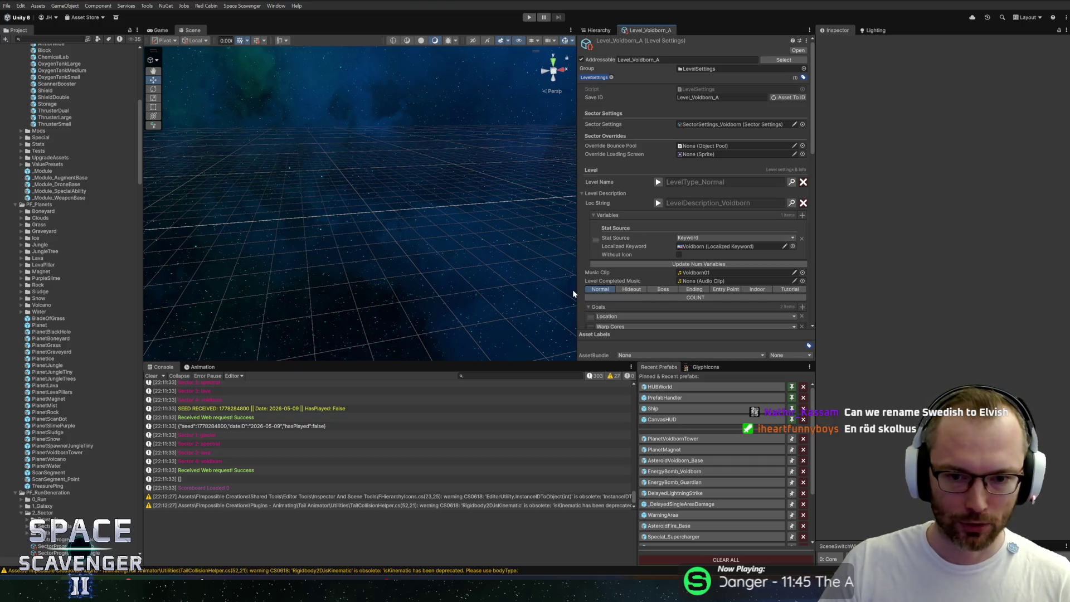
{"action": "left_click_drag", "start_coordinate": [576, 290], "coordinate": [590, 290]}
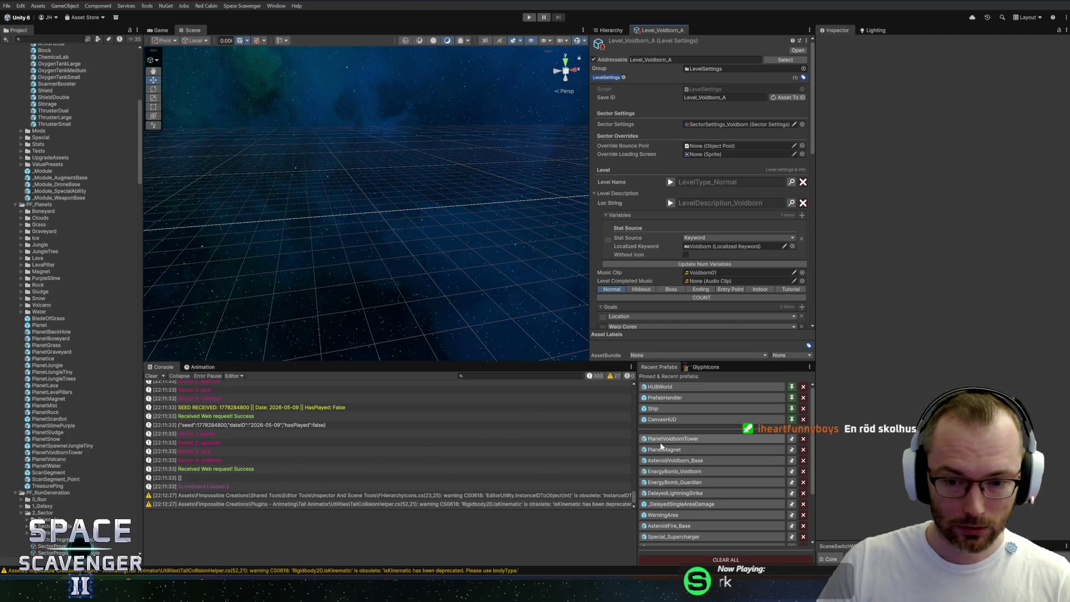
{"action": "scroll", "coordinate": [662, 265], "scroll_direction": "down", "scroll_amount": 5}
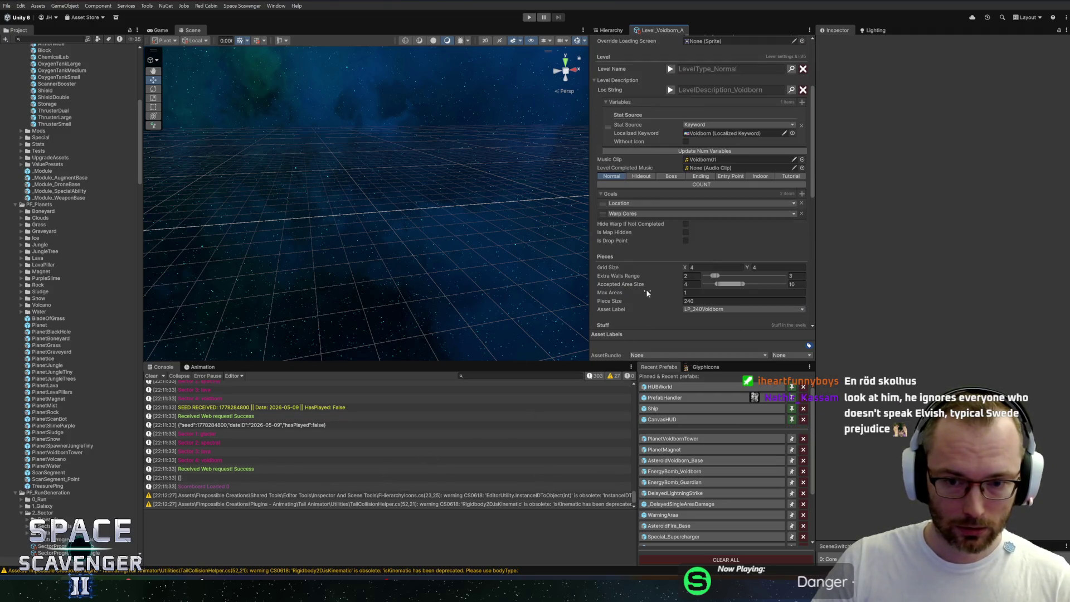
{"action": "scroll", "coordinate": [660, 260], "scroll_direction": "up", "scroll_amount": 1}
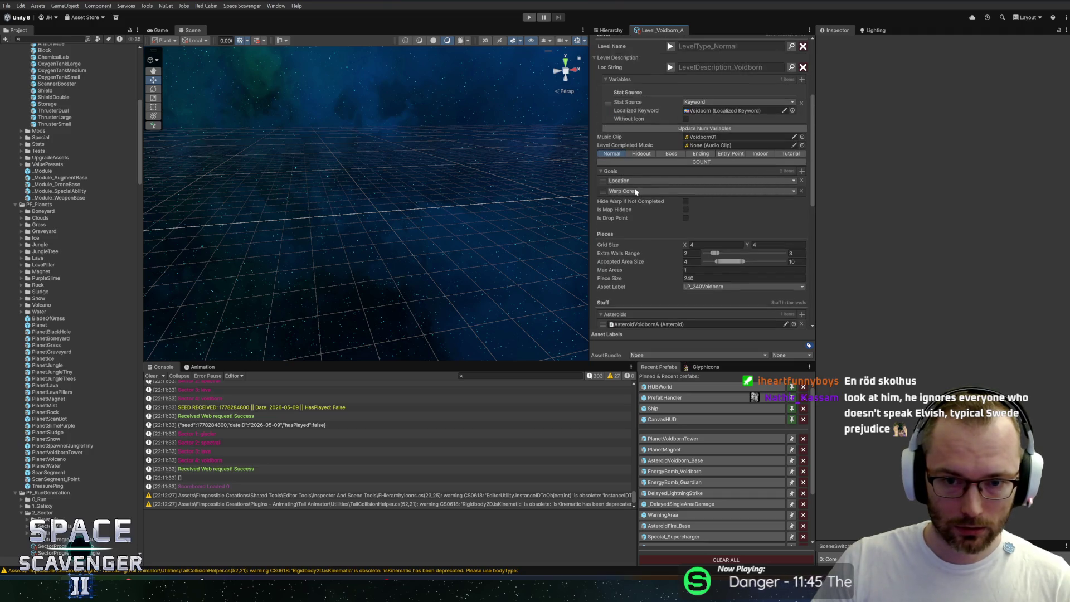
{"action": "scroll", "coordinate": [636, 192], "scroll_direction": "down", "scroll_amount": 8}
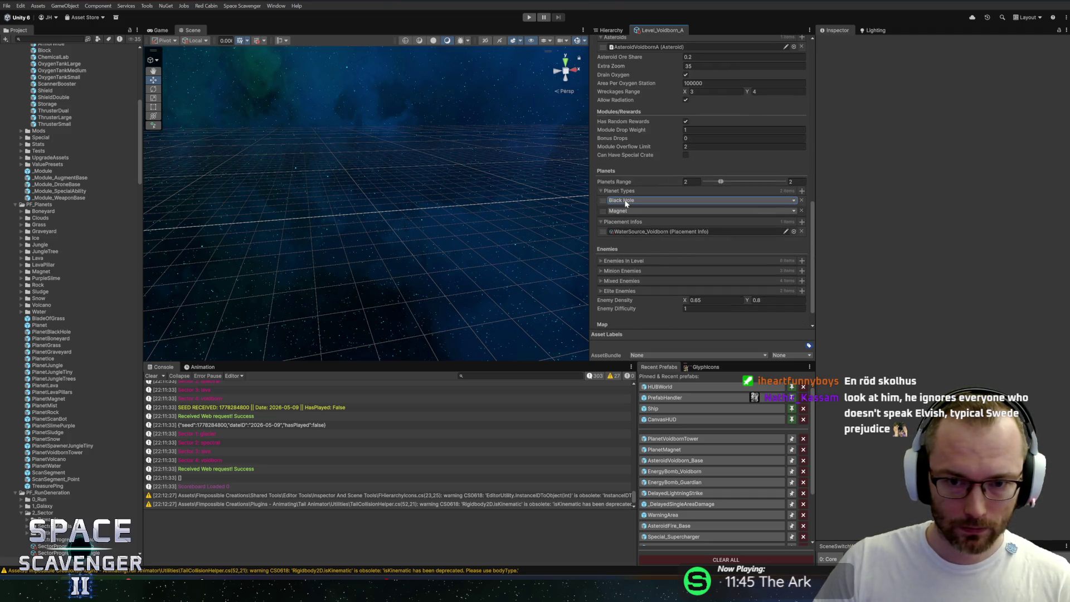
Set the first planet type to Voidborn Tower and remove the Magnet entry
{"action": "left_click", "coordinate": [626, 202]}
{"action": "left_click", "coordinate": [654, 375]}
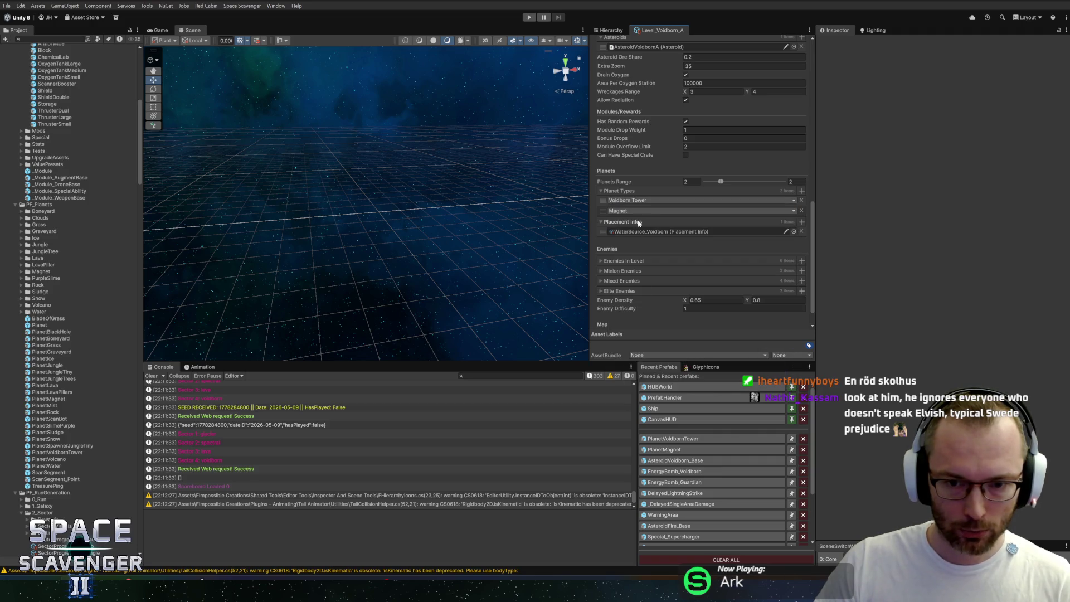
{"action": "left_click", "coordinate": [801, 210]}
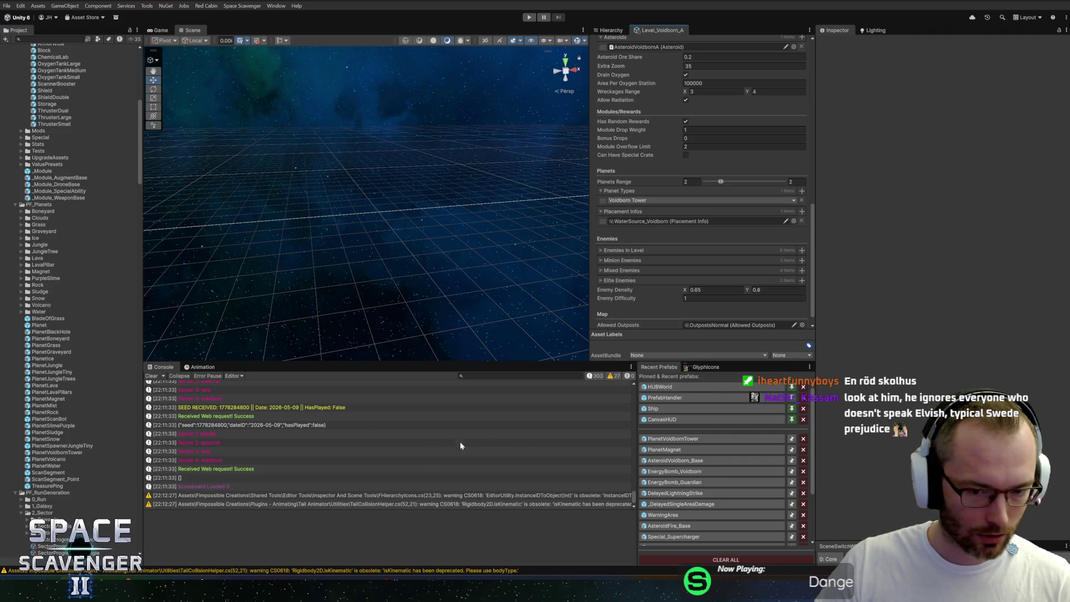
{"action": "left_click", "coordinate": [654, 442]}
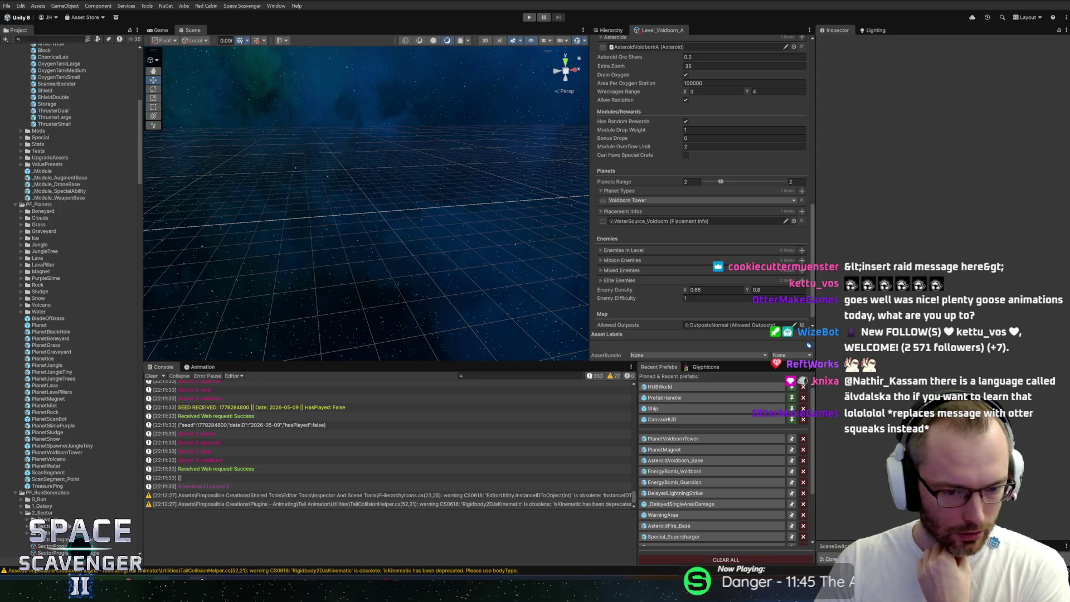
{"action": "mouse_move", "coordinate": [309, 598]}
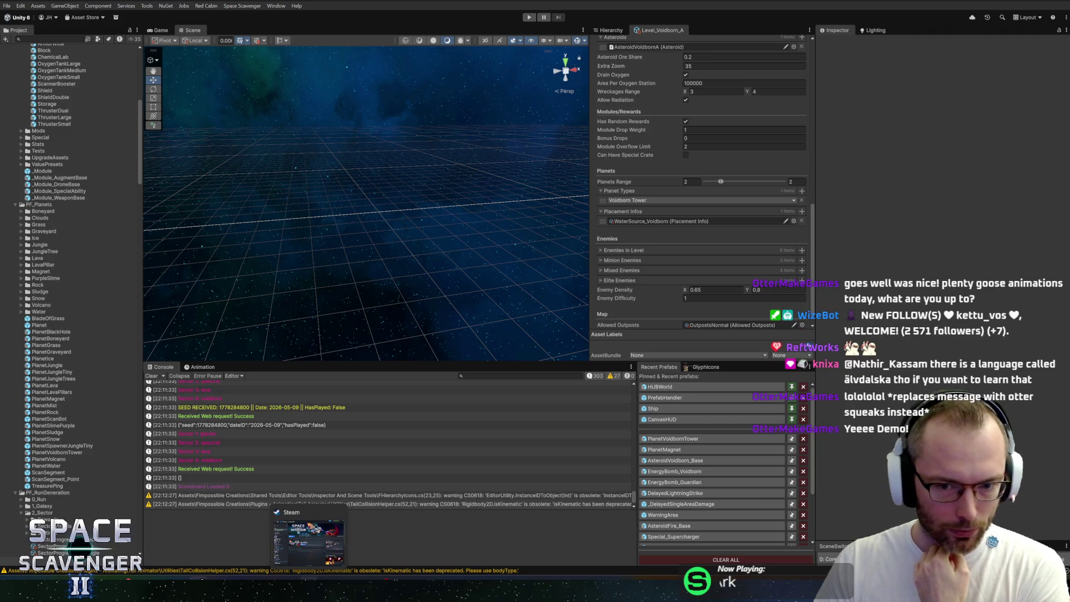
{"action": "left_click_drag", "start_coordinate": [589, 305], "coordinate": [605, 306]}
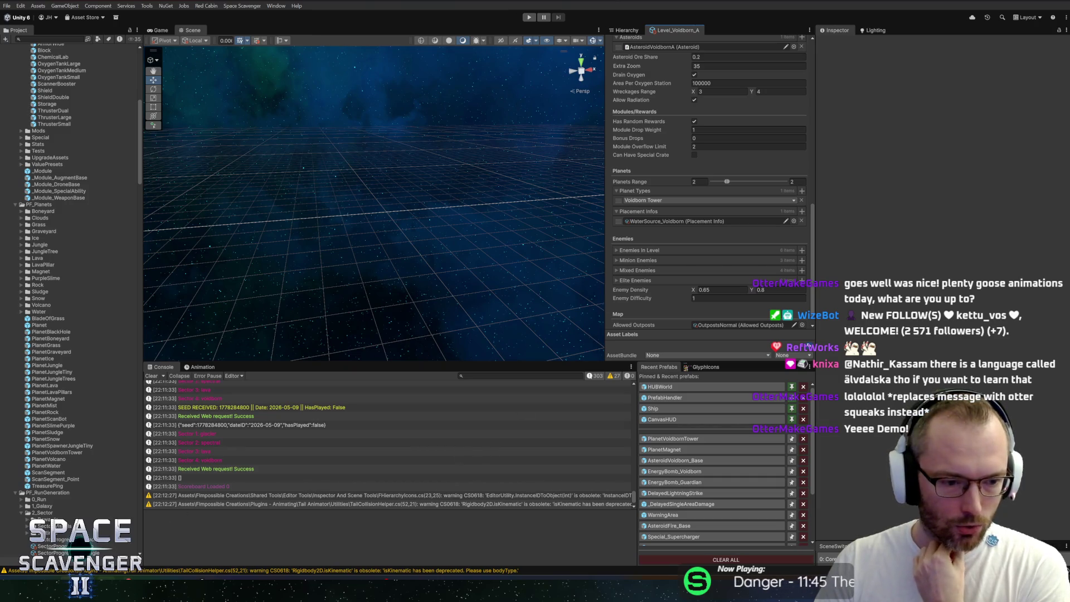
{"action": "key", "text": "alt+Tab"}
{"action": "key", "text": "alt+Tab"}
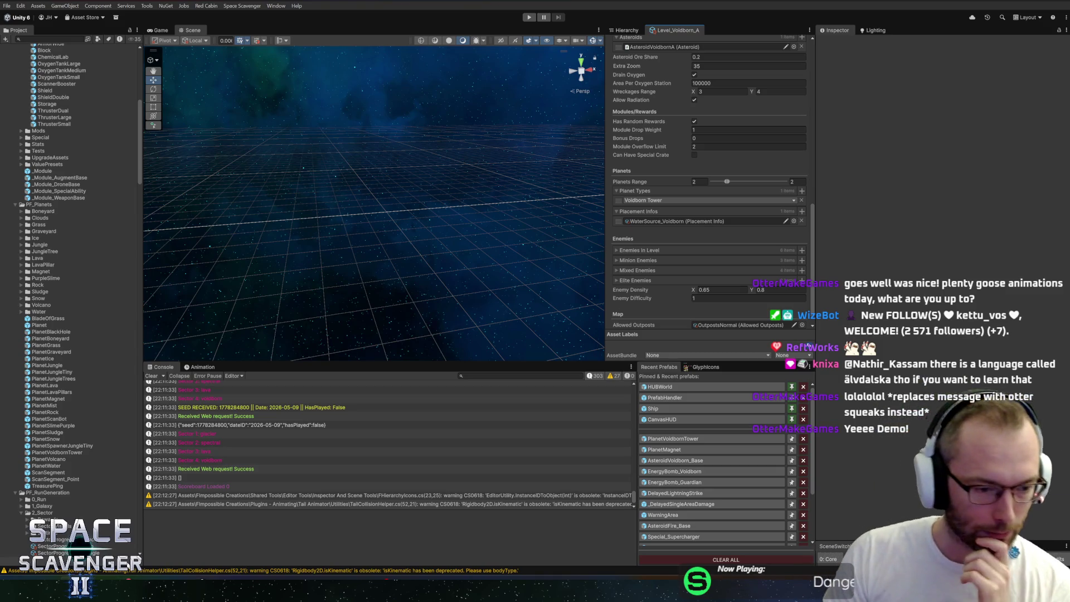
{"action": "key", "text": "alt+Tab"}
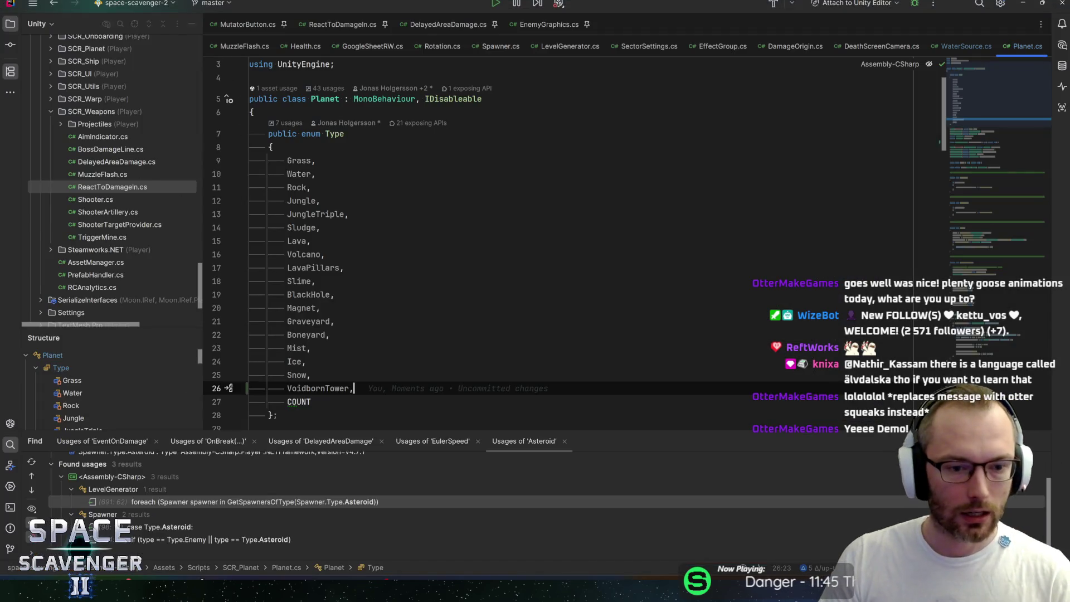
Review the Snow and VoidbornTower enum entries, then open the PrefabHandler class with Go to Class
{"action": "left_click", "coordinate": [287, 375]}
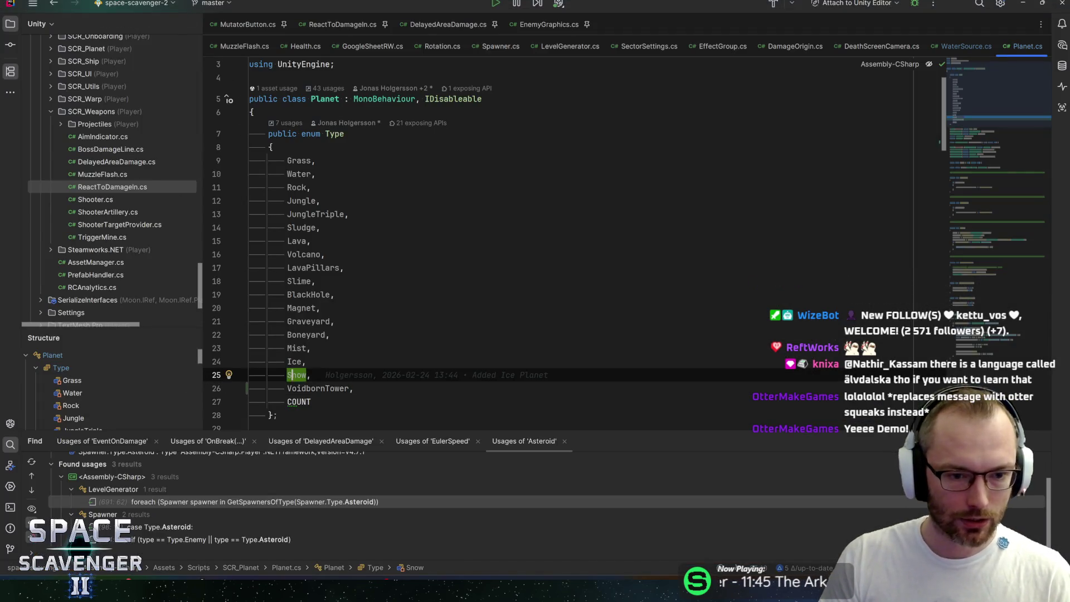
{"action": "left_click", "coordinate": [354, 388]}
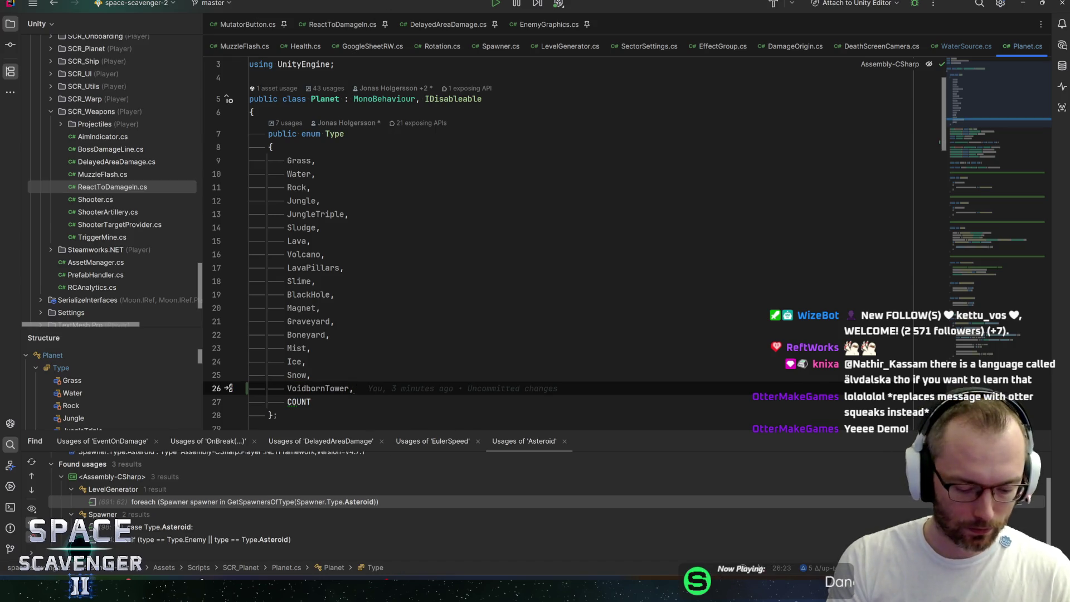
{"action": "key", "text": "ctrl+n"}
{"action": "type", "text": "prefabha"}
{"action": "key", "text": "Return"}
Look through PrefabHandler's fields and Awake method, then return to Unity
{"action": "scroll", "coordinate": [502, 235], "scroll_direction": "down", "scroll_amount": 10}
{"action": "scroll", "coordinate": [502, 235], "scroll_direction": "down", "scroll_amount": 11}
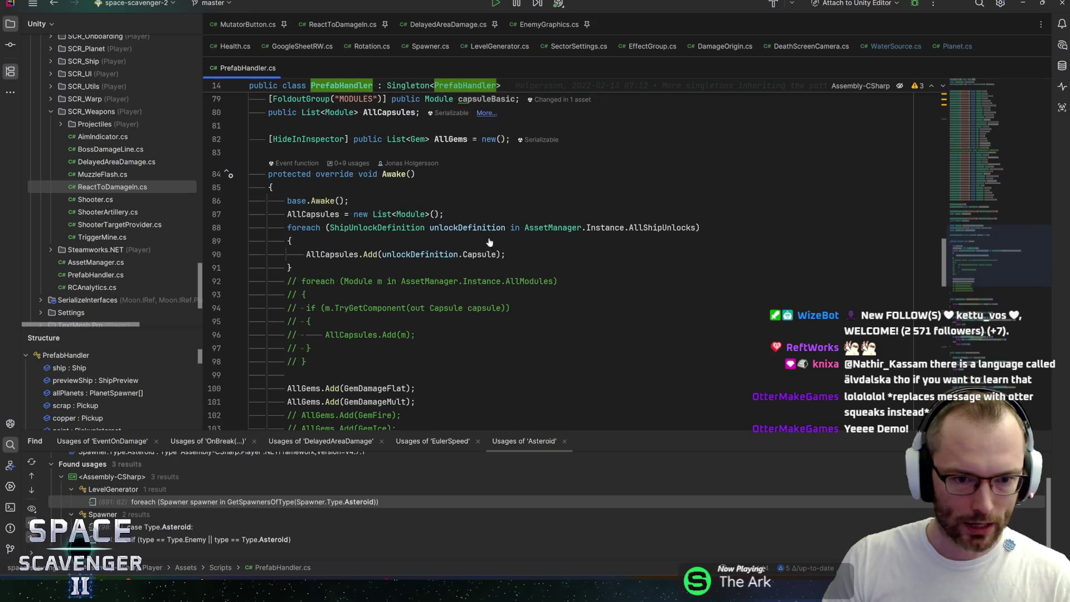
{"action": "scroll", "coordinate": [502, 235], "scroll_direction": "up", "scroll_amount": 20}
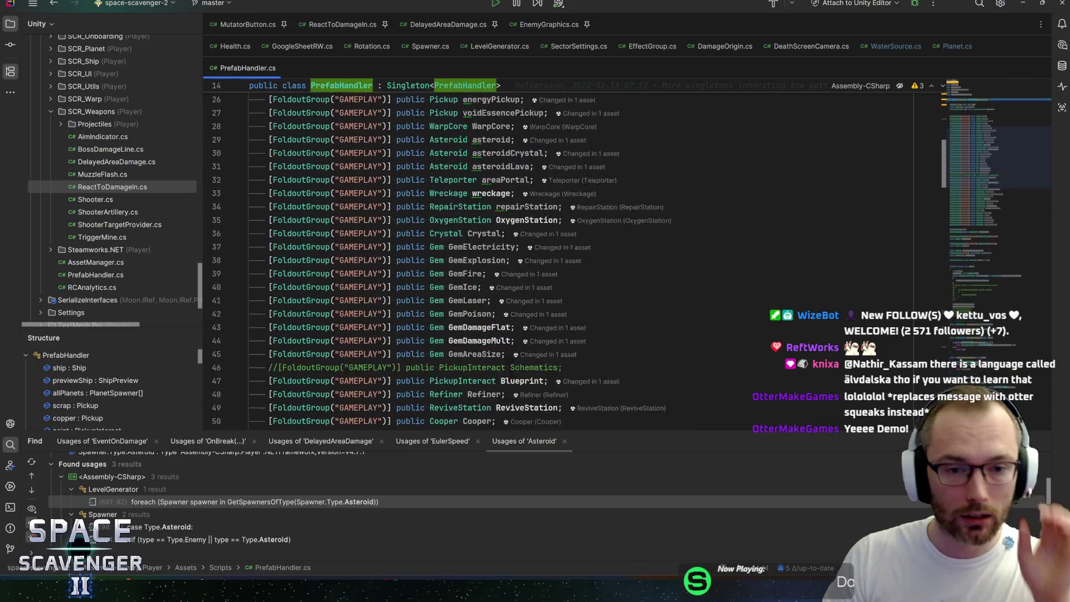
{"action": "scroll", "coordinate": [498, 299], "scroll_direction": "up", "scroll_amount": 6}
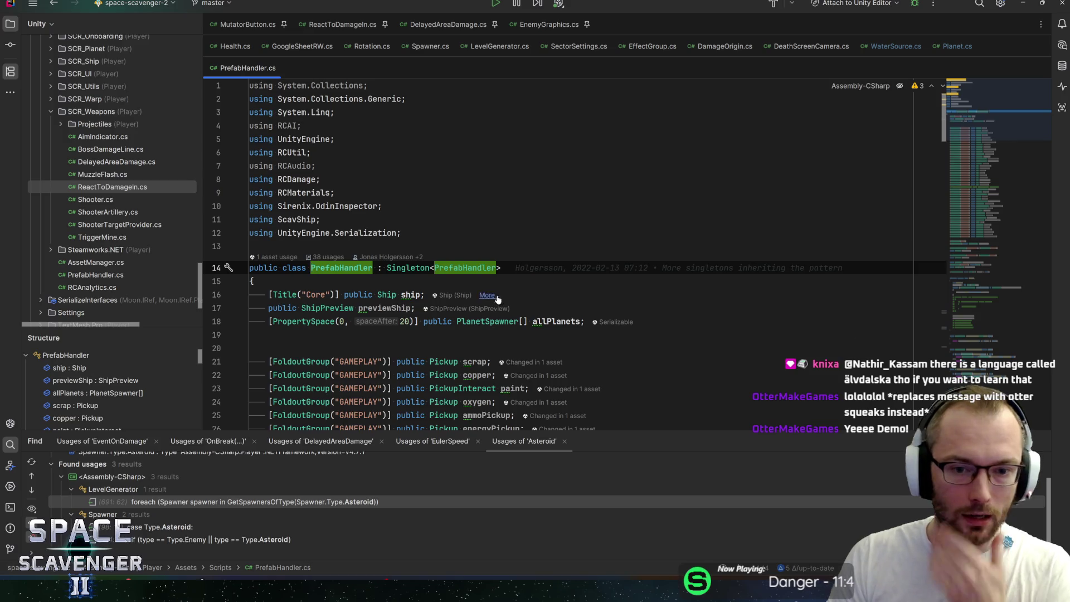
{"action": "mouse_move", "coordinate": [500, 322]}
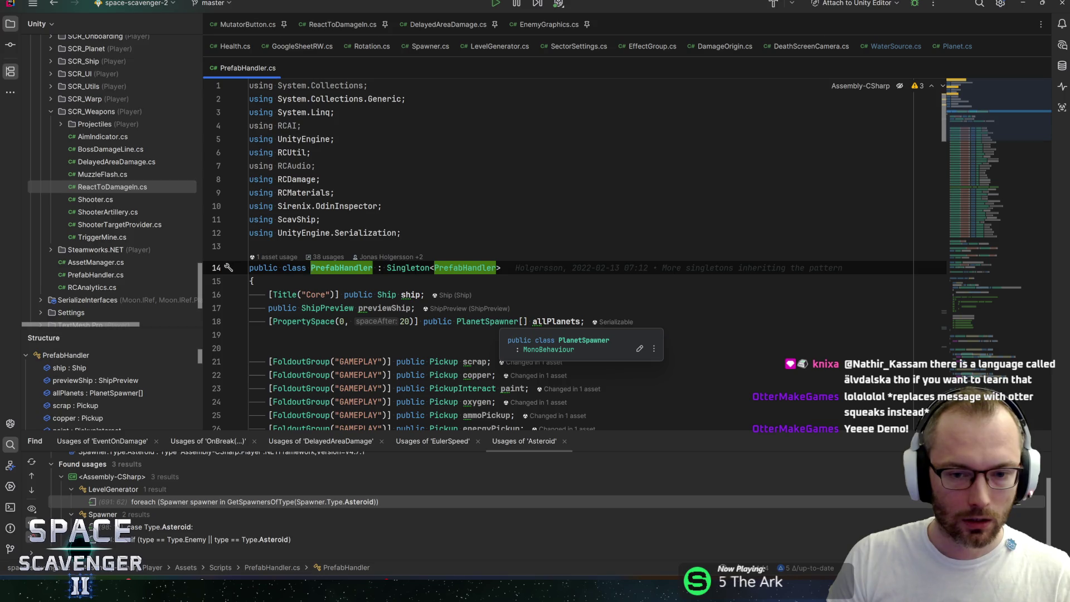
{"action": "key", "text": "alt+Tab"}
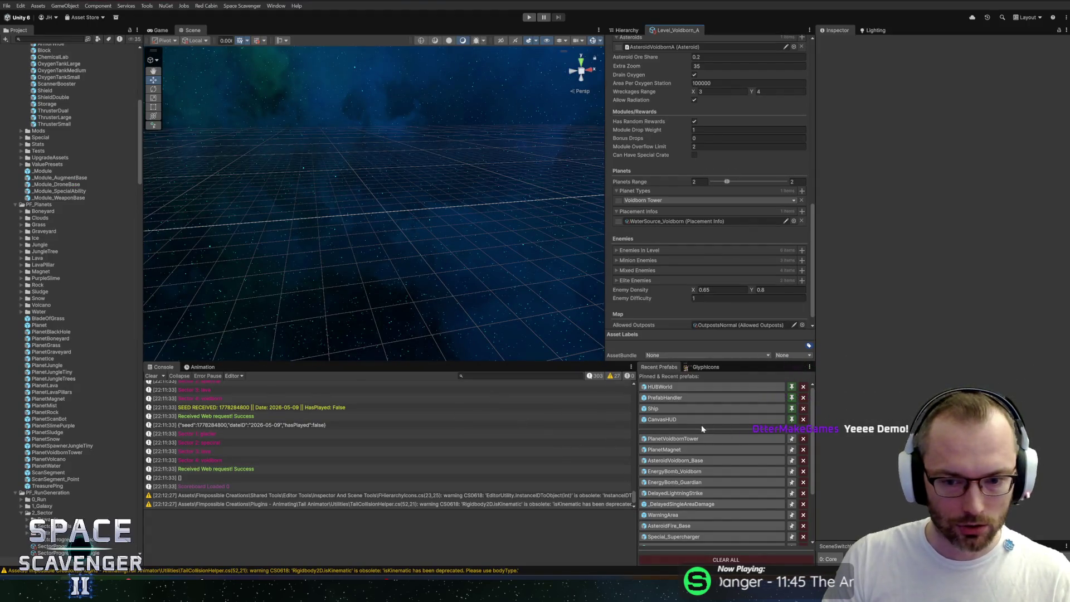
Open the PlanetVoidbornTower prefab and set its Planet Spawner type to Voidborn Tower
{"action": "scroll", "coordinate": [97, 305], "scroll_direction": "up", "scroll_amount": 3}
{"action": "scroll", "coordinate": [97, 304], "scroll_direction": "up", "scroll_amount": 10}
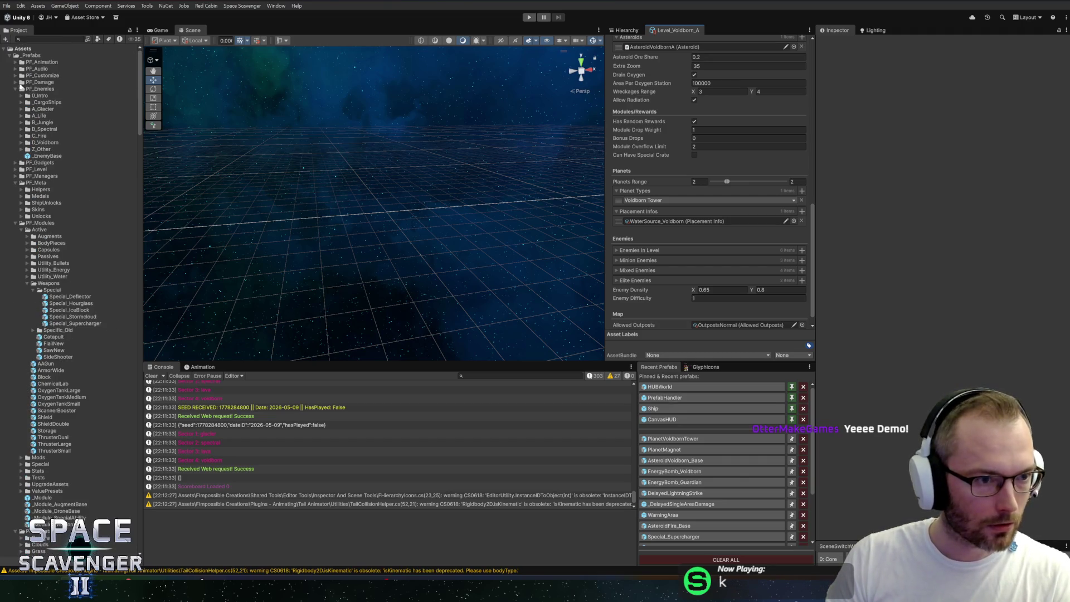
{"action": "double_click", "coordinate": [40, 89]}
{"action": "left_click", "coordinate": [671, 439]}
{"action": "left_click", "coordinate": [955, 145]}
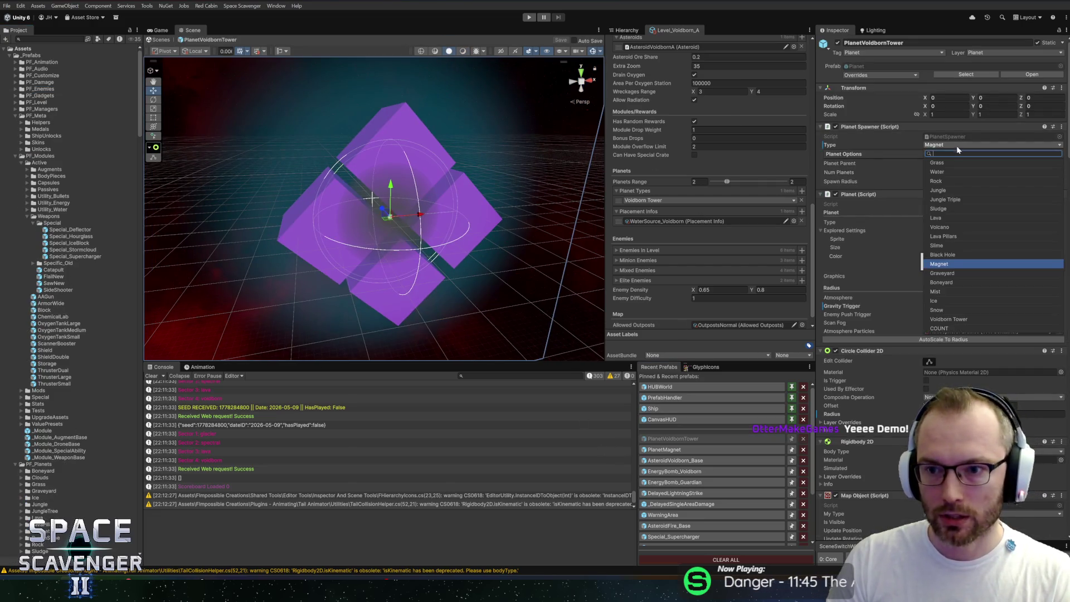
{"action": "left_click", "coordinate": [949, 321]}
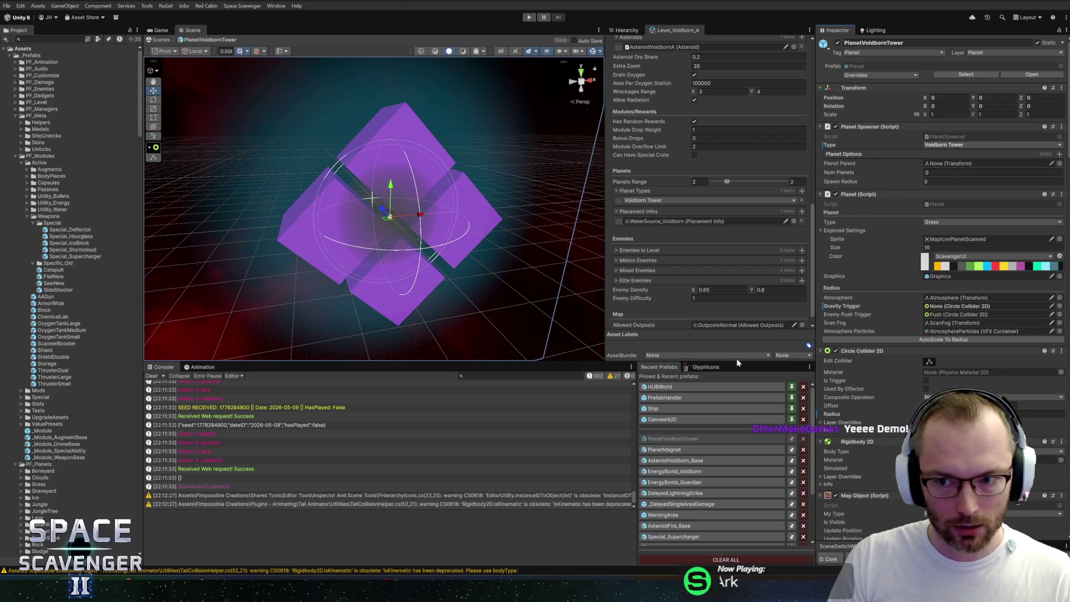
Set the prefab's Planet component Type to Voidborn Tower instead of Grass
{"action": "left_click", "coordinate": [992, 222]}
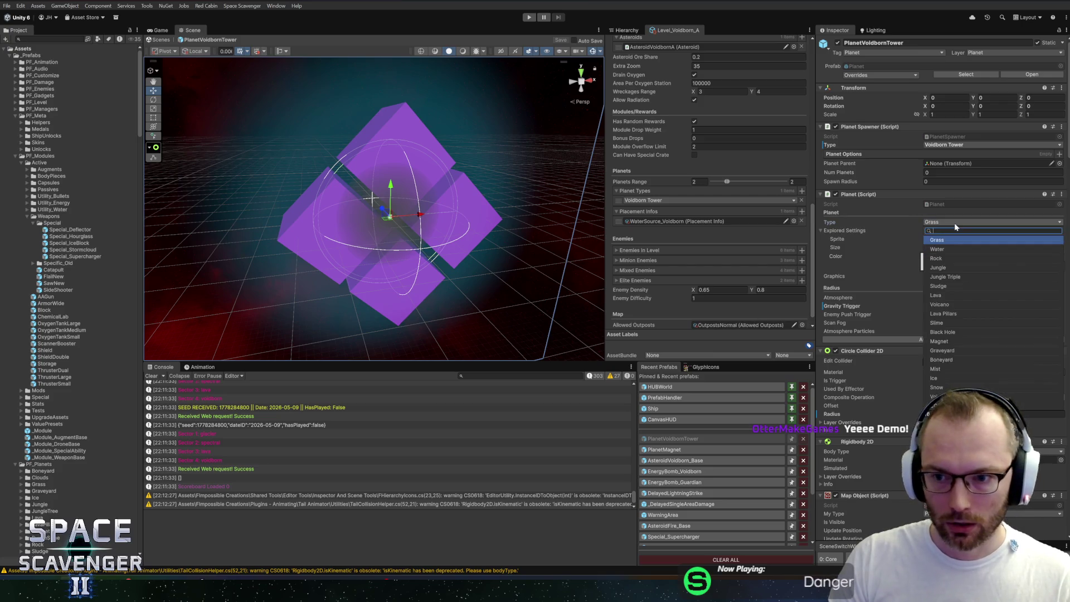
{"action": "left_click", "coordinate": [942, 396]}
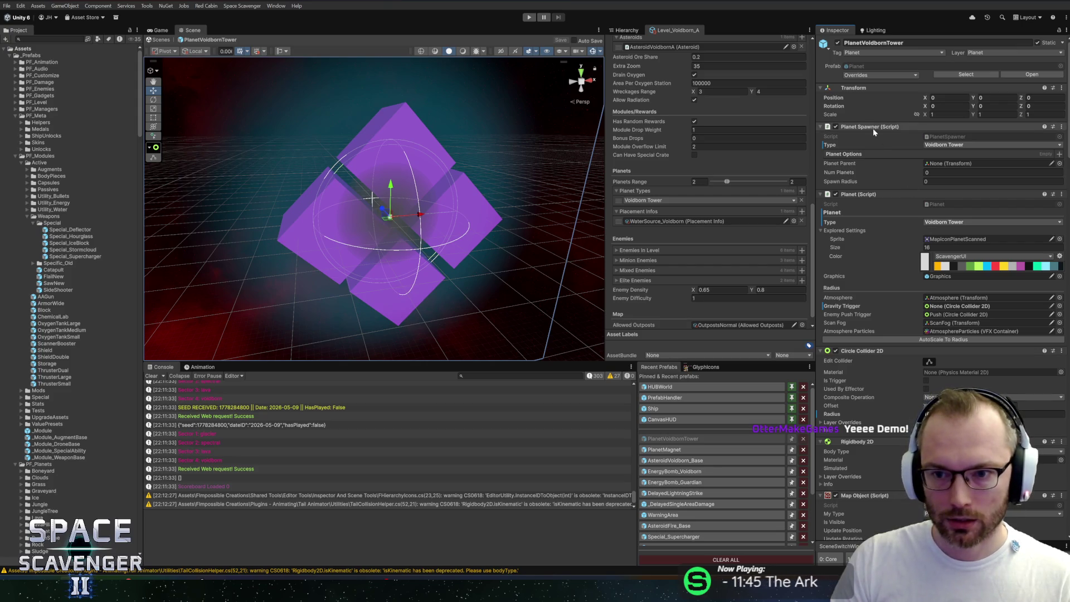
{"action": "key", "text": "ctrl+z"}
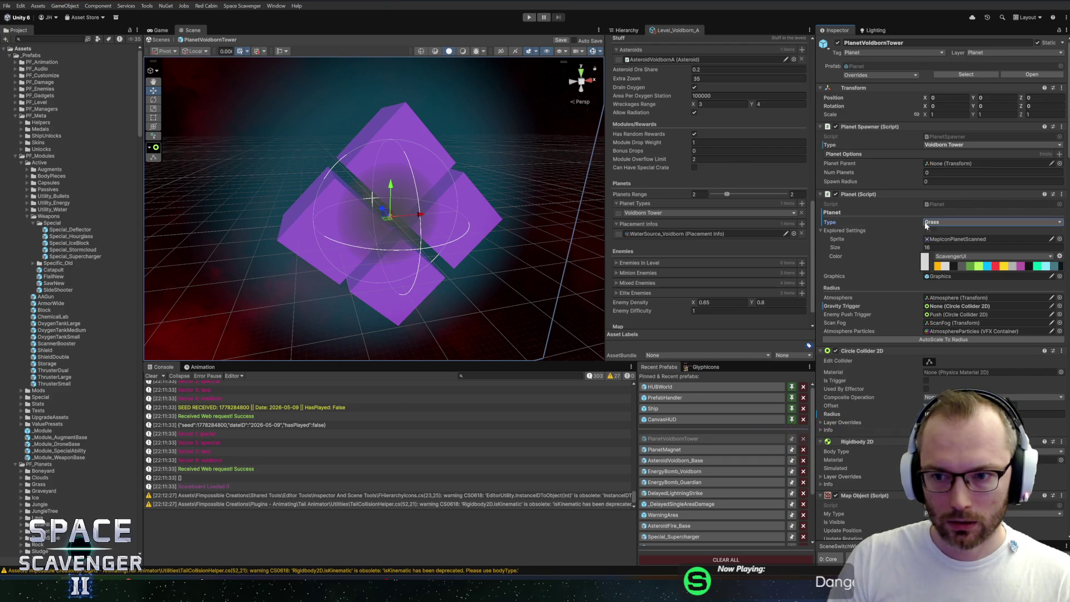
{"action": "left_click", "coordinate": [975, 222]}
{"action": "left_click", "coordinate": [942, 396]}
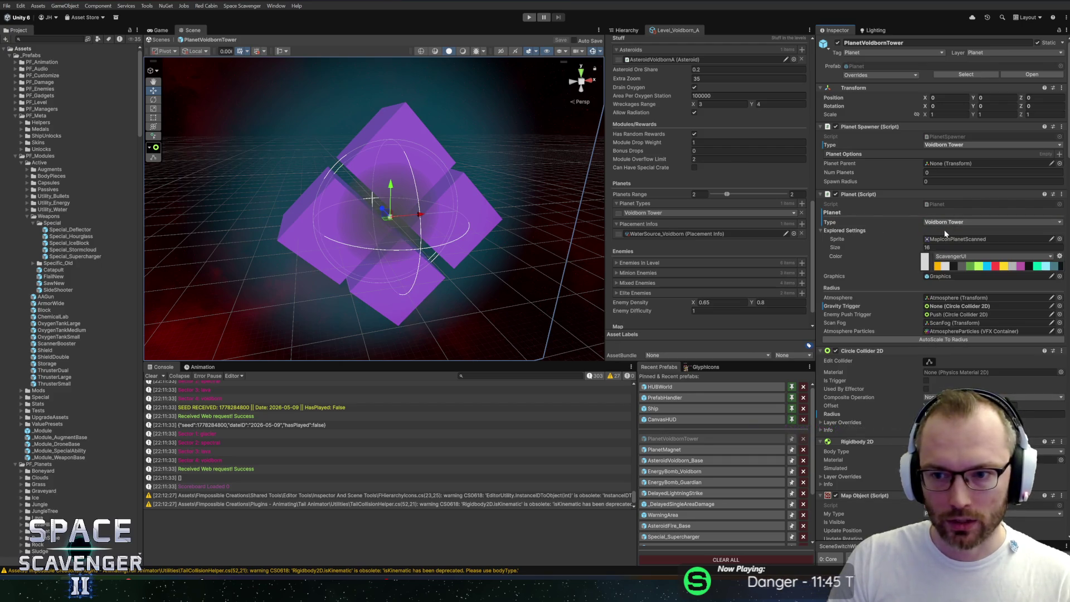